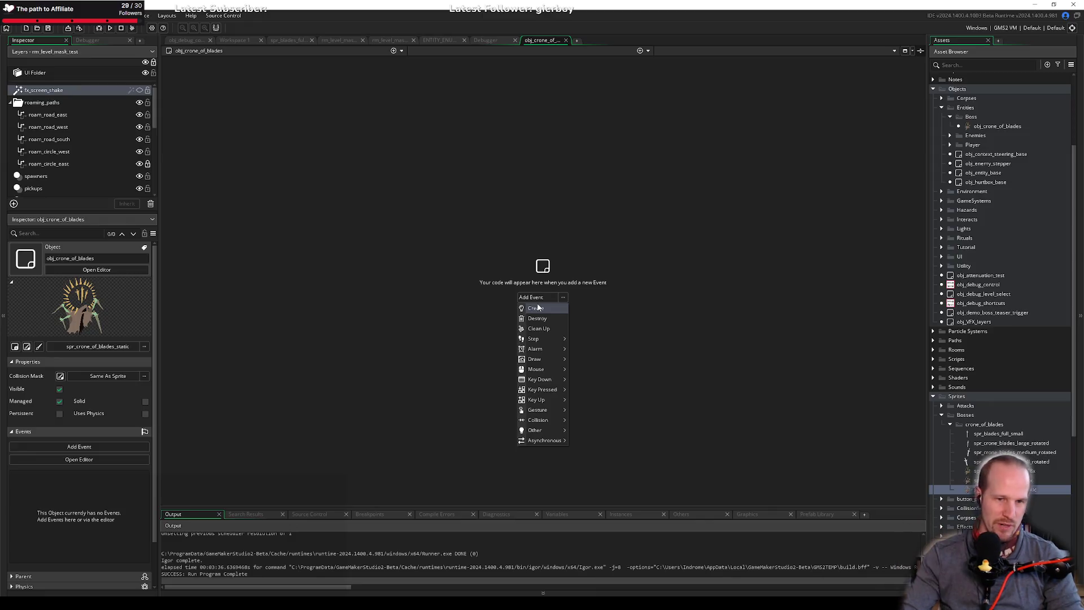
Add an empty Create event to obj_crone_of_blades.
{"action": "left_click", "coordinate": [538, 308]}
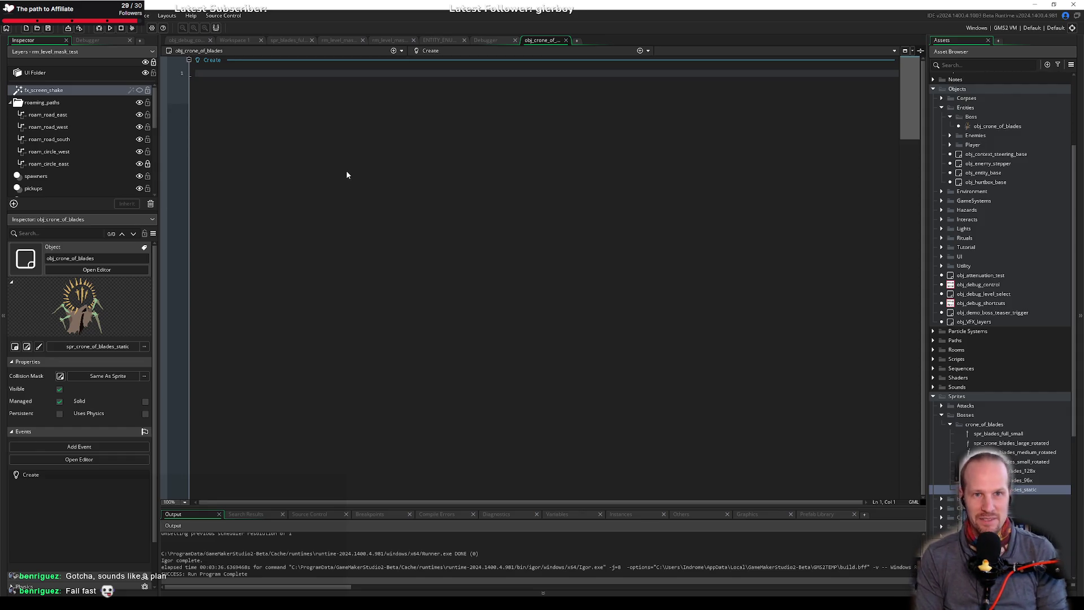
Create a 'Crone of Blades' group under Boss and move obj_crone_of_blades into it.
{"action": "right_click", "coordinate": [975, 120]}
{"action": "left_click", "coordinate": [998, 195]}
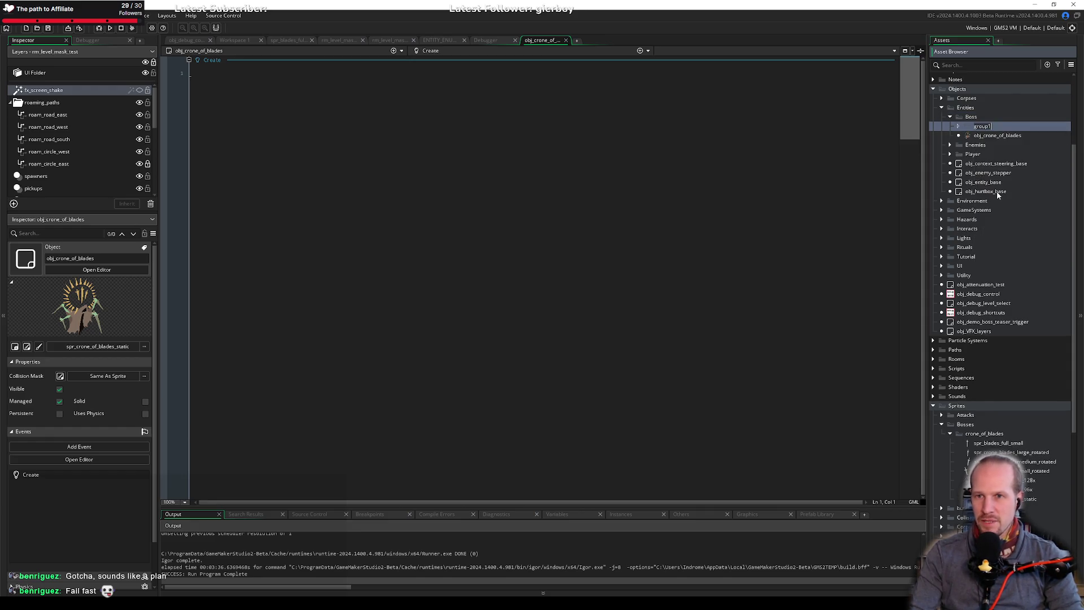
{"action": "type", "text": "Crone"}
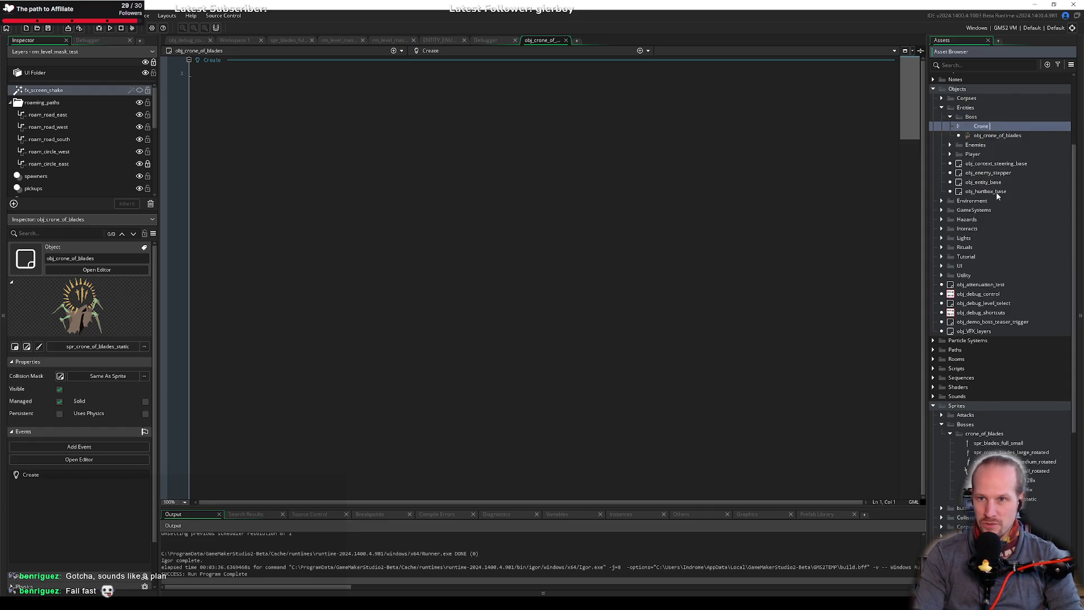
{"action": "key", "text": "super"}
{"action": "key", "text": "Escape"}
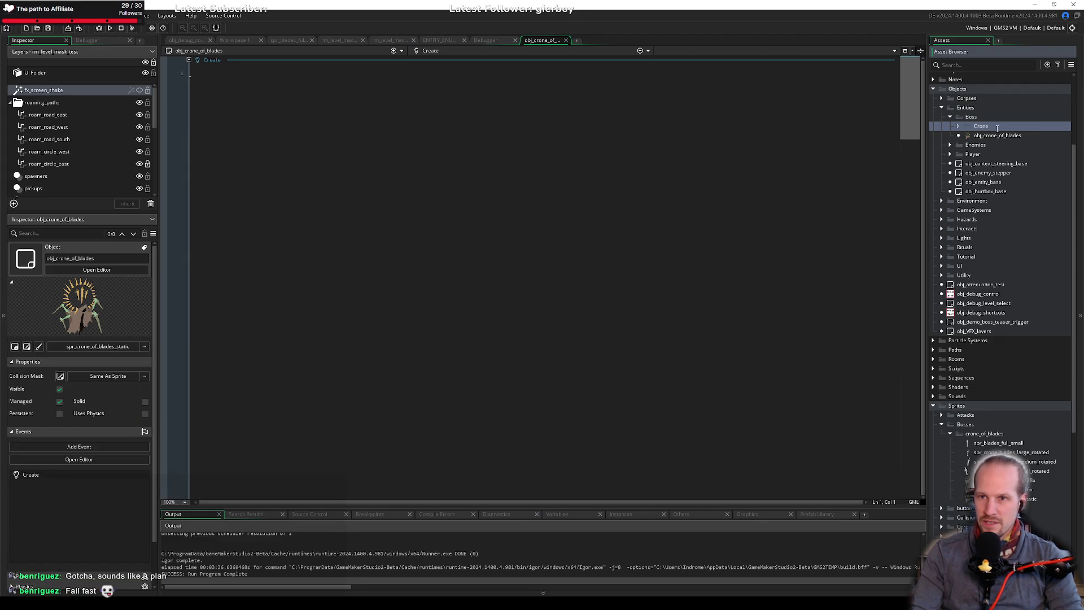
{"action": "type", "text": " of"}
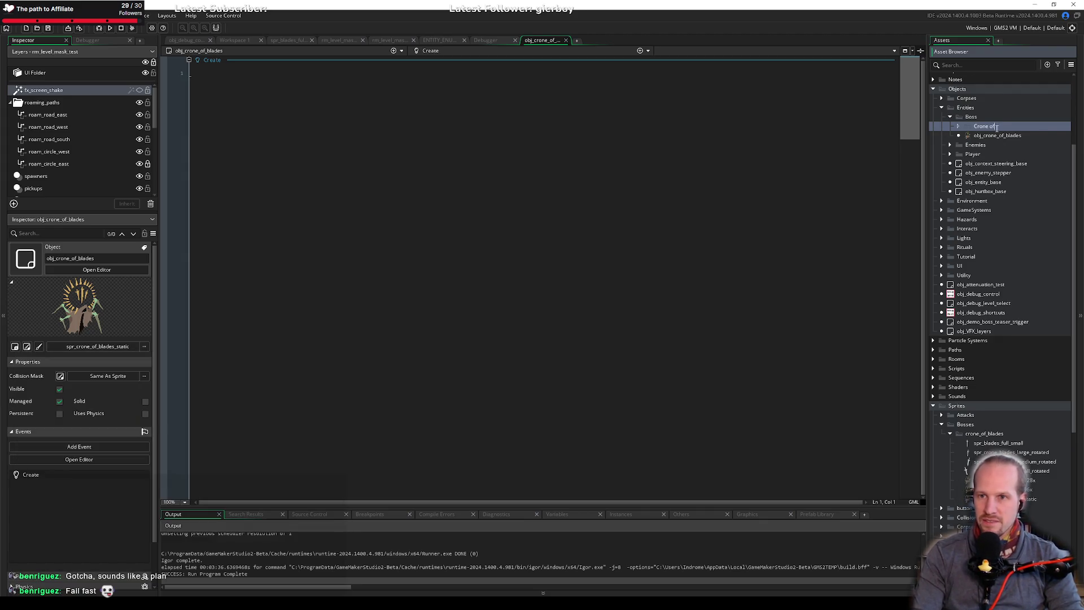
{"action": "type", "text": " Blades"}
{"action": "left_click_drag", "start_coordinate": [1010, 136], "coordinate": [1002, 129]}
Create a new object named obj_crone_blade inside the Crone of Blades group.
{"action": "right_click", "coordinate": [1001, 130]}
{"action": "mouse_move", "coordinate": [955, 131]}
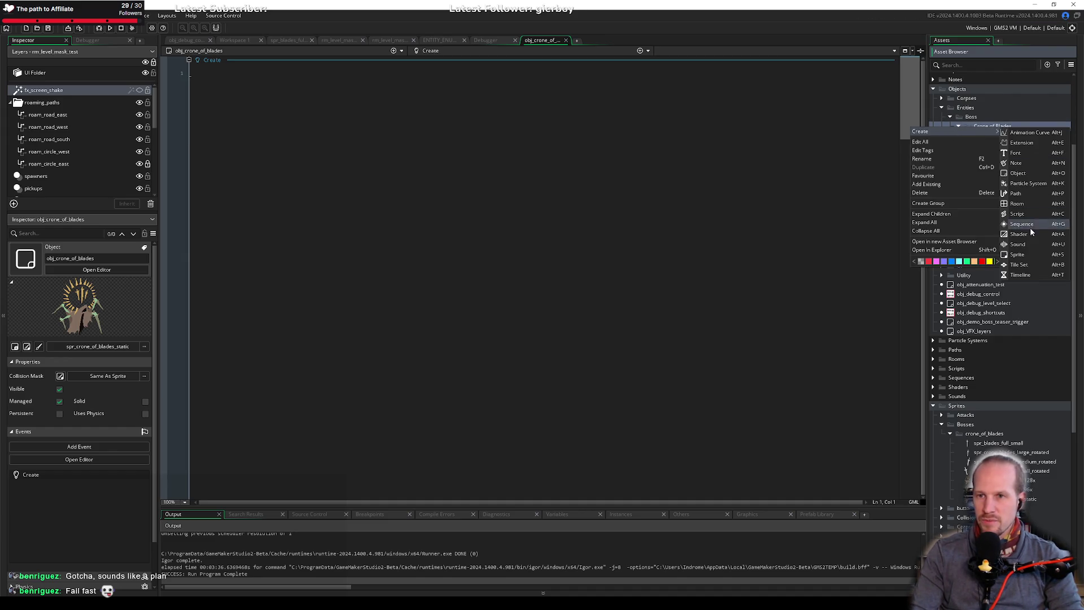
{"action": "left_click", "coordinate": [1018, 174]}
{"action": "type", "text": "obj_crone_blade"}
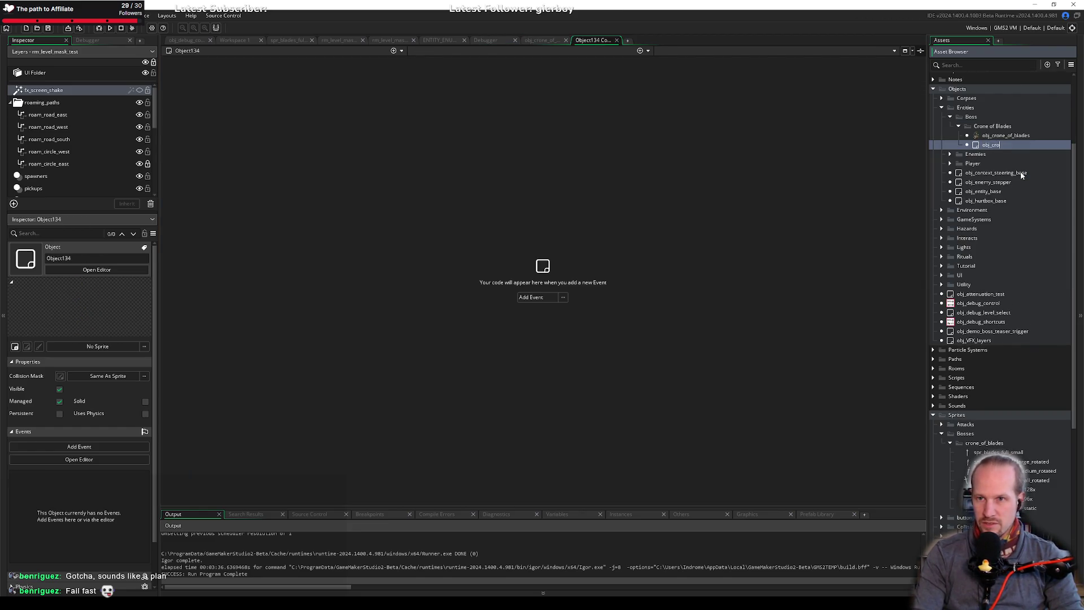
{"action": "key", "text": "Return"}
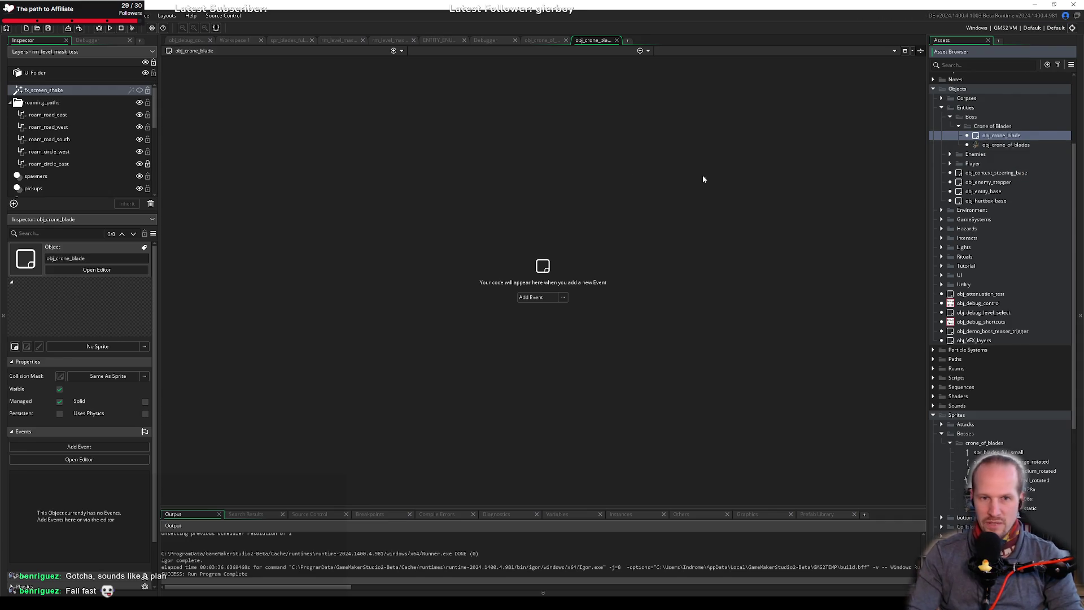
Give obj_crone_blade a Create event and the sprite spr_blades_full_small.
{"action": "left_click", "coordinate": [531, 297]}
{"action": "left_click", "coordinate": [551, 310]}
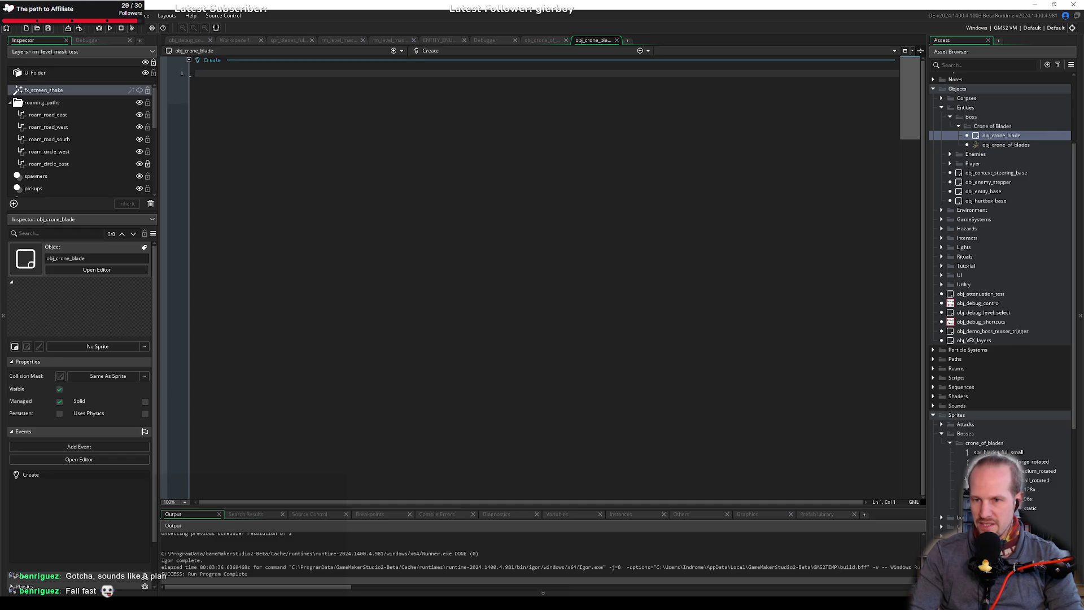
{"action": "left_click_drag", "start_coordinate": [998, 452], "coordinate": [88, 346]}
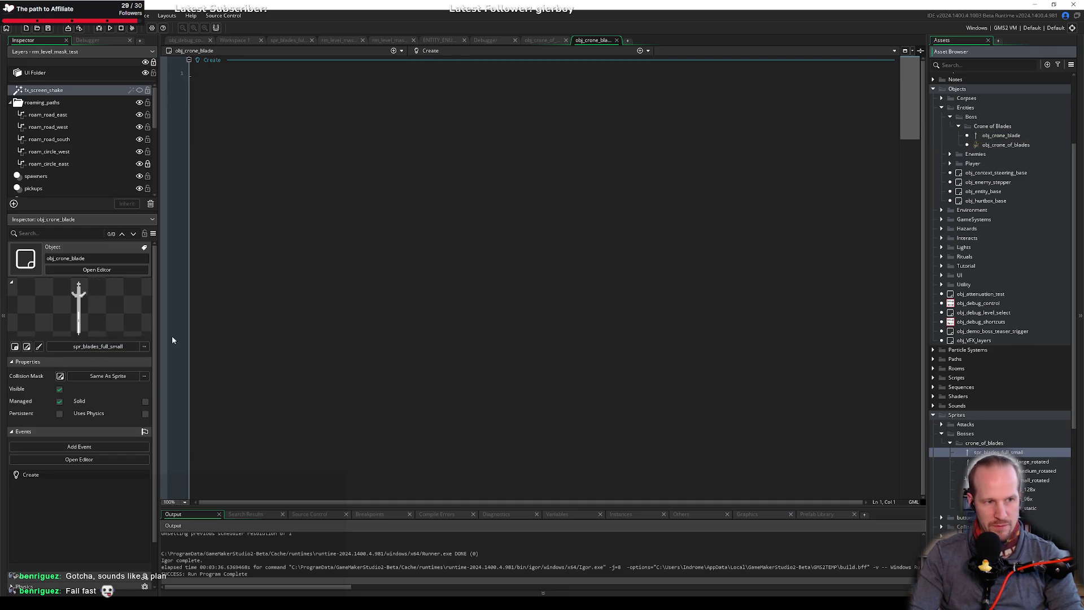
Start the Create code with the line image_index = random.
{"action": "left_click", "coordinate": [382, 187]}
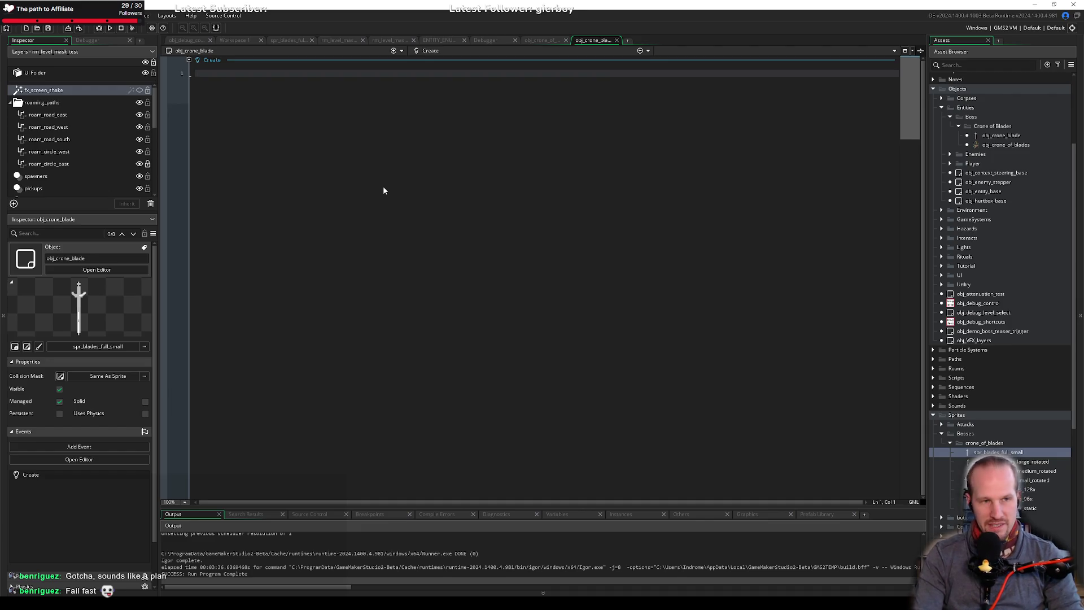
{"action": "type", "text": "image"}
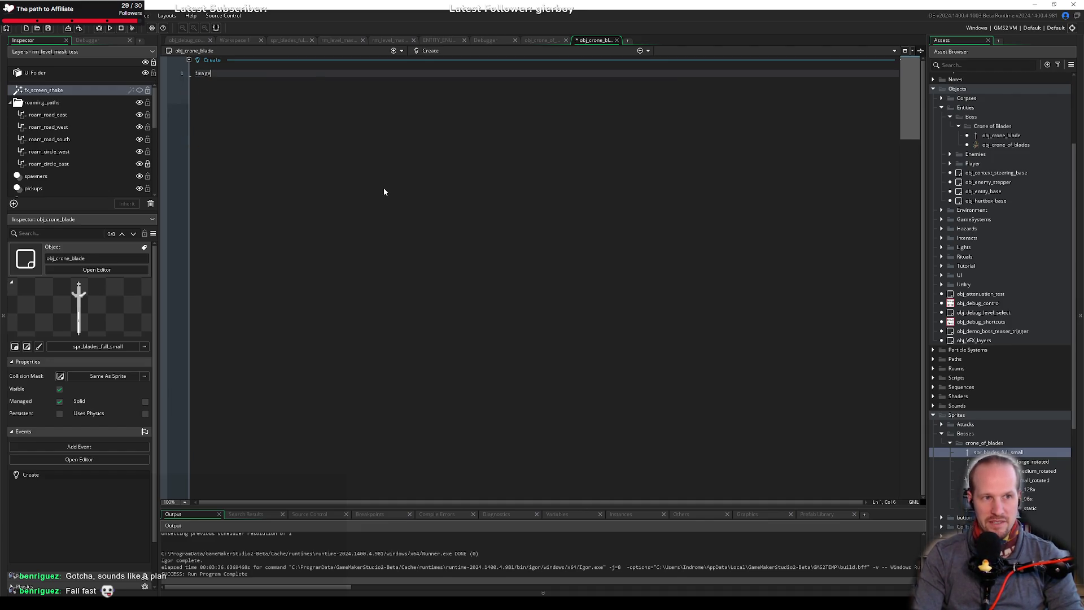
{"action": "type", "text": "_index"}
{"action": "key", "text": "ctrl+BackSpace"}
{"action": "type", "text": "ime"}
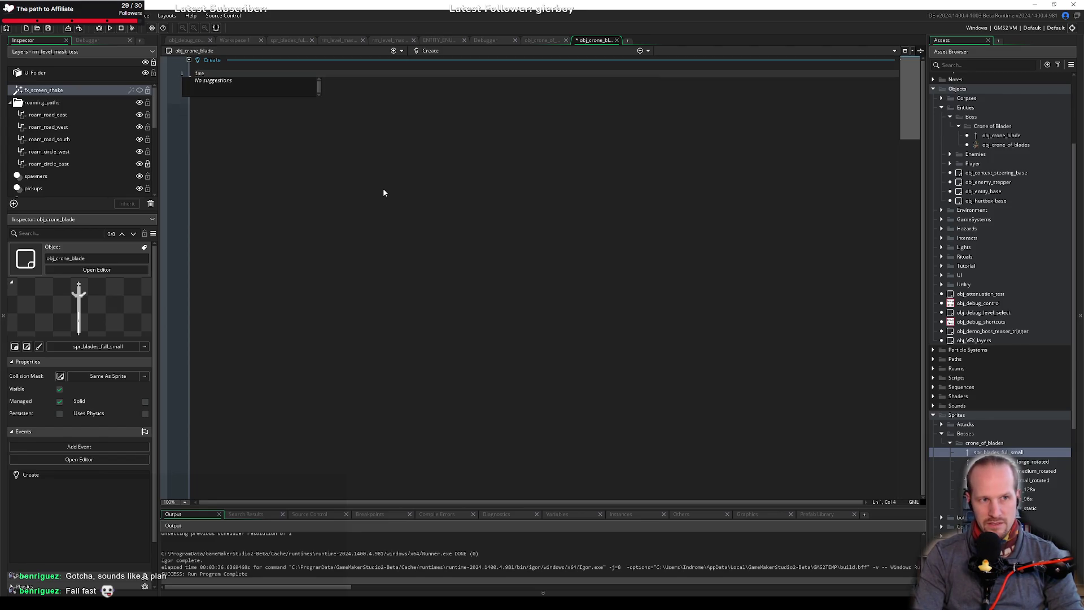
{"action": "key", "text": "BackSpace"}
{"action": "key", "text": "Down"}
{"action": "key", "text": "Down"}
{"action": "key", "text": "Return"}
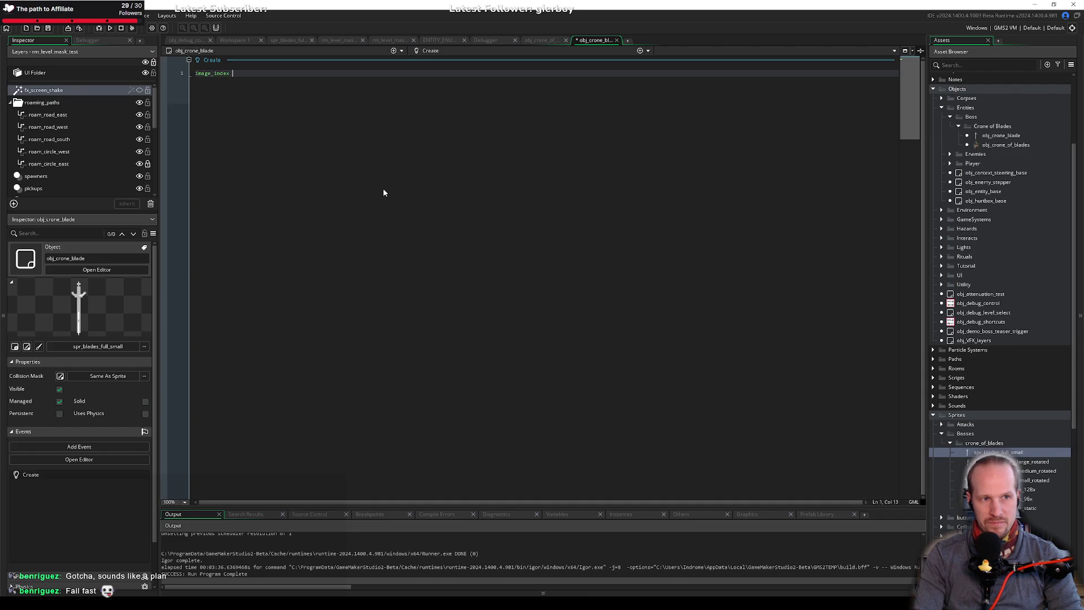
{"action": "type", "text": "= "}
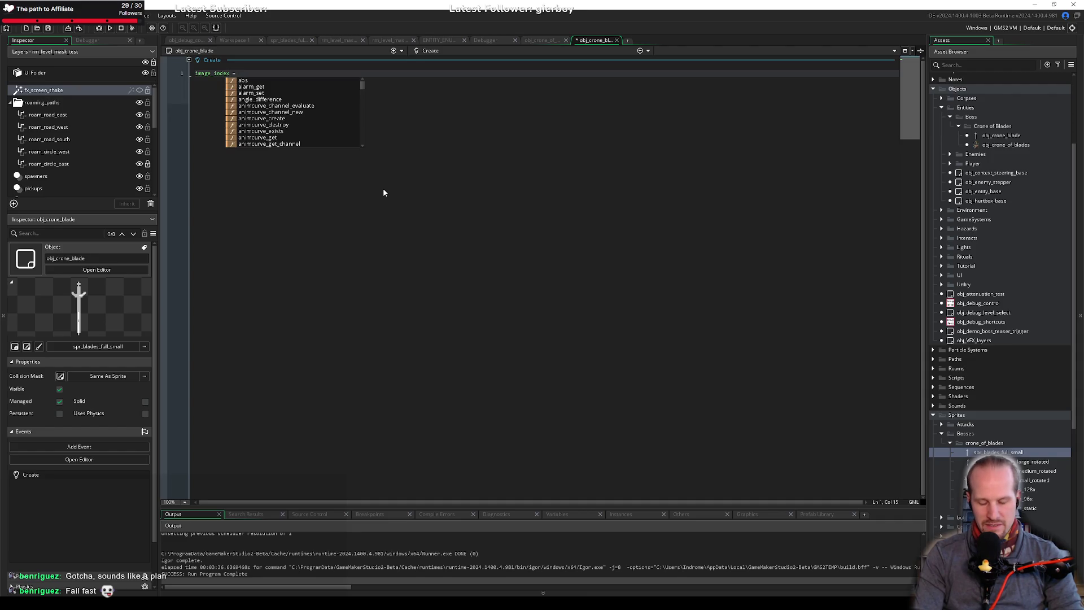
{"action": "type", "text": "random"}
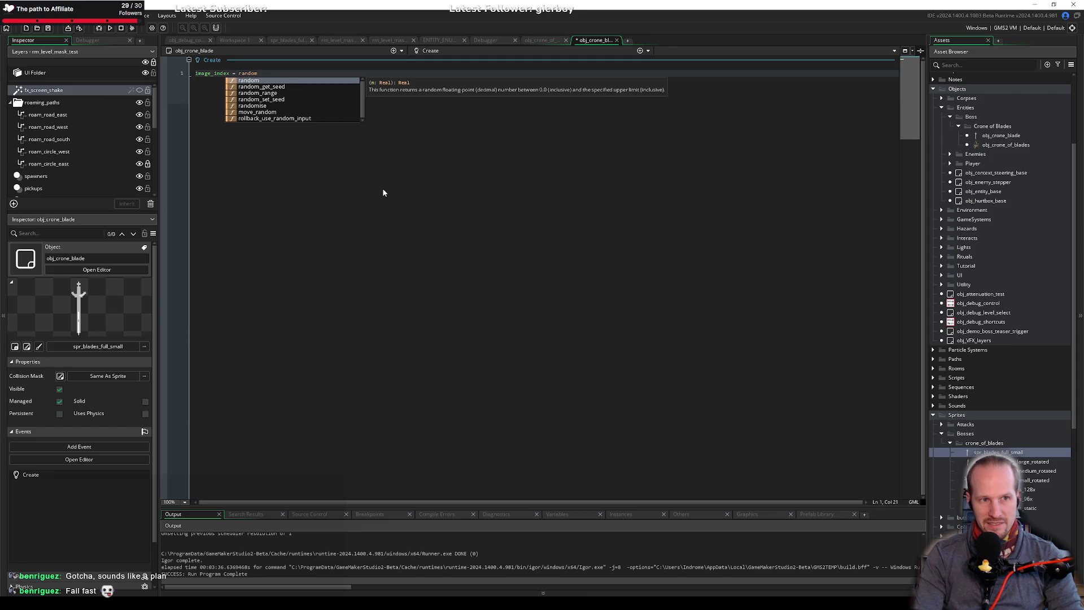
{"action": "key", "text": "Down"}
{"action": "key", "text": "Down"}
{"action": "key", "text": "Down"}
{"action": "key", "text": "Escape"}
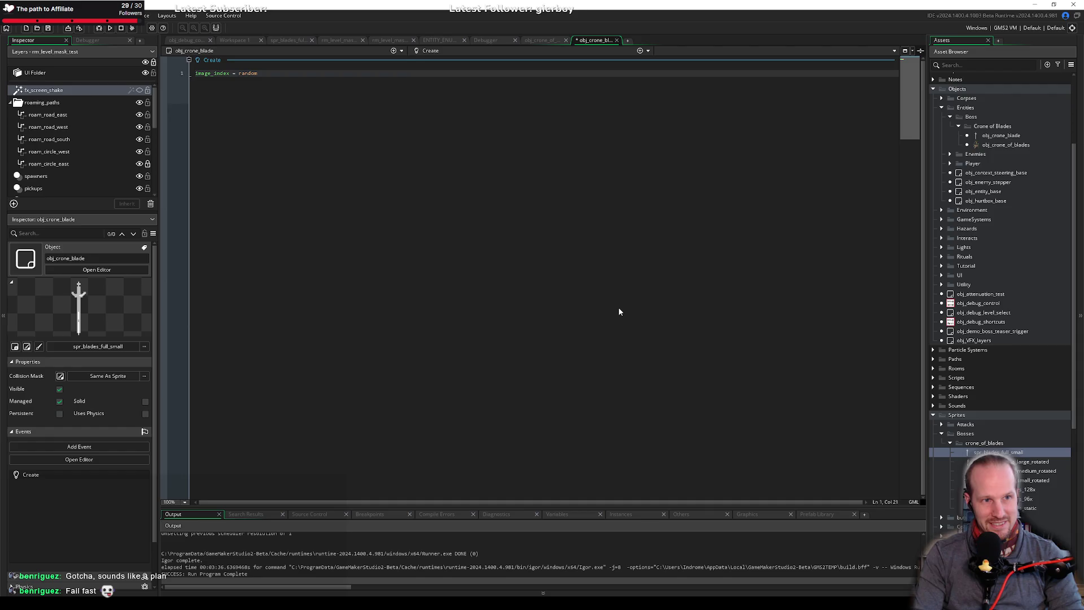
Replace random so the first line reads image_index = sprite.
{"action": "key", "text": "ctrl+shift+Left"}
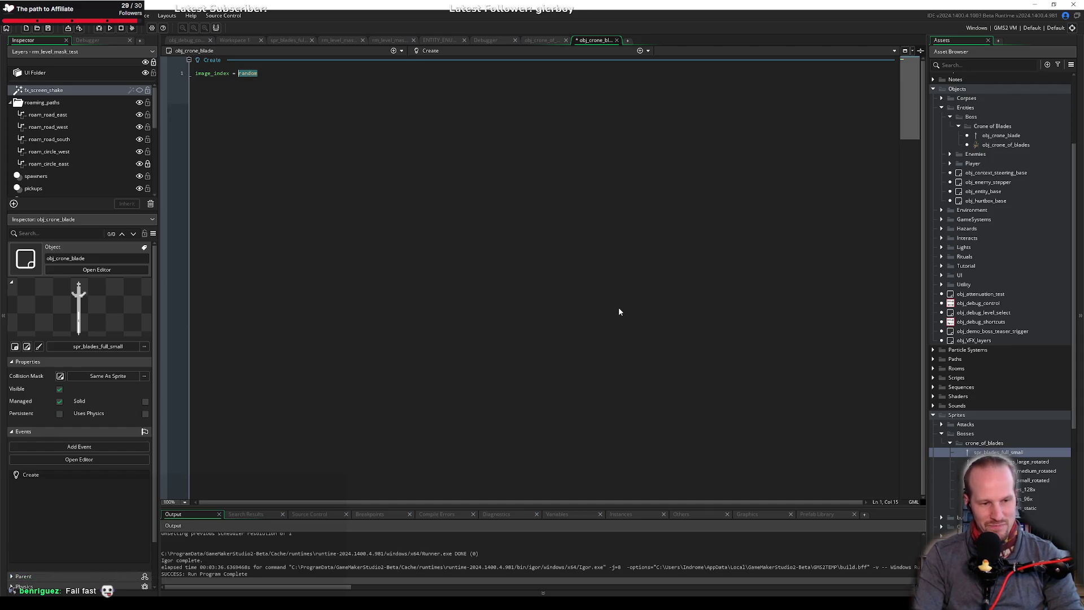
{"action": "type", "text": "image_"}
{"action": "key", "text": "Escape"}
{"action": "key", "text": "ctrl+shift+Left"}
{"action": "type", "text": "sprite_"}
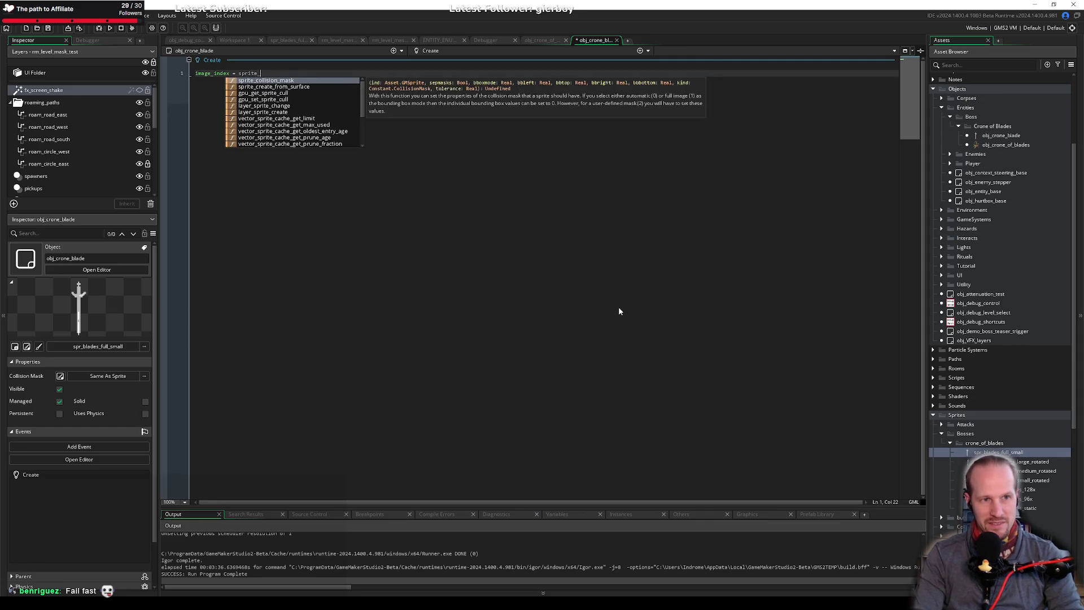
{"action": "key", "text": "BackSpace"}
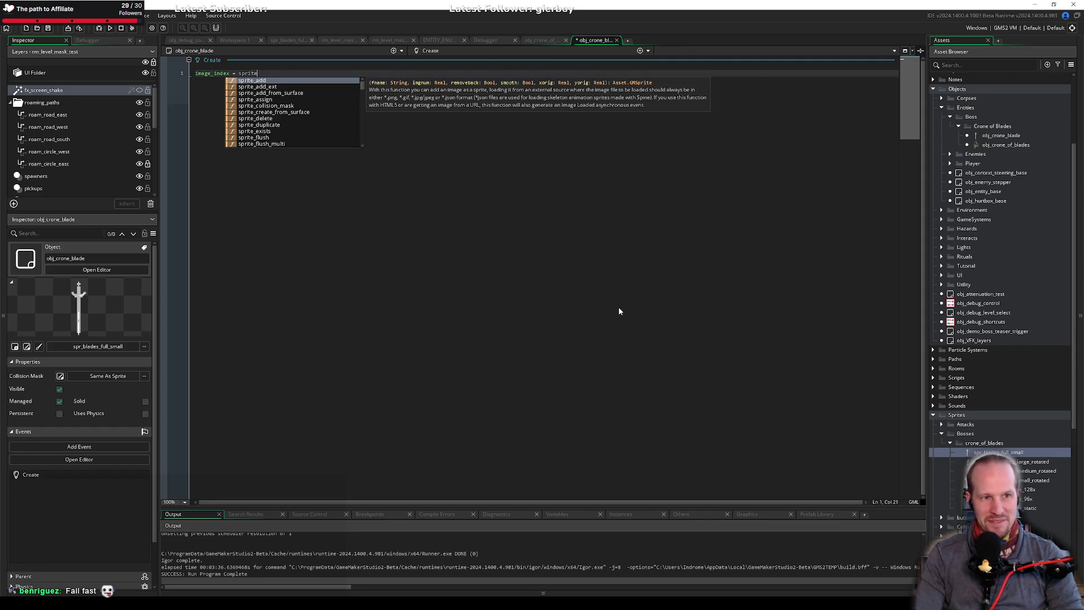
{"action": "key", "text": "Escape"}
{"action": "key", "text": "ctrl+t"}
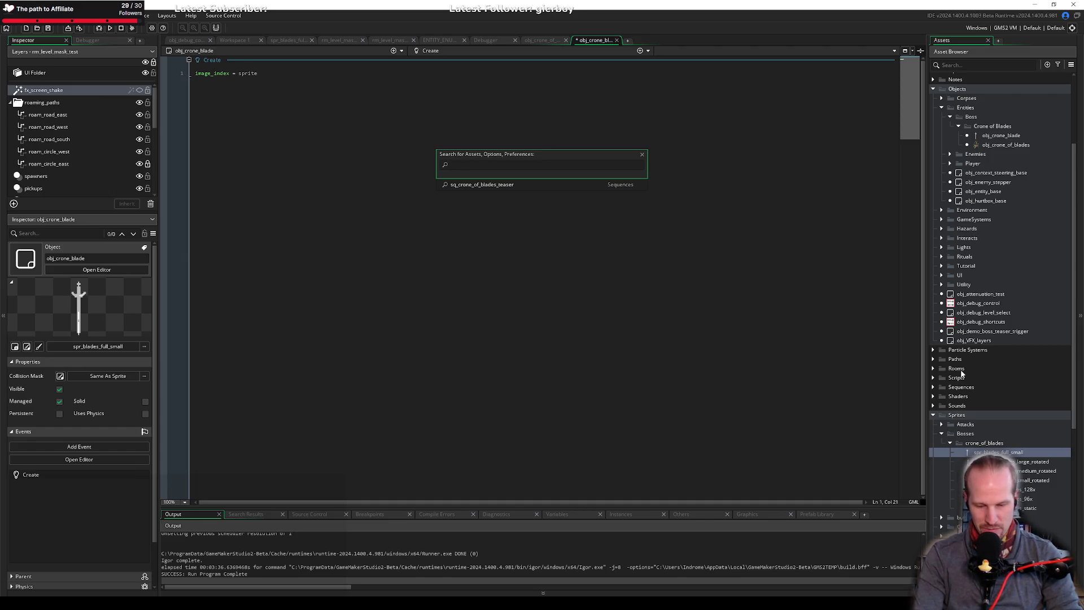
Open the ScatterData script from Scripts > LevelGeneration.
{"action": "left_click", "coordinate": [934, 377]}
{"action": "left_click", "coordinate": [935, 377]}
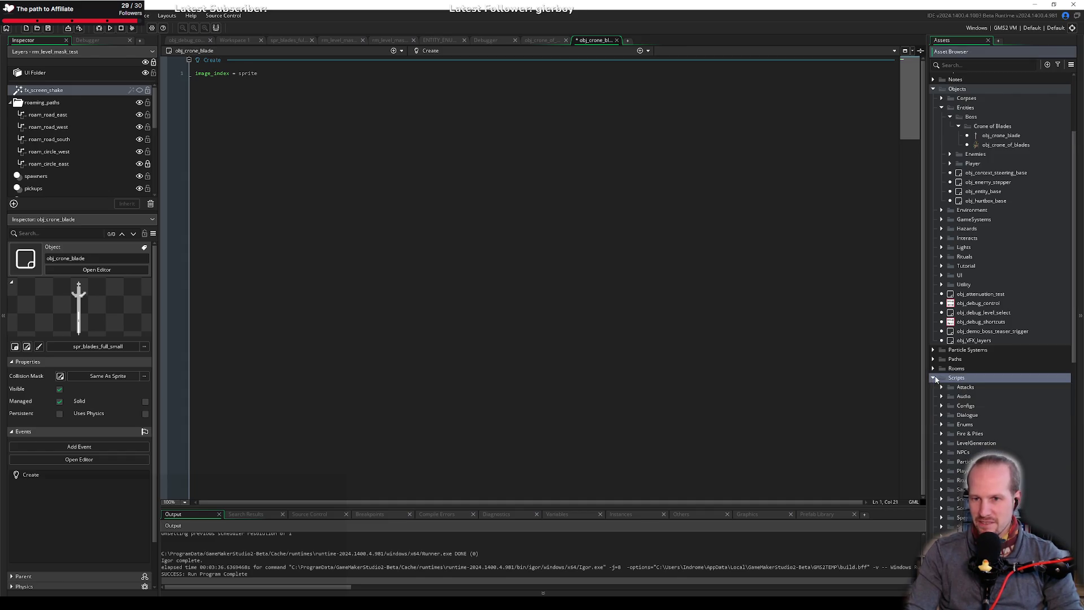
{"action": "scroll", "coordinate": [942, 486], "scroll_direction": "down", "scroll_amount": 2}
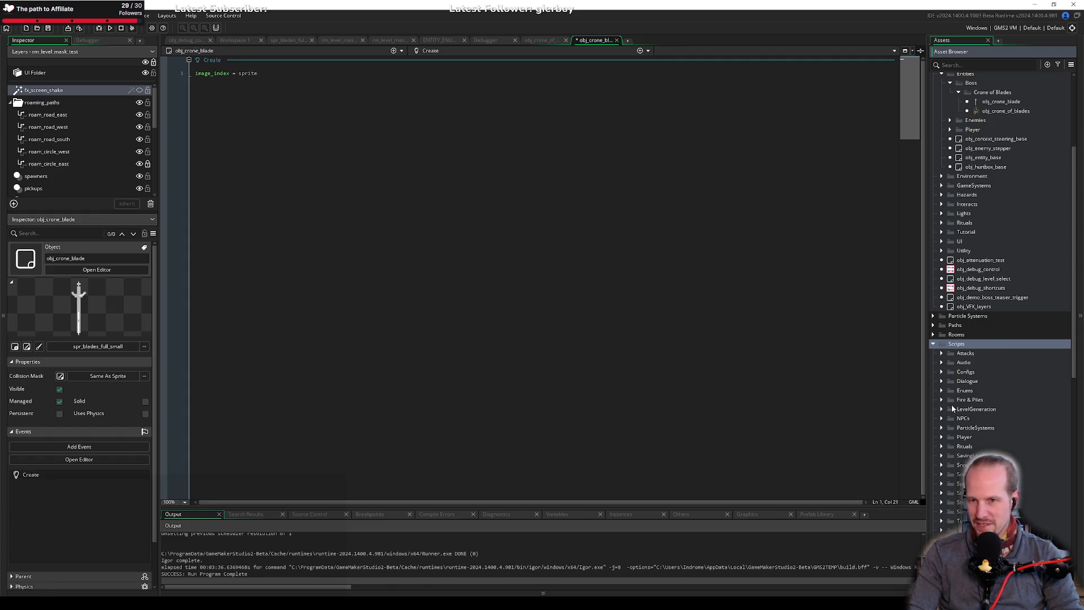
{"action": "left_click", "coordinate": [942, 409]}
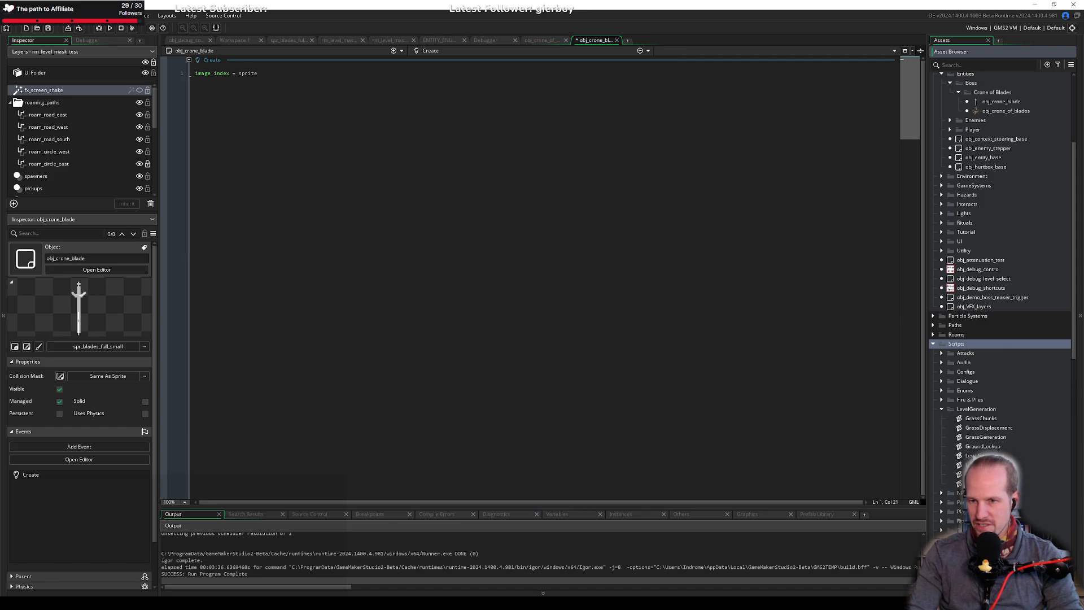
{"action": "double_click", "coordinate": [959, 484]}
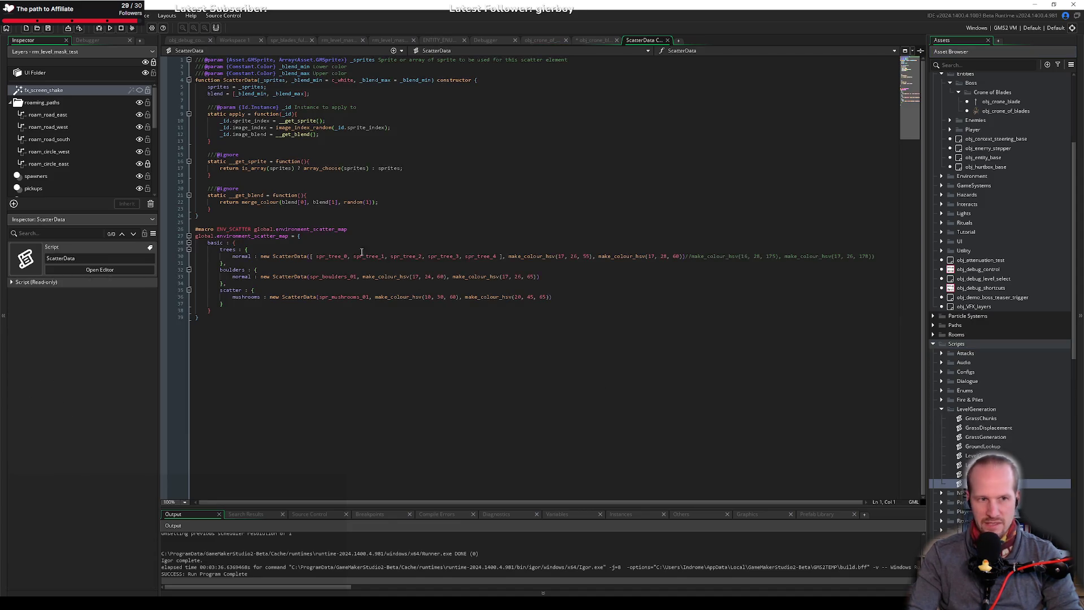
Study how ScatterData uses get_sprite and image_index_random, then return to obj_crone_blade's code.
{"action": "left_click", "coordinate": [337, 168]}
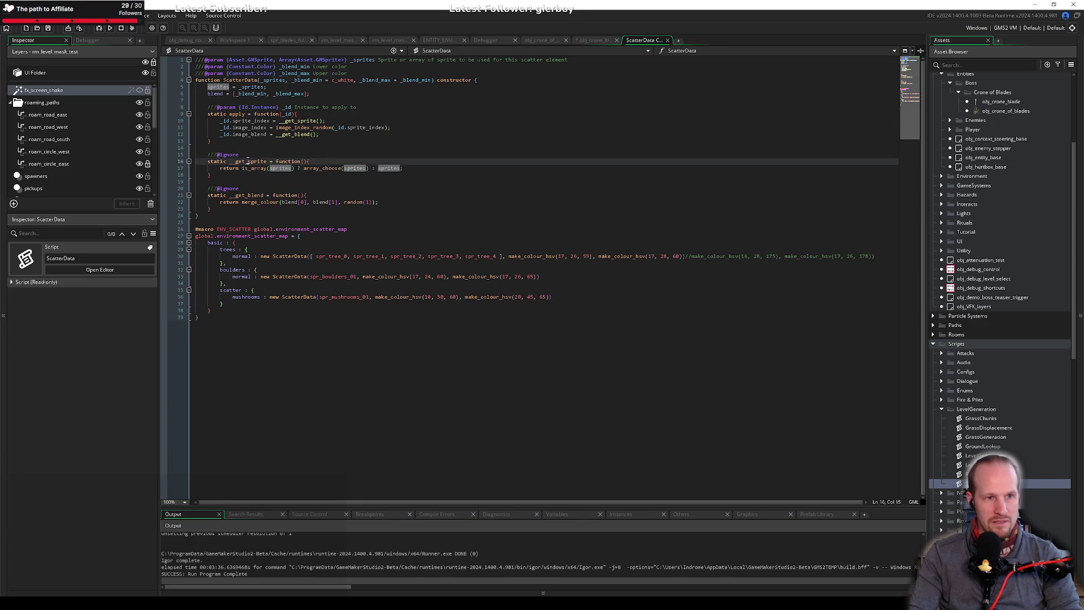
{"action": "left_click", "coordinate": [257, 161]}
{"action": "left_click", "coordinate": [334, 128]}
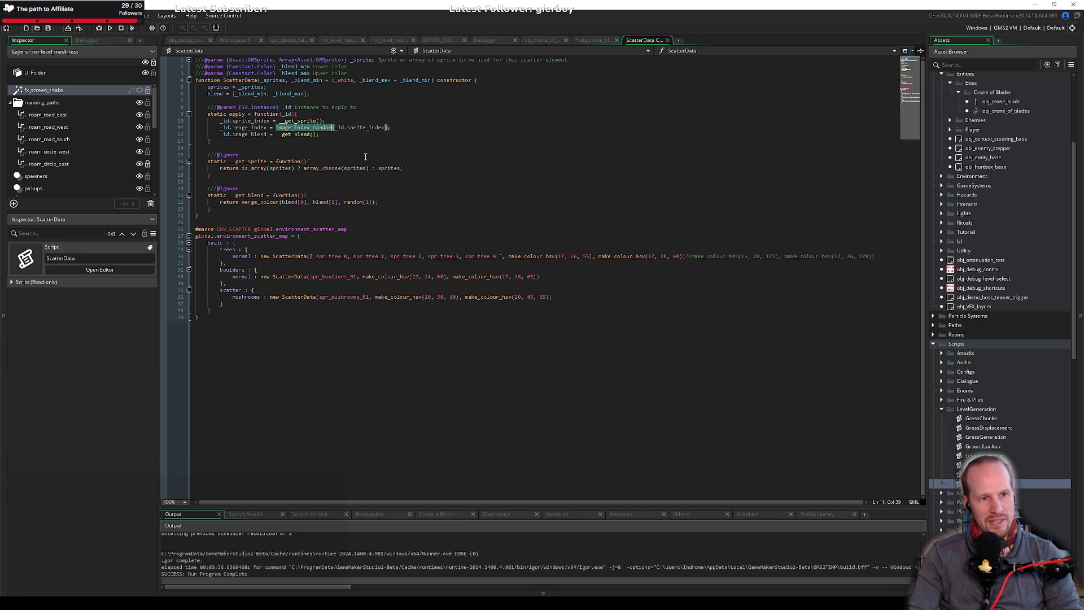
{"action": "left_click", "coordinate": [587, 37]}
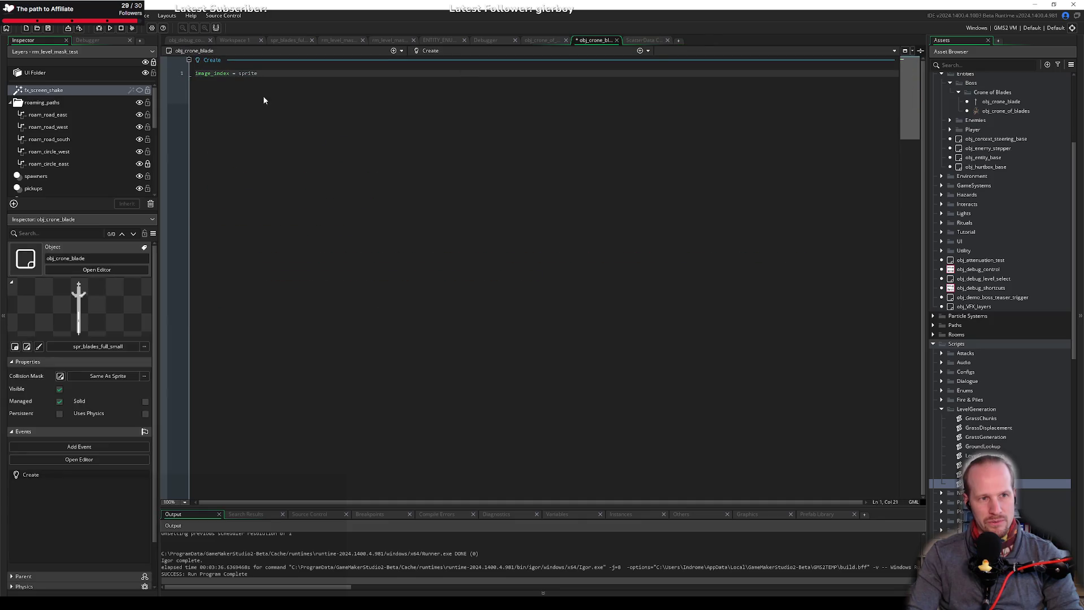
Change line 1 to image_index = image_index_random(); and jump to that function's definition.
{"action": "key", "text": "BackSpace"}
{"action": "key", "text": "BackSpace"}
{"action": "key", "text": "BackSpace"}
{"action": "type", "text": "image_in"}
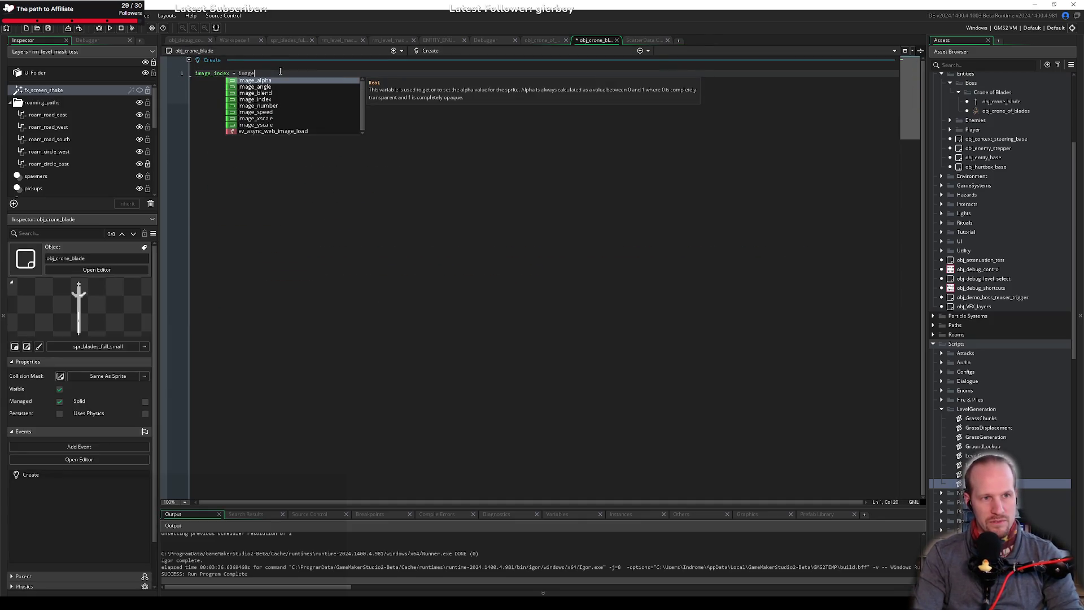
{"action": "key", "text": "Return"}
{"action": "type", "text": "_ra"}
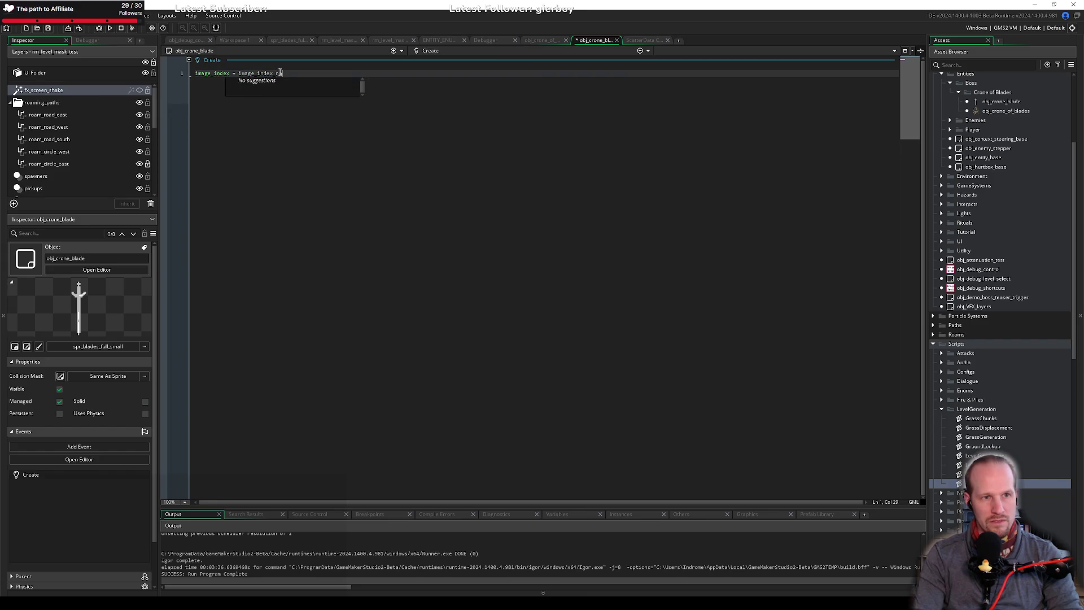
{"action": "type", "text": "ndom();"}
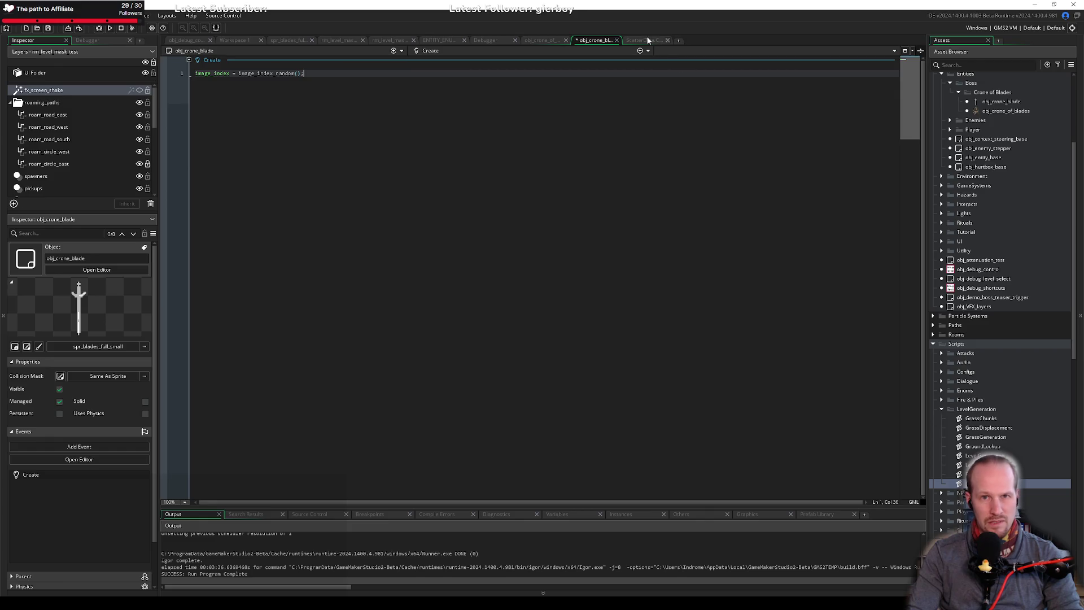
{"action": "middle_click", "coordinate": [284, 73]}
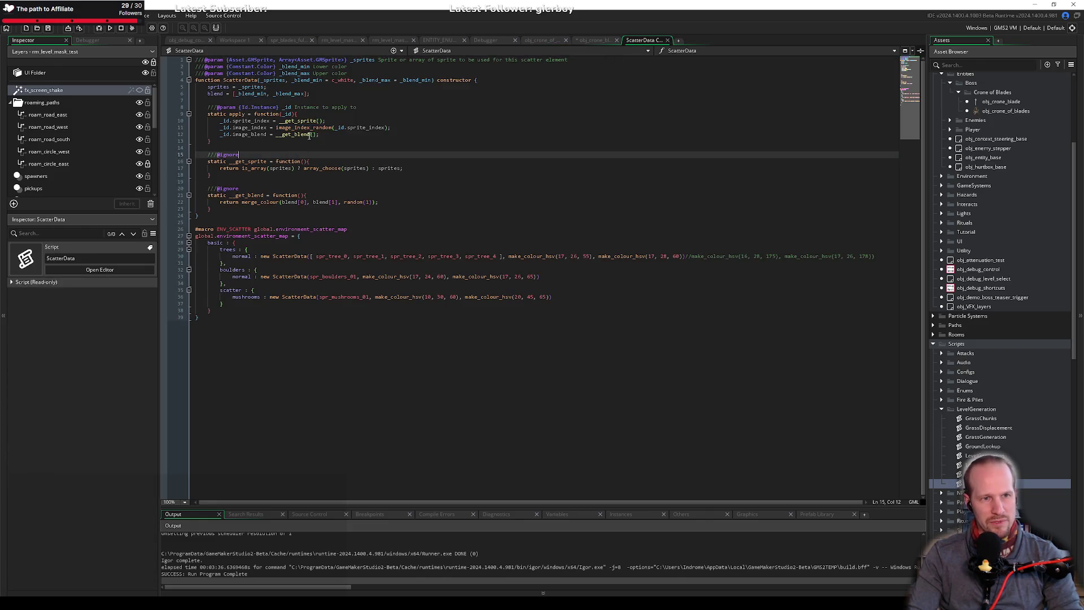
{"action": "middle_click", "coordinate": [304, 128]}
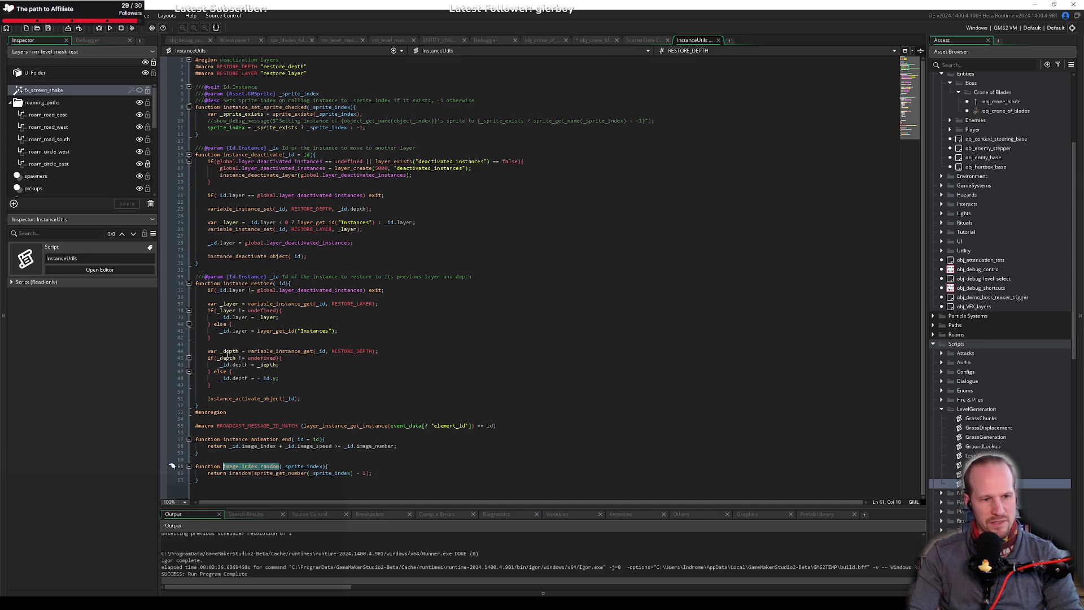
Default image_index_random's _sprite_index parameter to sprite_index and save.
{"action": "left_click", "coordinate": [252, 473]}
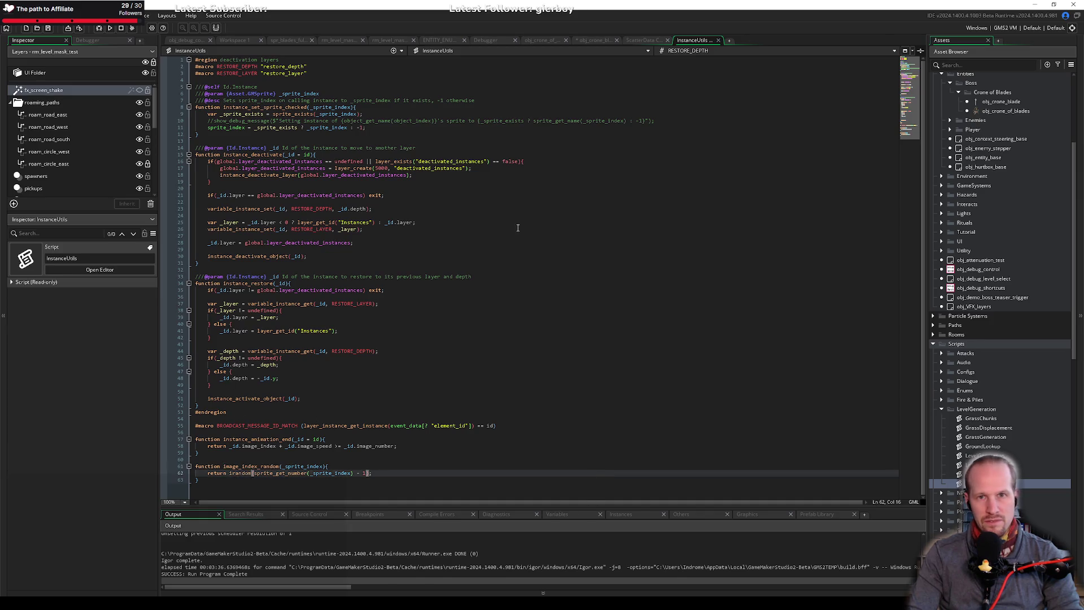
{"action": "double_click", "coordinate": [256, 466]}
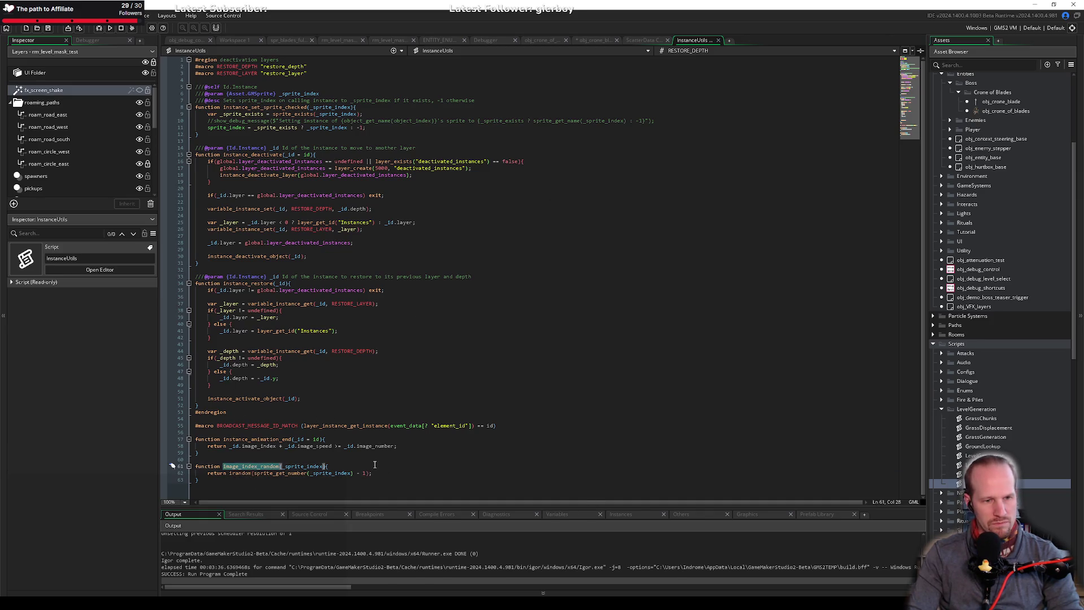
{"action": "left_click", "coordinate": [602, 42]}
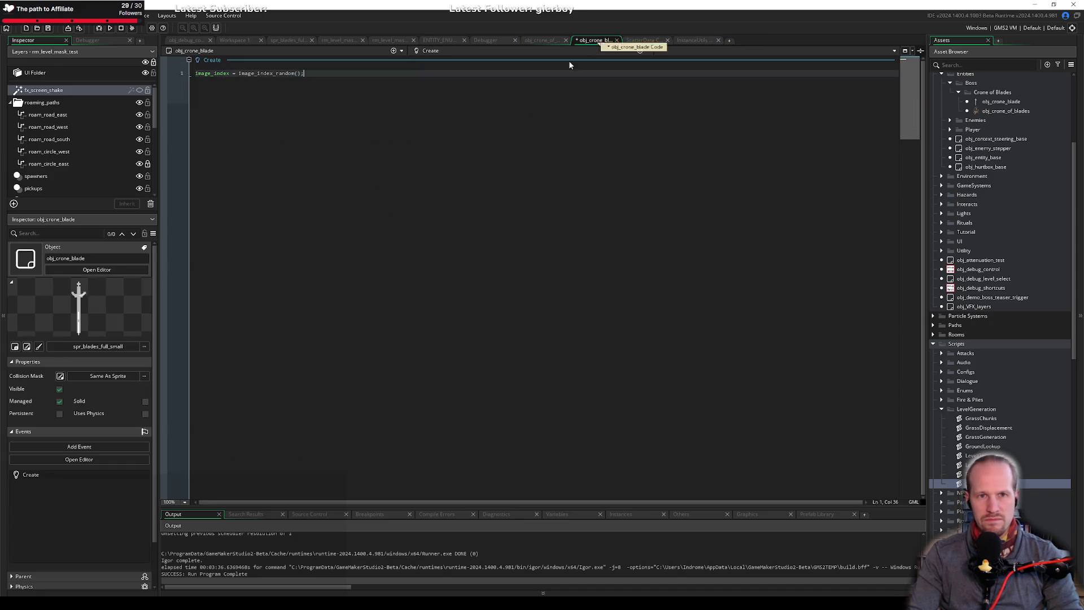
{"action": "left_click", "coordinate": [696, 40]}
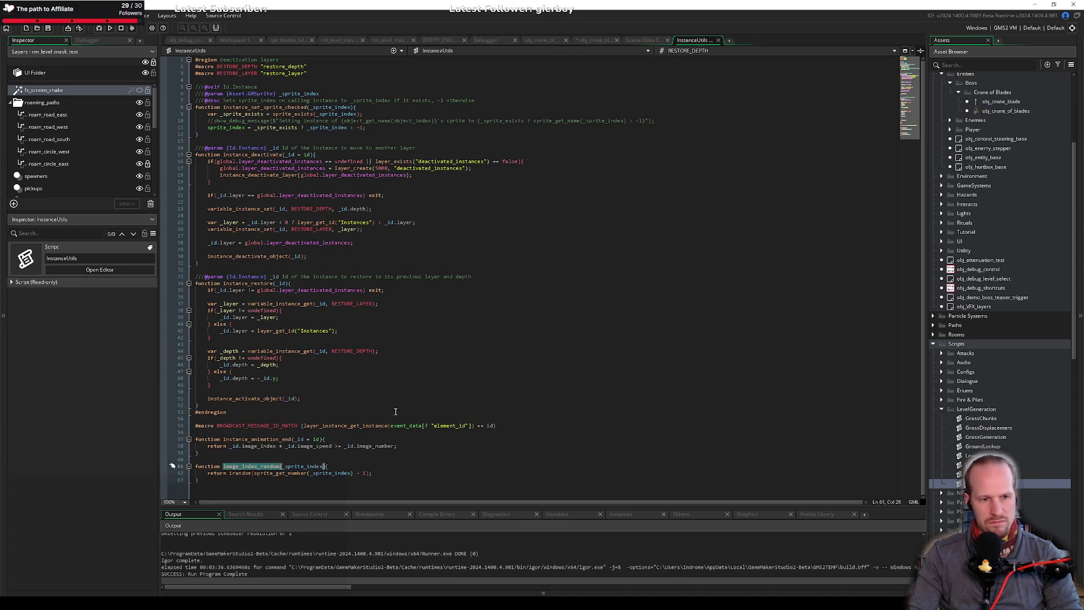
{"action": "double_click", "coordinate": [321, 466]}
{"action": "key", "text": "Right"}
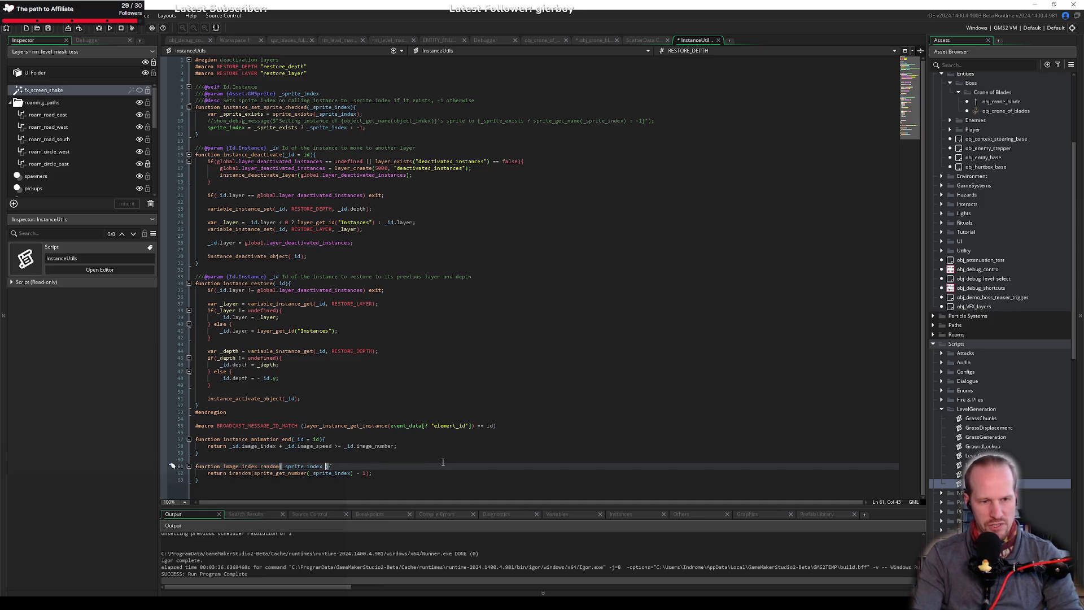
{"action": "type", "text": "= "}
{"action": "type", "text": " sprite_ind"}
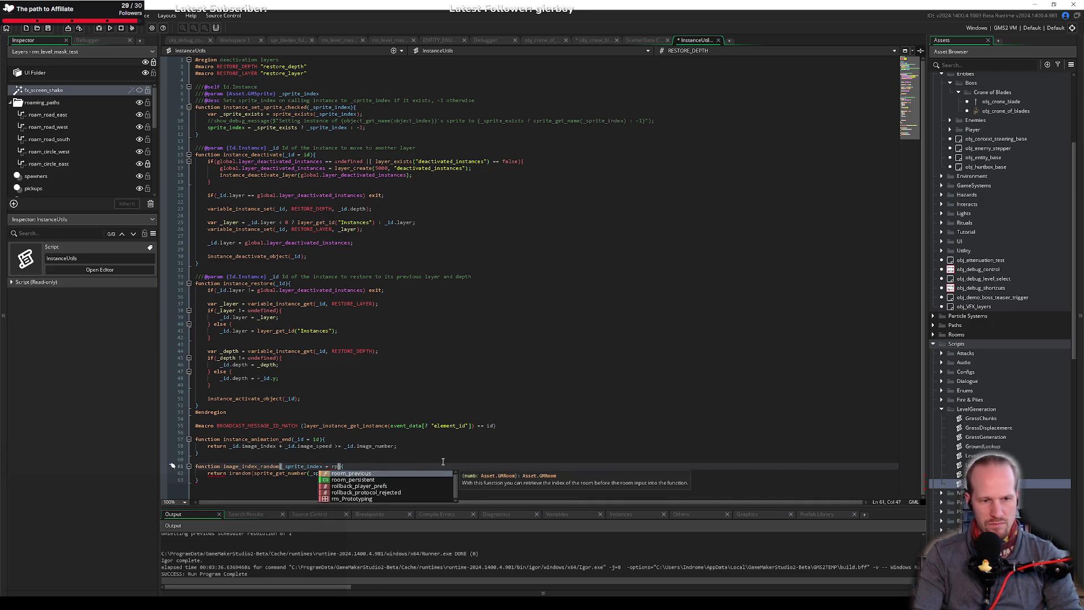
{"action": "key", "text": "Return"}
{"action": "left_click", "coordinate": [444, 460]}
{"action": "key", "text": "ctrl+s"}
Add the guard if(sprite_exists(_sprite_index) == false) return 0; at the function's start.
{"action": "left_click", "coordinate": [399, 465]}
{"action": "key", "text": "Return"}
{"action": "type", "text": "if(sprite_exists("}
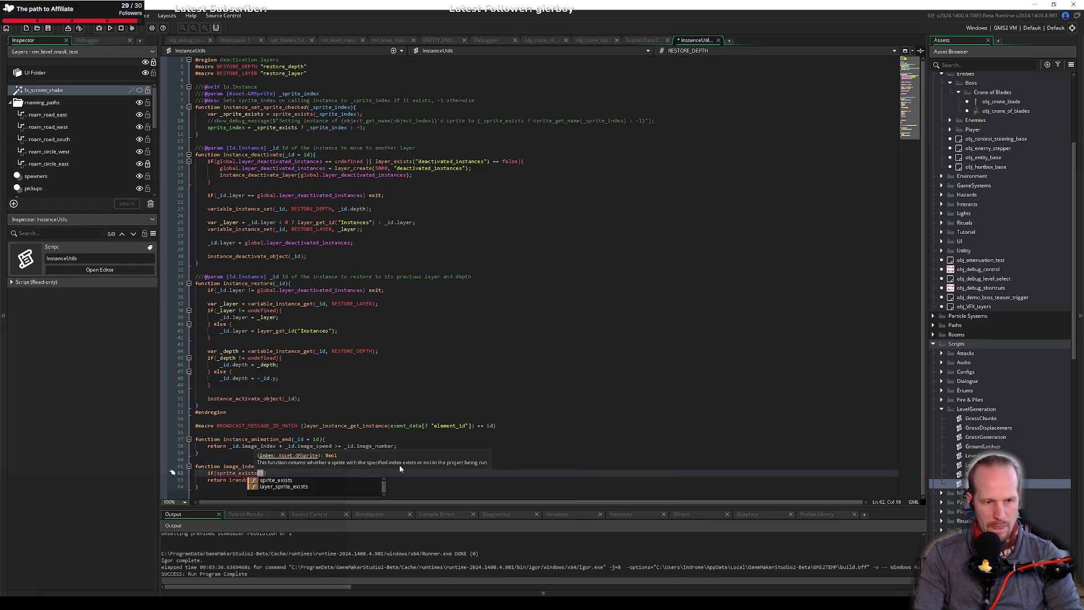
{"action": "type", "text": "sprite"}
{"action": "type", "text": "_sprite_index) =="}
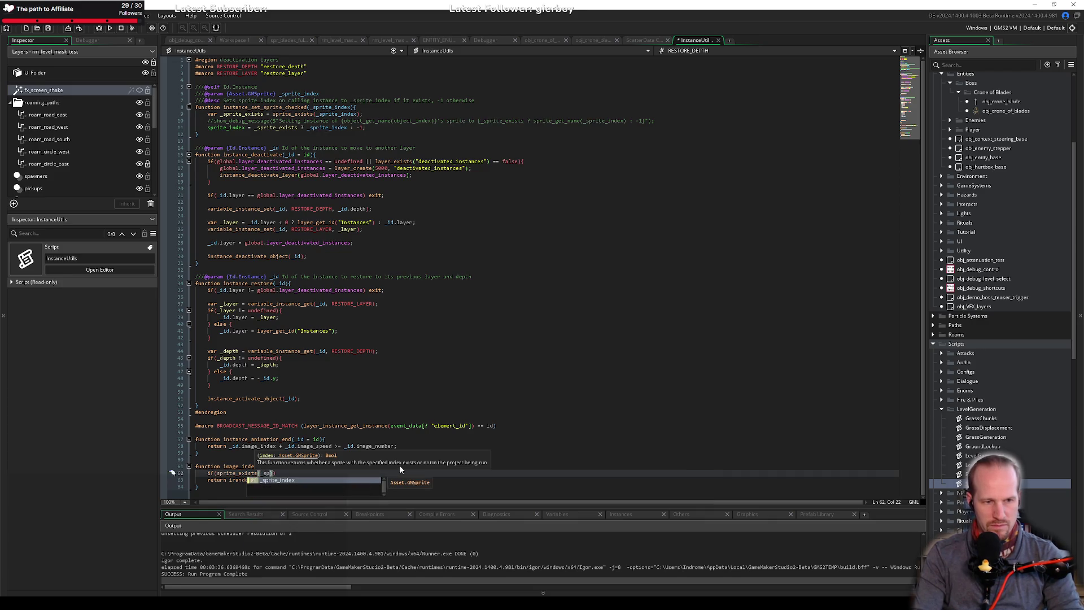
{"action": "type", "text": " aflse"}
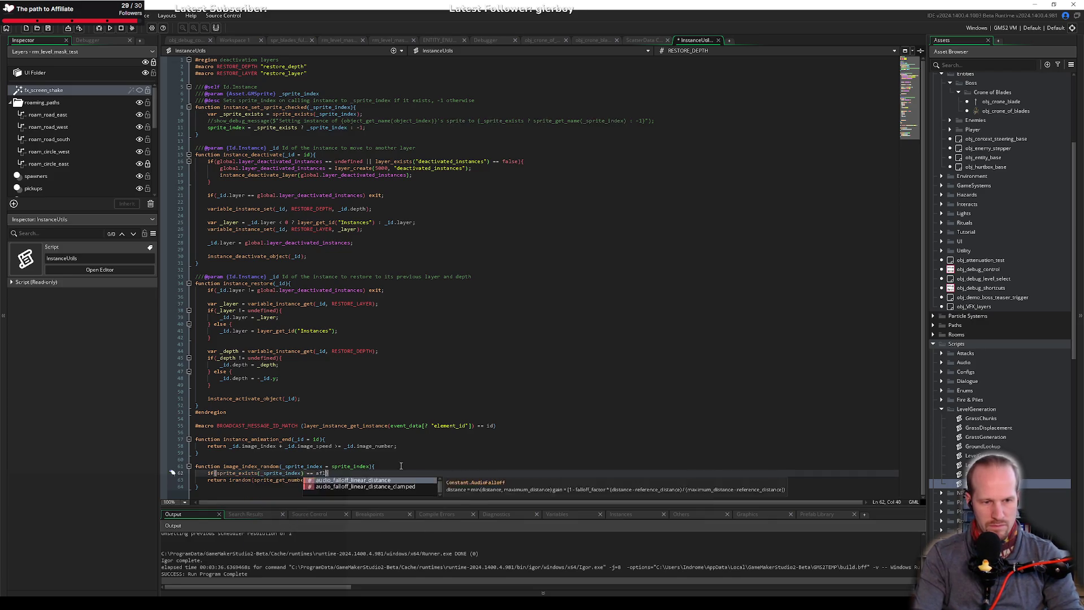
{"action": "key", "text": "BackSpace"}
{"action": "key", "text": "BackSpace"}
{"action": "key", "text": "BackSpace"}
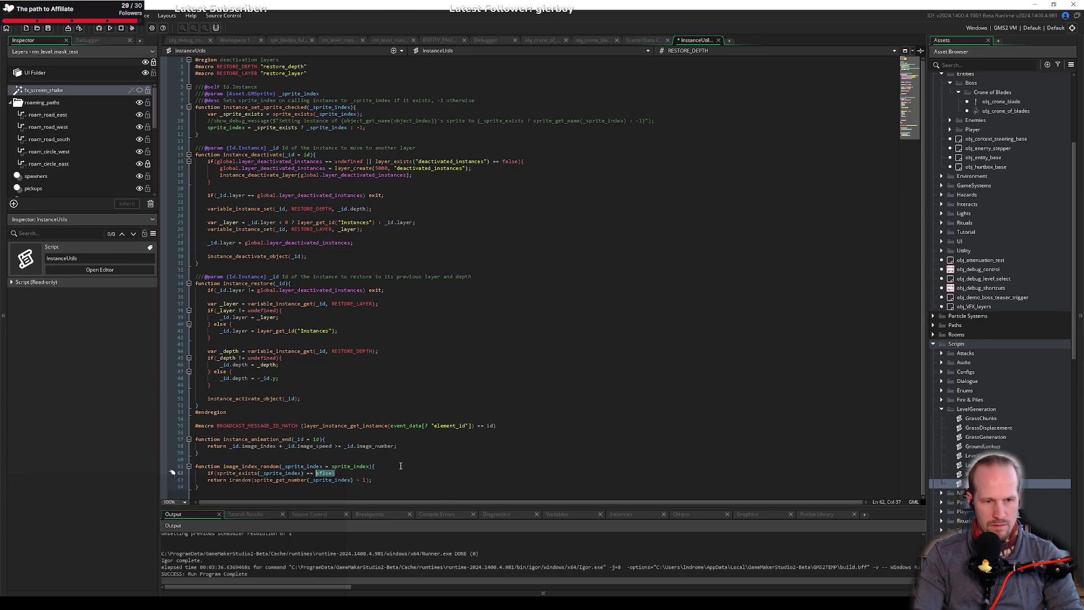
{"action": "type", "text": "false) return 0"}
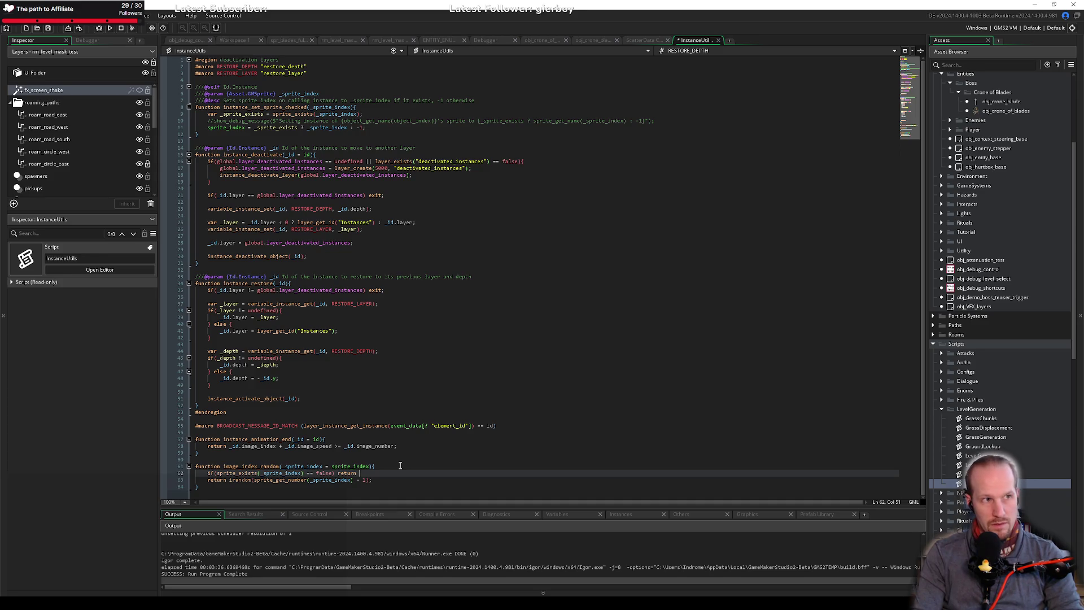
{"action": "type", "text": ";"}
{"action": "key", "text": "Return"}
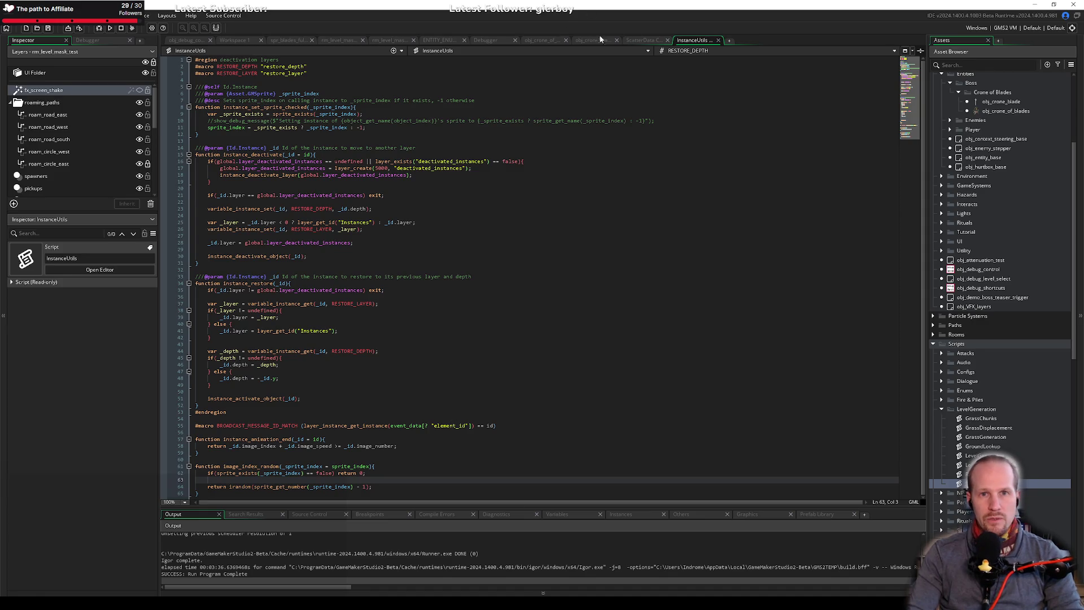
Return to obj_crone_blade's Create code with the caret at the end of line 1.
{"action": "double_click", "coordinate": [251, 466]}
{"action": "left_click", "coordinate": [629, 39]}
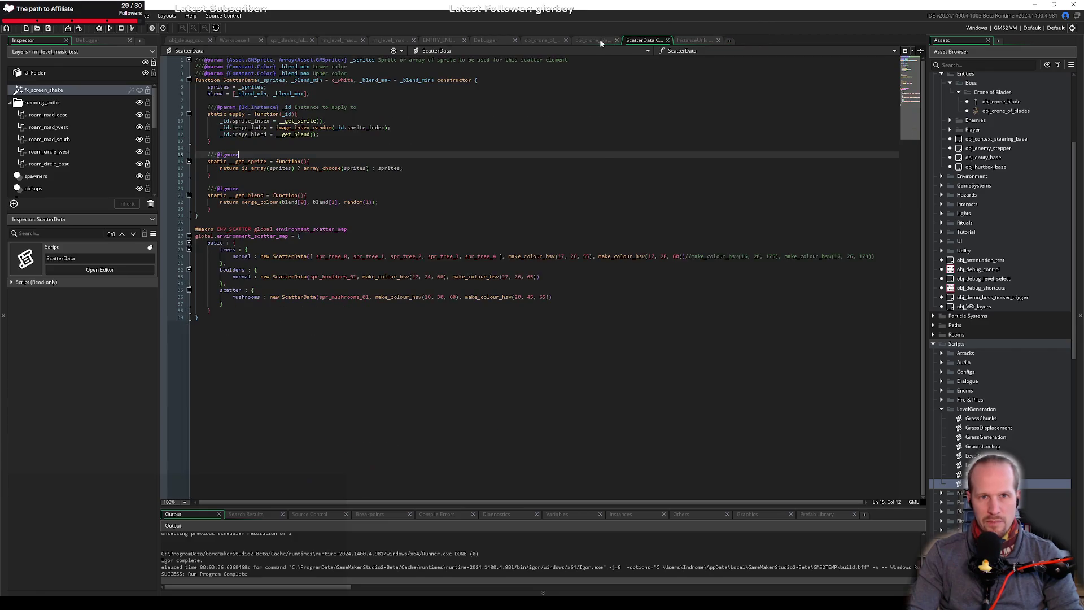
{"action": "left_click", "coordinate": [604, 39]}
{"action": "left_click", "coordinate": [351, 74]}
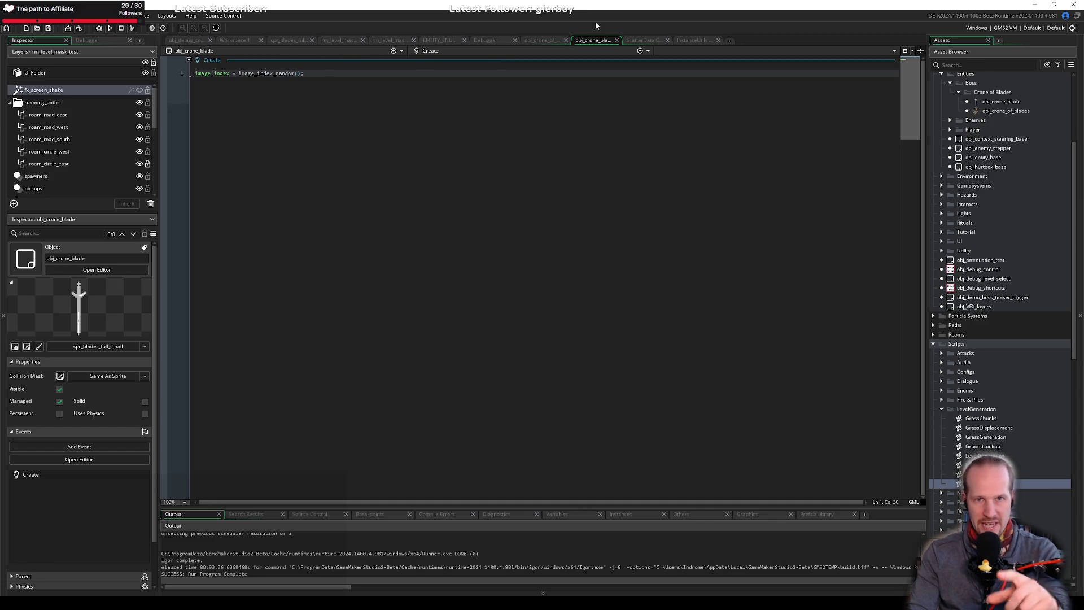
Browse obj_debug_control's End Step event code, then revisit ScatterData and obj_crone_blade.
{"action": "left_click", "coordinate": [189, 43]}
{"action": "left_click", "coordinate": [493, 51]}
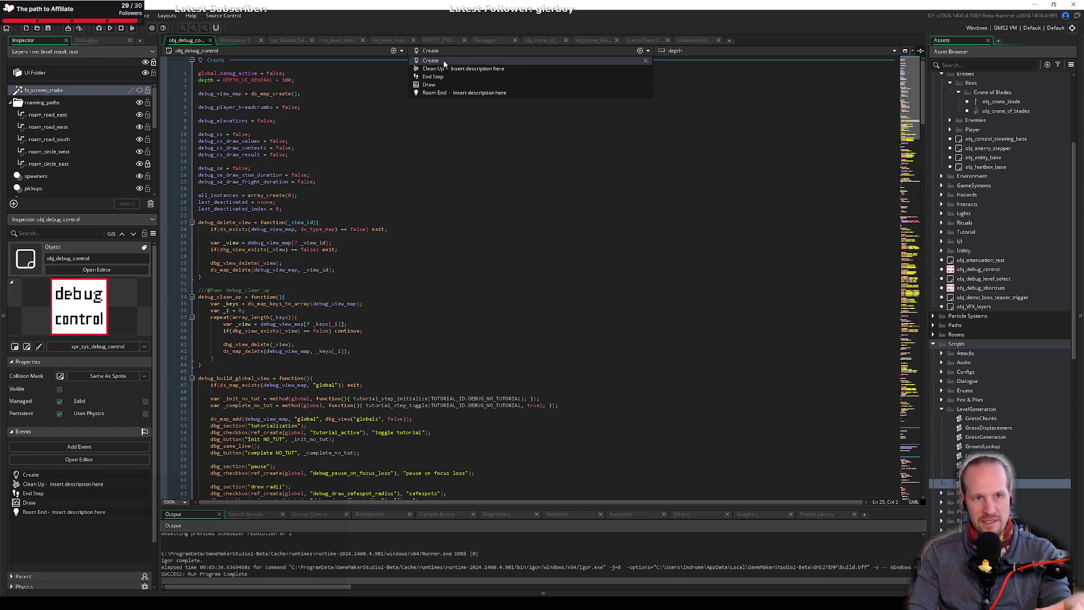
{"action": "left_click", "coordinate": [432, 93]}
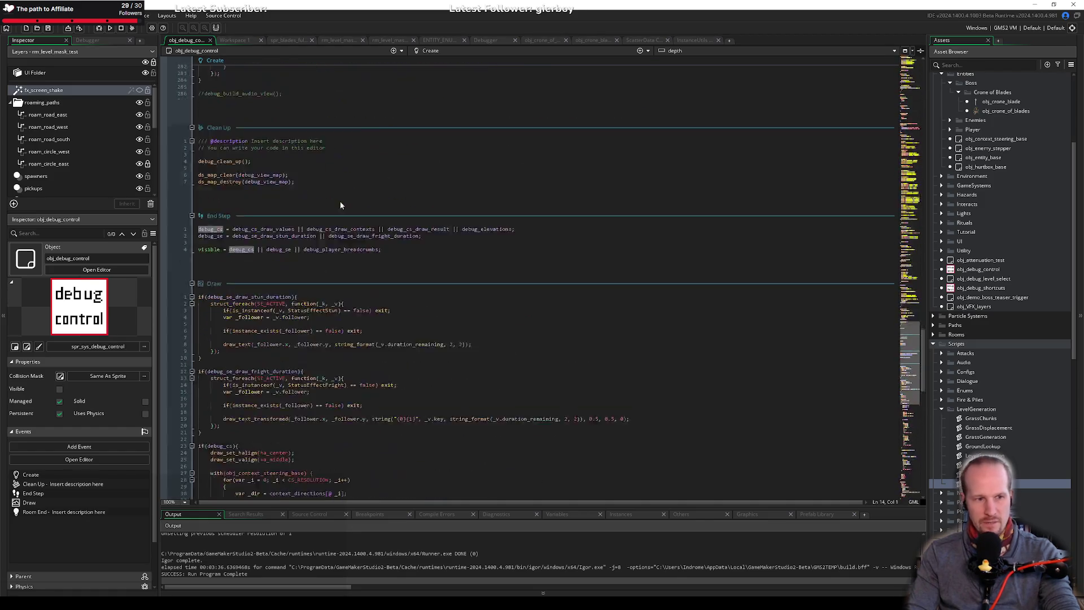
{"action": "scroll", "coordinate": [340, 205], "scroll_direction": "down", "scroll_amount": 10}
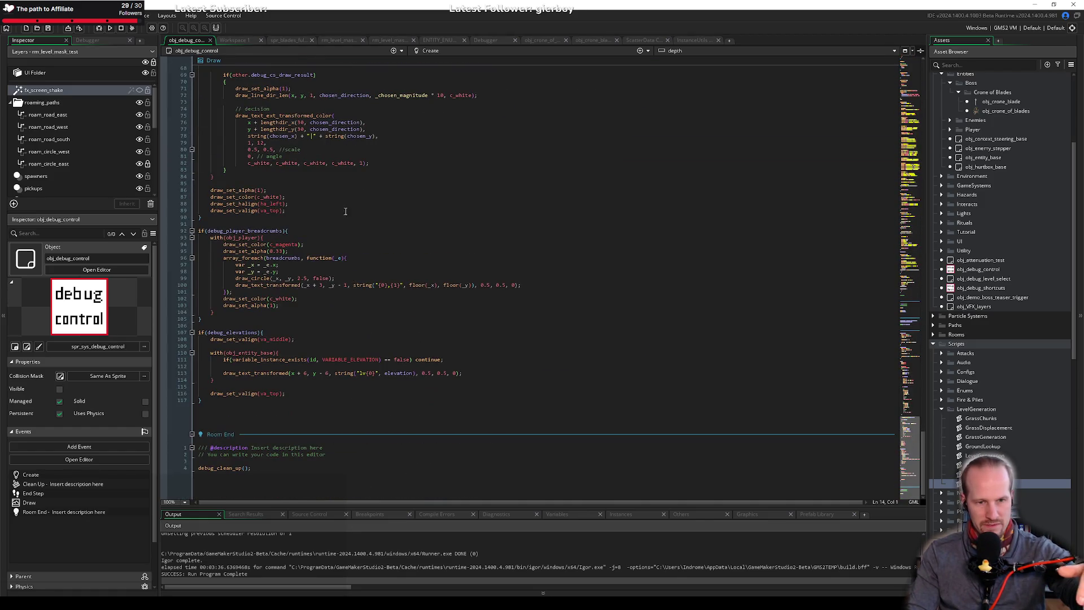
{"action": "scroll", "coordinate": [373, 237], "scroll_direction": "down", "scroll_amount": 8}
{"action": "scroll", "coordinate": [374, 238], "scroll_direction": "up", "scroll_amount": 20}
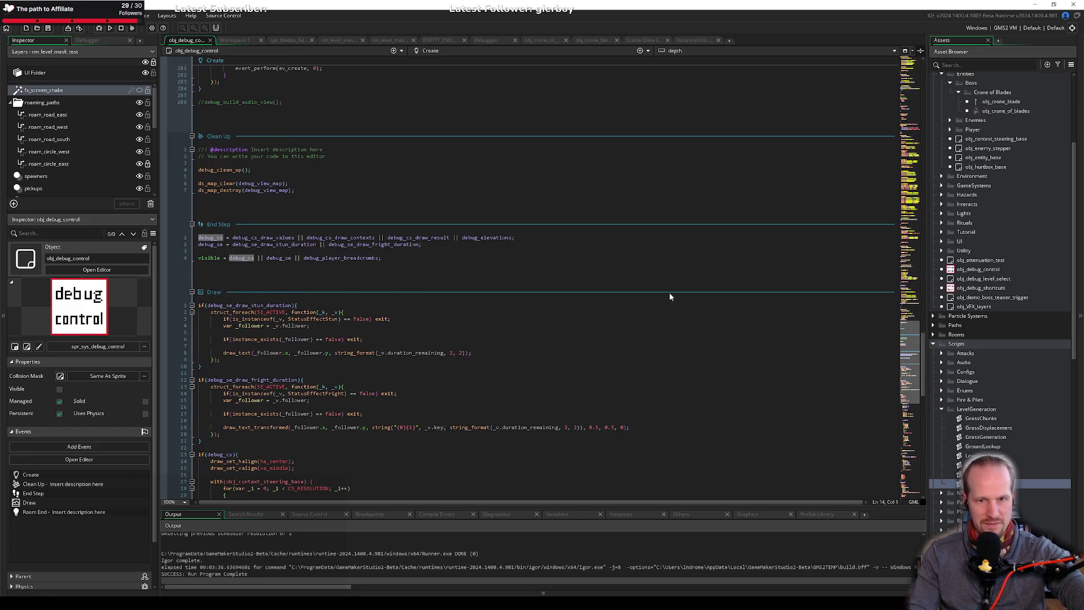
{"action": "left_click", "coordinate": [643, 40]}
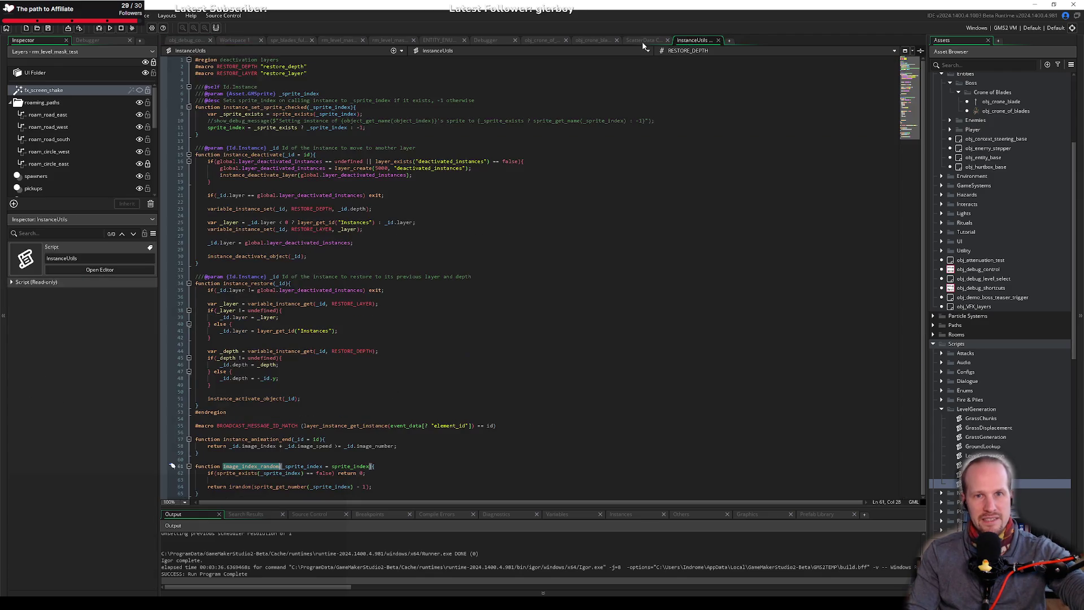
{"action": "left_click", "coordinate": [600, 40]}
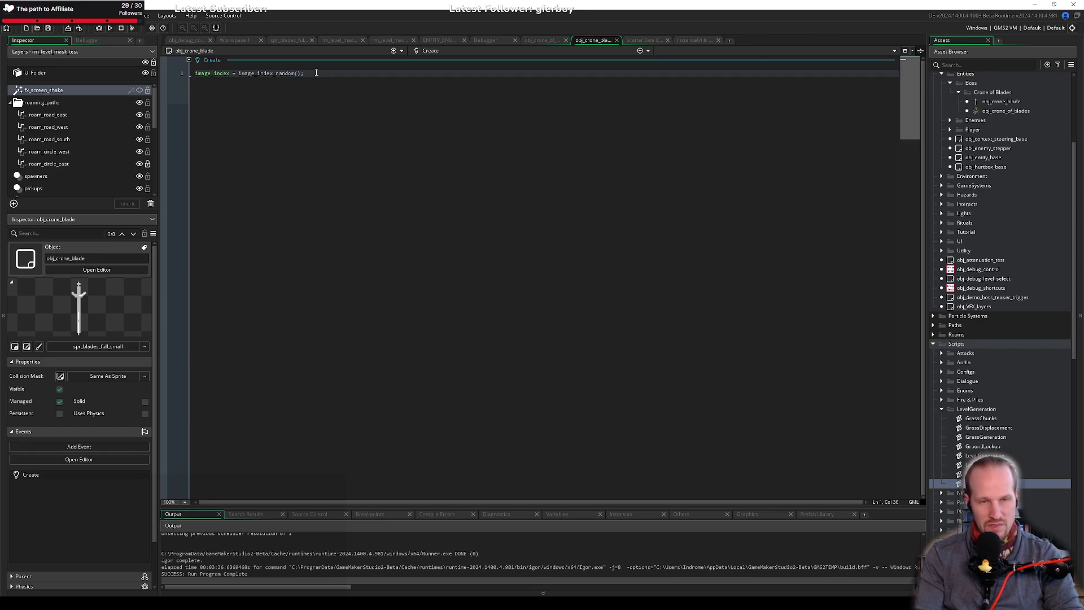
Clean the project, enlarge the Output panel, and close the obj_crone_blade code editors.
{"action": "left_click", "coordinate": [133, 29]}
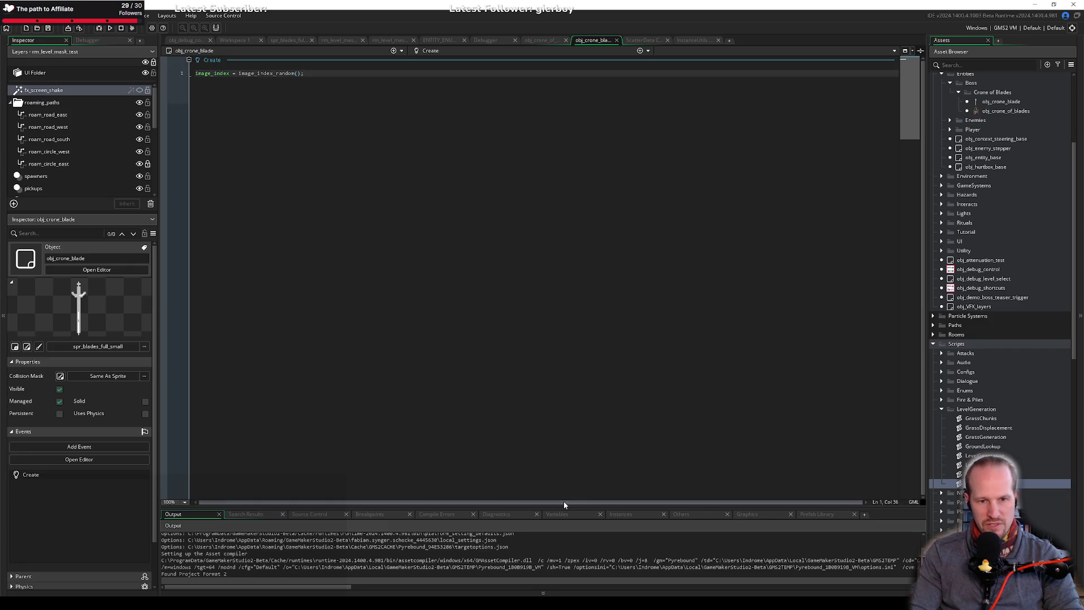
{"action": "left_click_drag", "start_coordinate": [564, 504], "coordinate": [563, 474]}
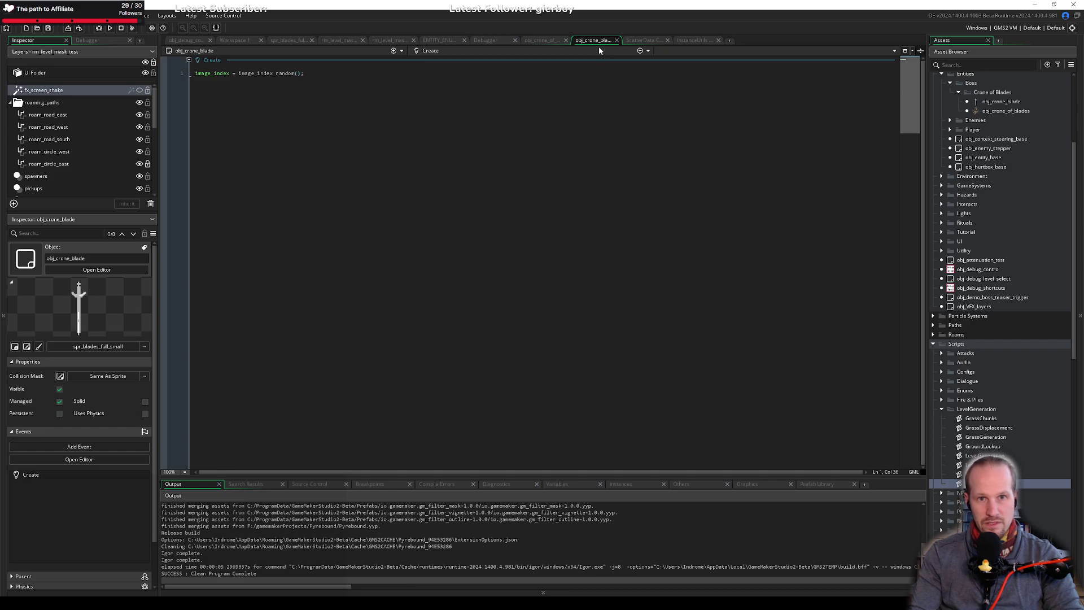
{"action": "key", "text": "ctrl+w"}
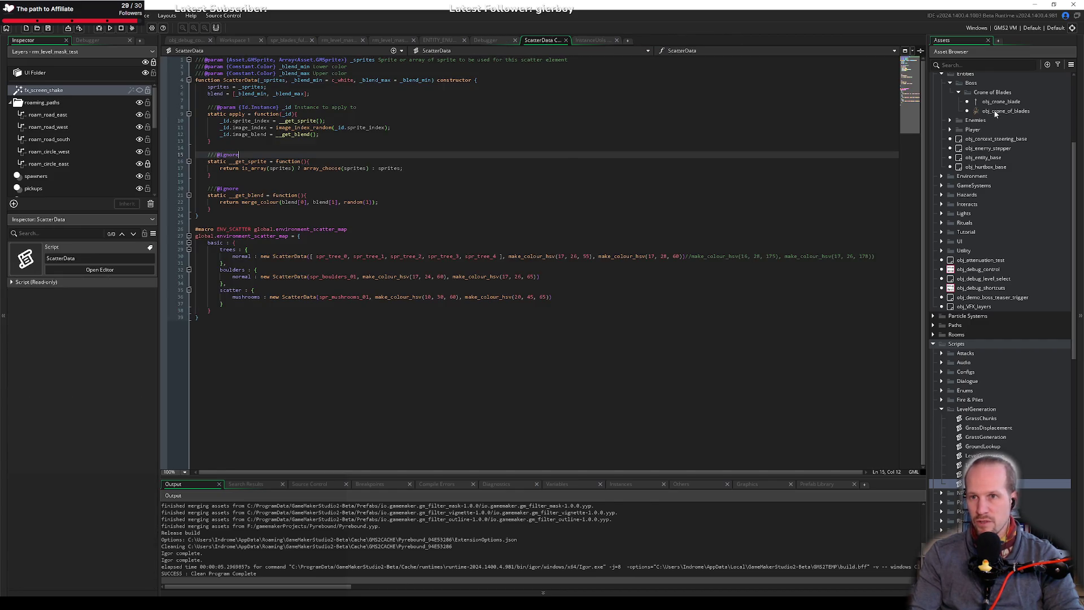
Reopen obj_crone_blade's Create code and add two blank lines below the image_index line.
{"action": "double_click", "coordinate": [1005, 111]}
{"action": "double_click", "coordinate": [1001, 102]}
{"action": "left_click", "coordinate": [642, 40]}
{"action": "right_click", "coordinate": [642, 41]}
{"action": "left_click", "coordinate": [678, 42]}
{"action": "left_click", "coordinate": [330, 122]}
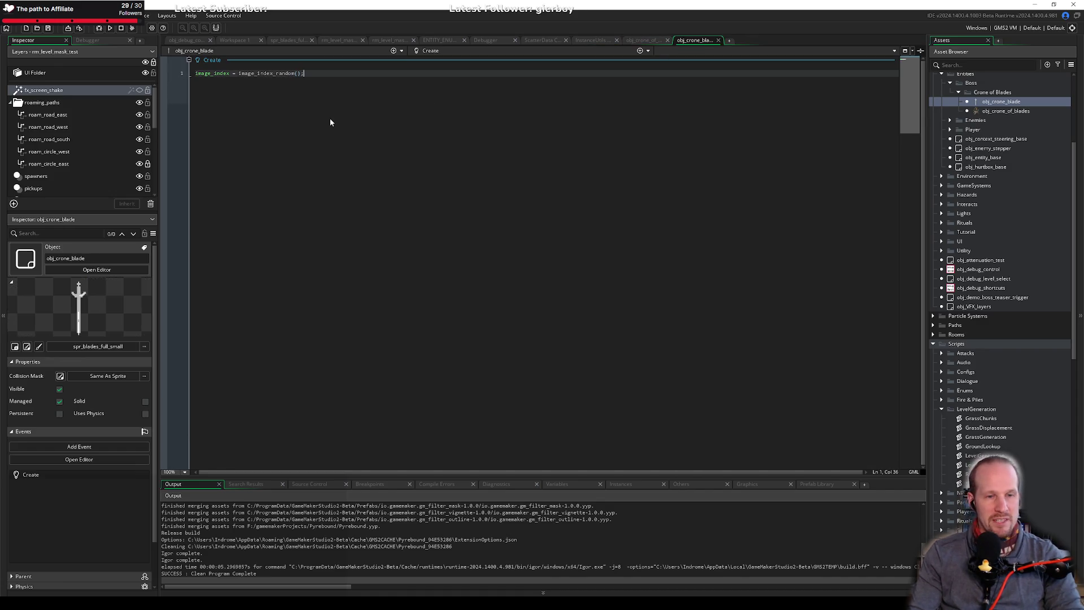
{"action": "key", "text": "Return"}
{"action": "key", "text": "Return"}
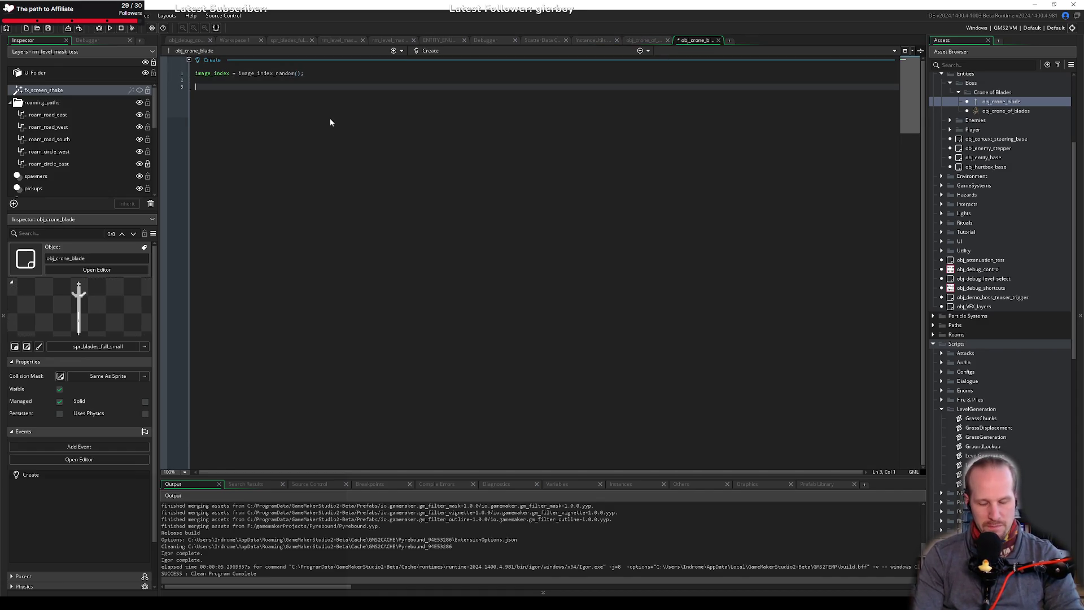
{"action": "key", "text": "ctrl+s"}
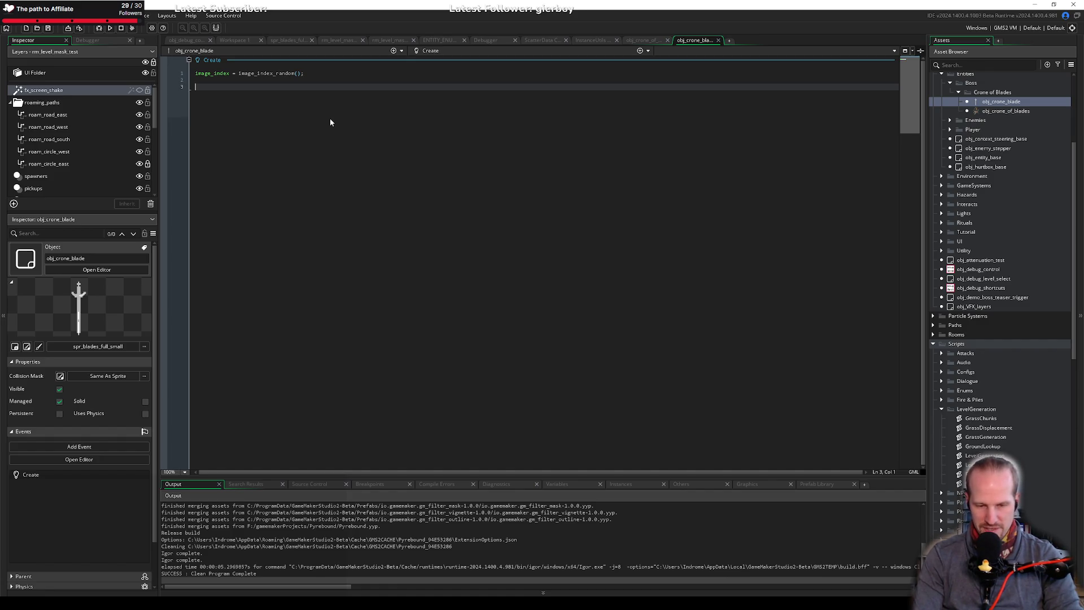
{"action": "type", "text": "alarm"}
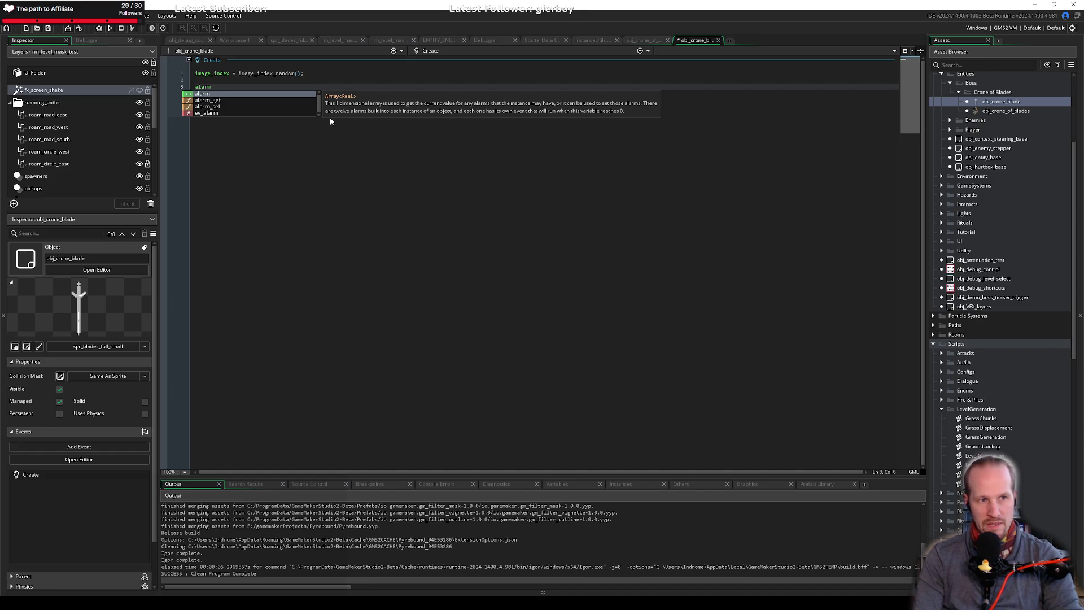
{"action": "key", "text": "ctrl+z"}
{"action": "key", "text": "Return"}
{"action": "key", "text": "Return"}
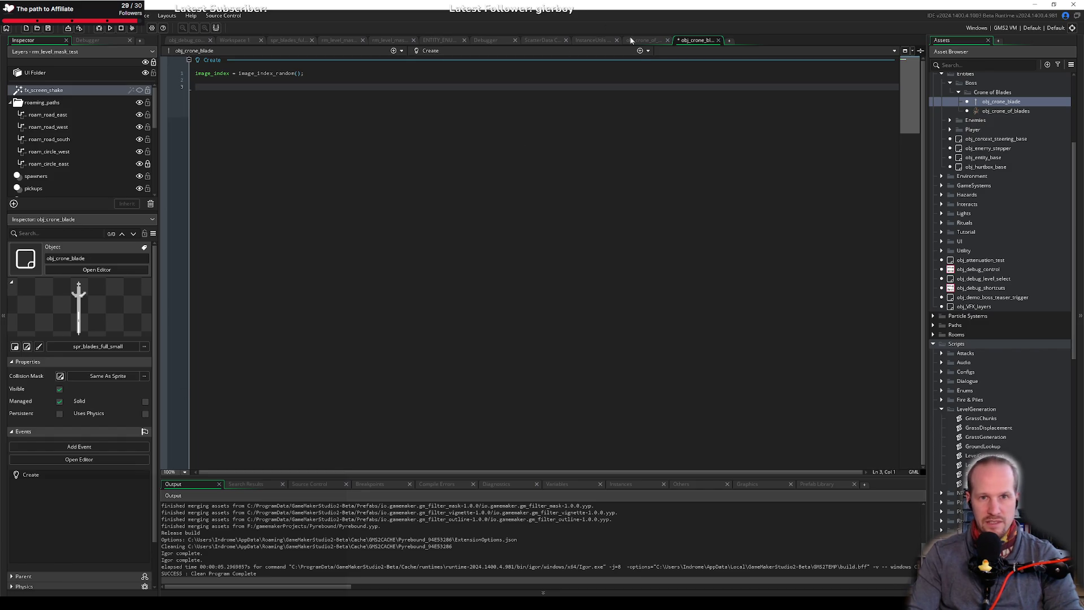
Insert an alarm_set(0, 16) call on line 3 using autocomplete.
{"action": "left_click", "coordinate": [640, 50]}
{"action": "mouse_move", "coordinate": [627, 102]}
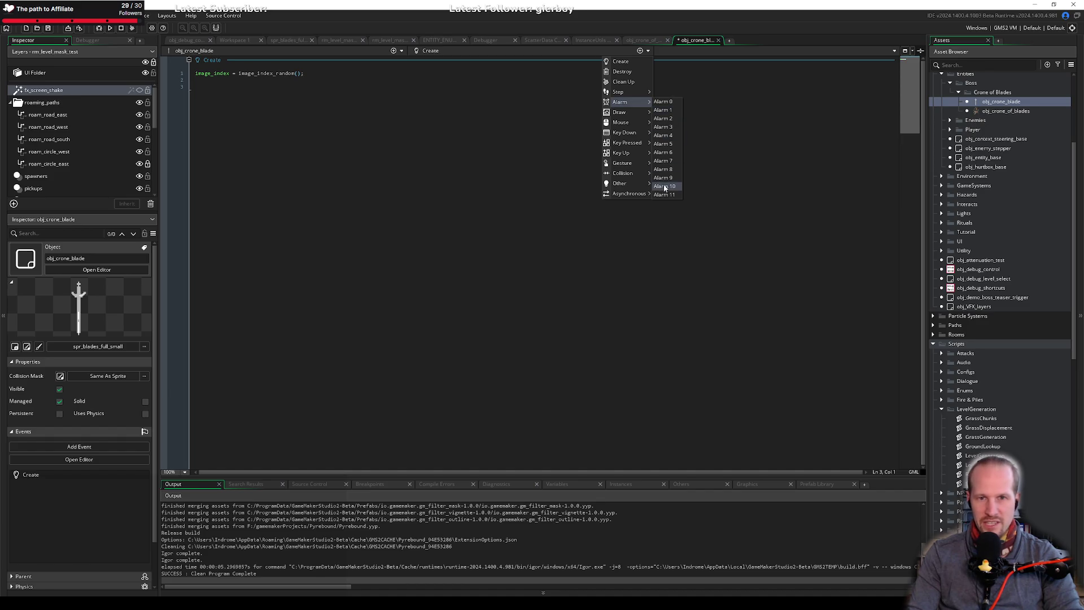
{"action": "left_click", "coordinate": [349, 105]}
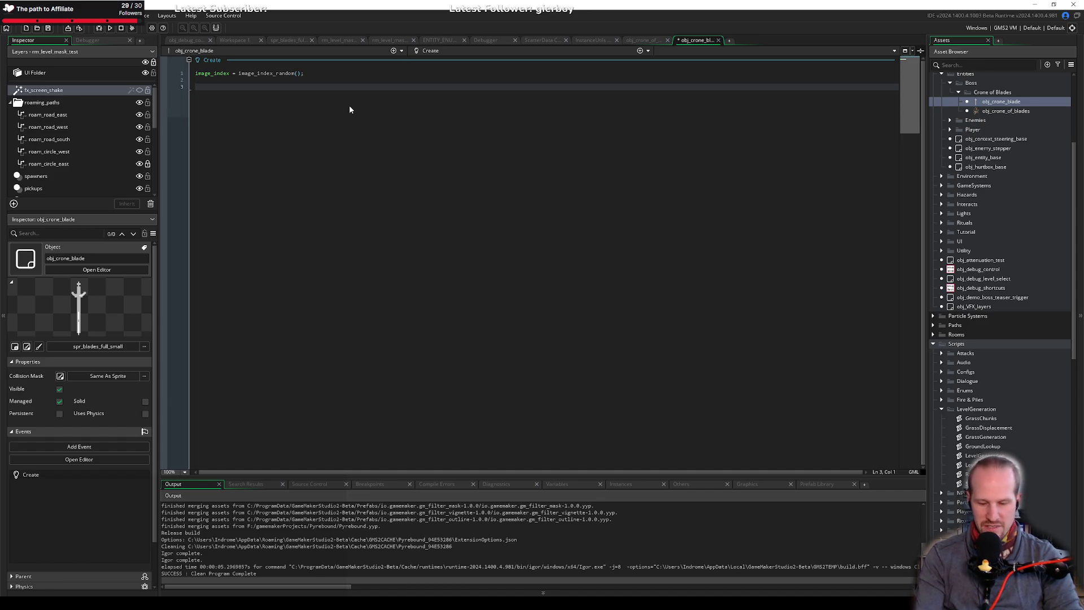
{"action": "type", "text": "alarm"}
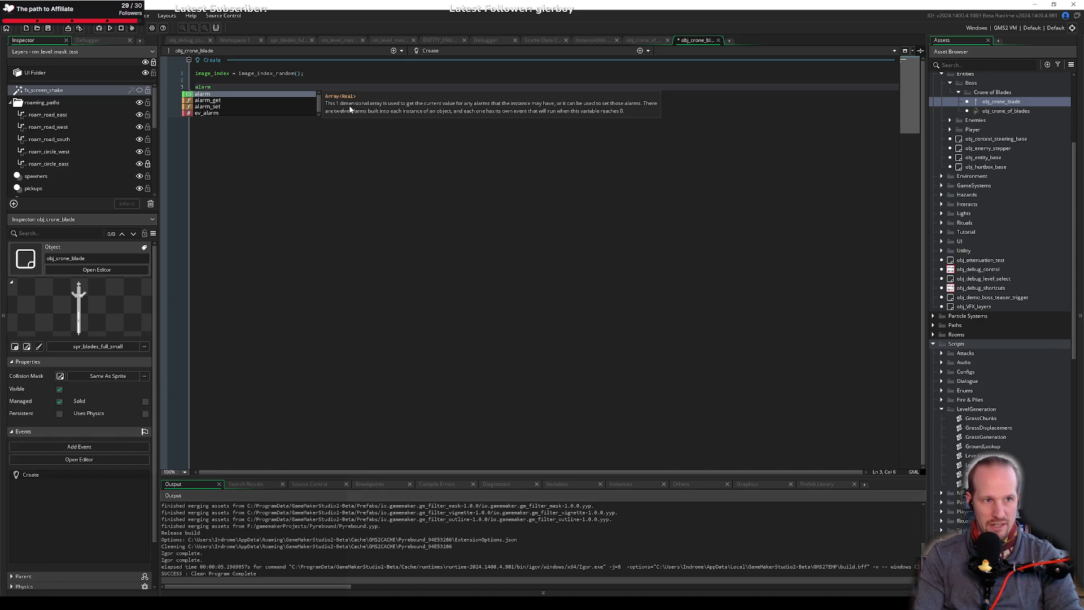
{"action": "key", "text": "Down"}
{"action": "key", "text": "Down"}
{"action": "key", "text": "Return"}
{"action": "type", "text": "0, "}
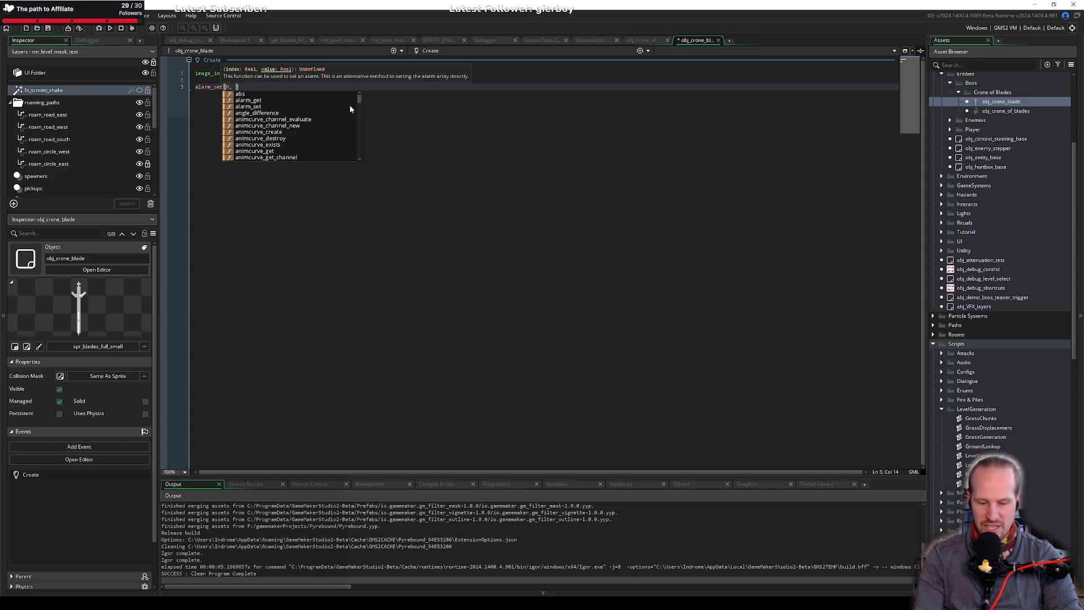
{"action": "type", "text": "16"}
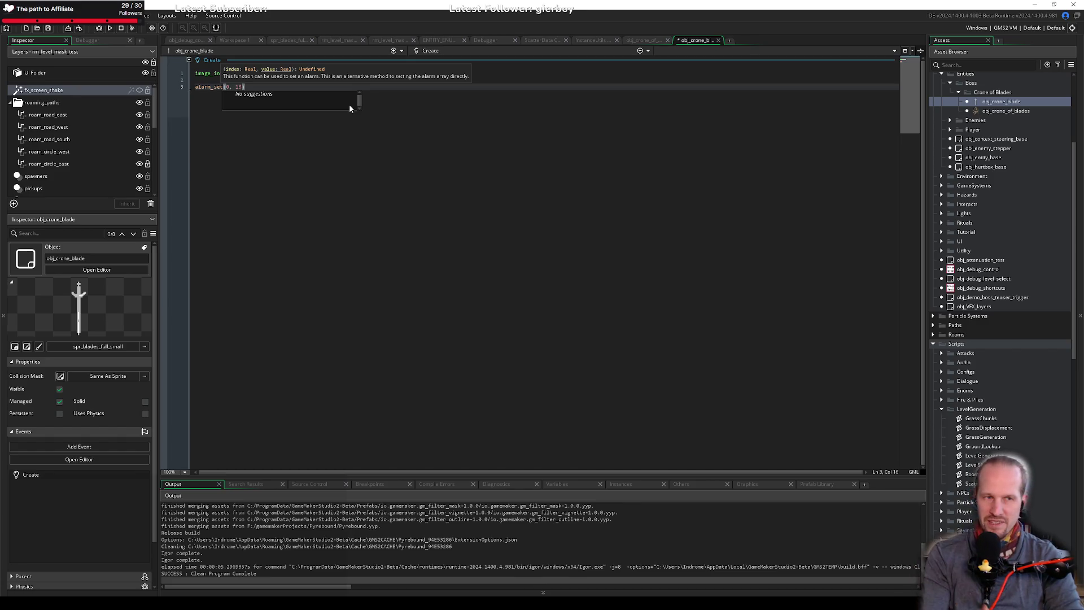
{"action": "key", "text": "Escape"}
Change the alarm delay to 60, end it with a semicolon, save, and add a line above.
{"action": "key", "text": "shift+Home"}
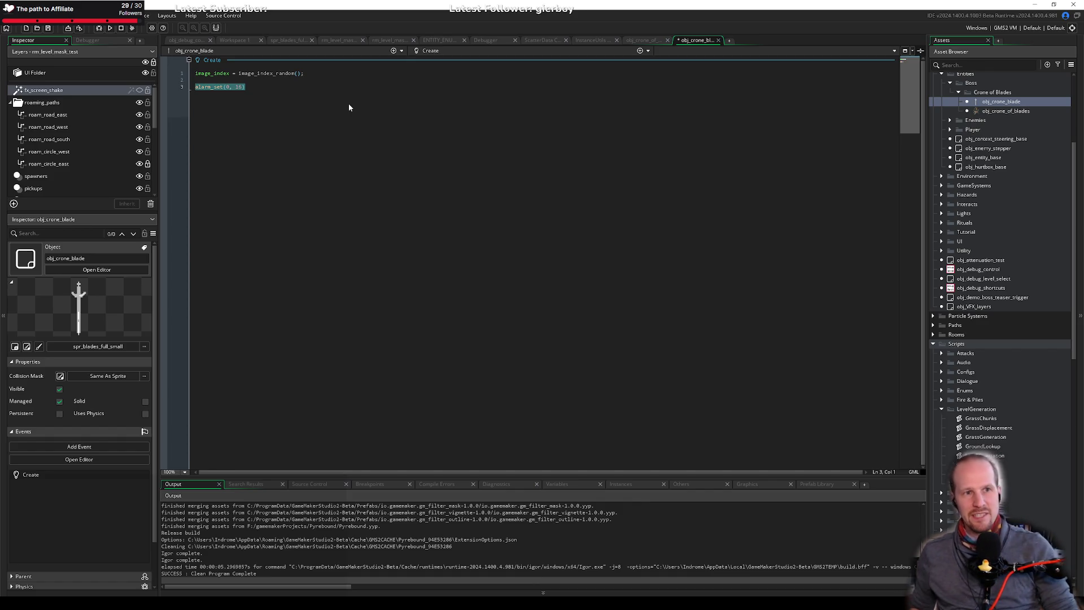
{"action": "key", "text": "ctrl+Right"}
{"action": "key", "text": "ctrl+Right"}
{"action": "key", "text": "ctrl+Right"}
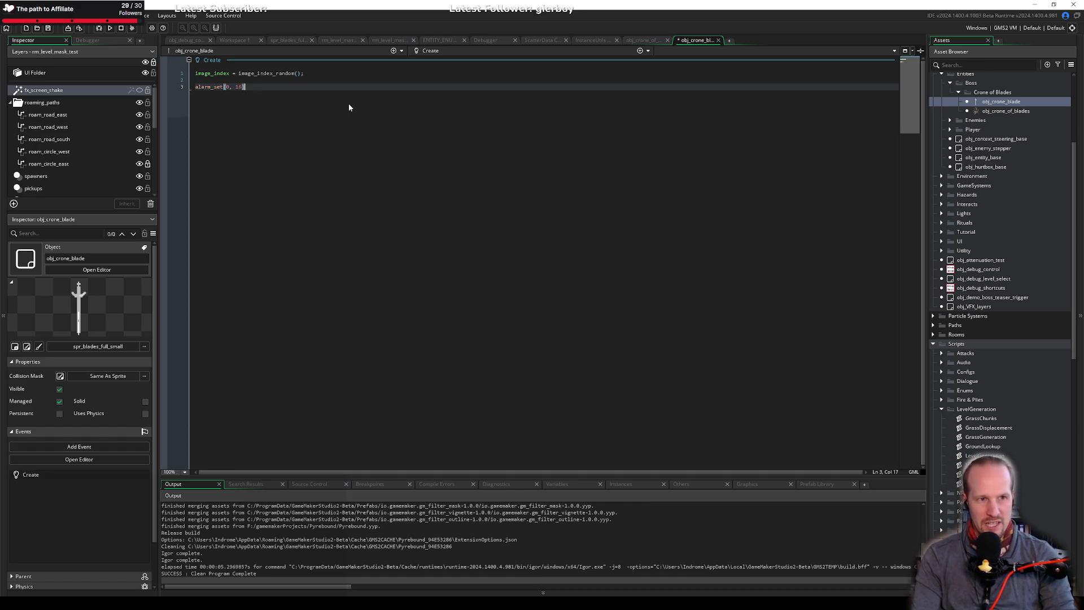
{"action": "key", "text": "ctrl+Right"}
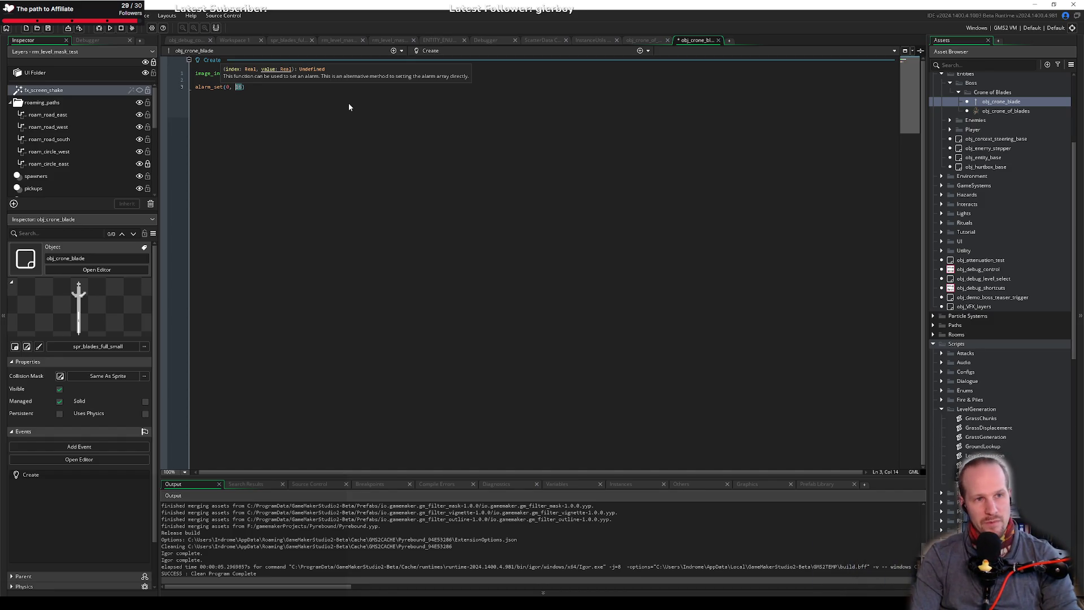
{"action": "type", "text": "60"}
{"action": "key", "text": "End"}
{"action": "type", "text": ";"}
{"action": "key", "text": "ctrl+s"}
{"action": "left_click", "coordinate": [337, 72]}
{"action": "key", "text": "Return"}
{"action": "key", "text": "Return"}
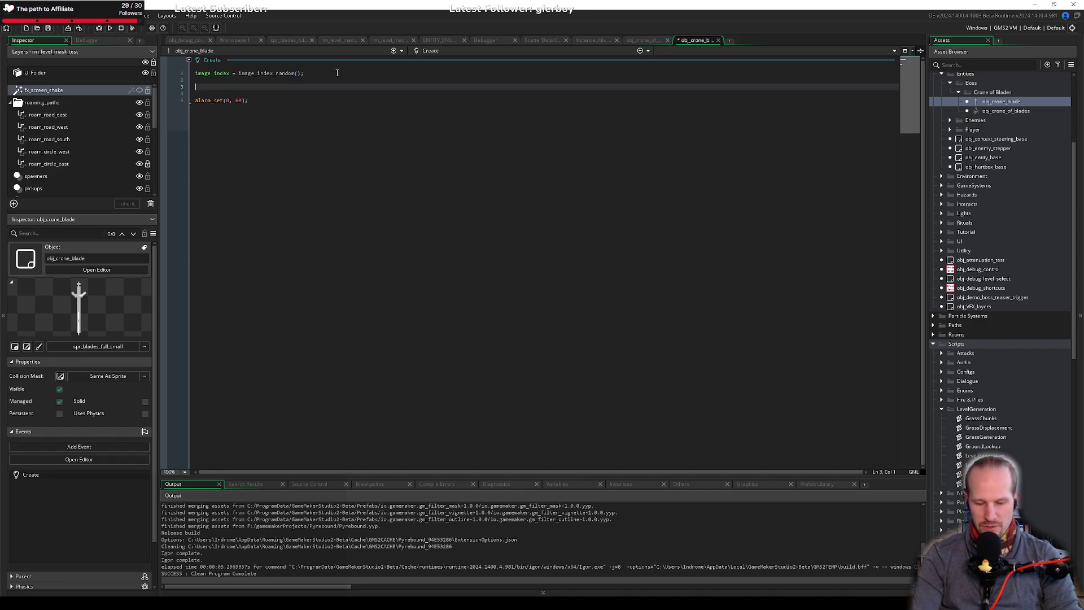
Write target = obj_player; above the alarm_set line and save.
{"action": "type", "text": "target = obj_playe"}
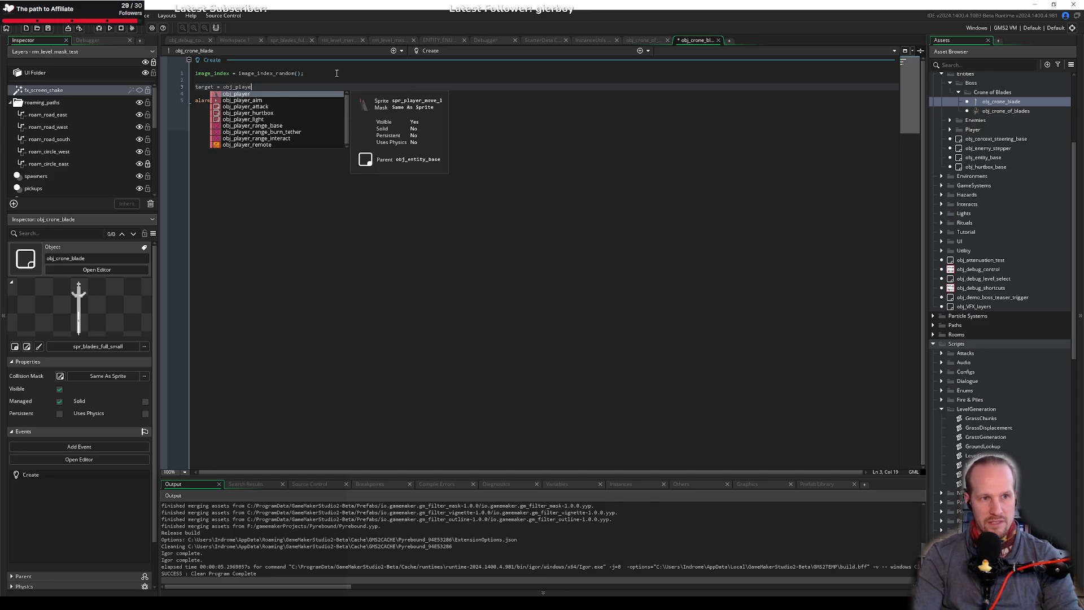
{"action": "type", "text": "r;"}
{"action": "key", "text": "ctrl+s"}
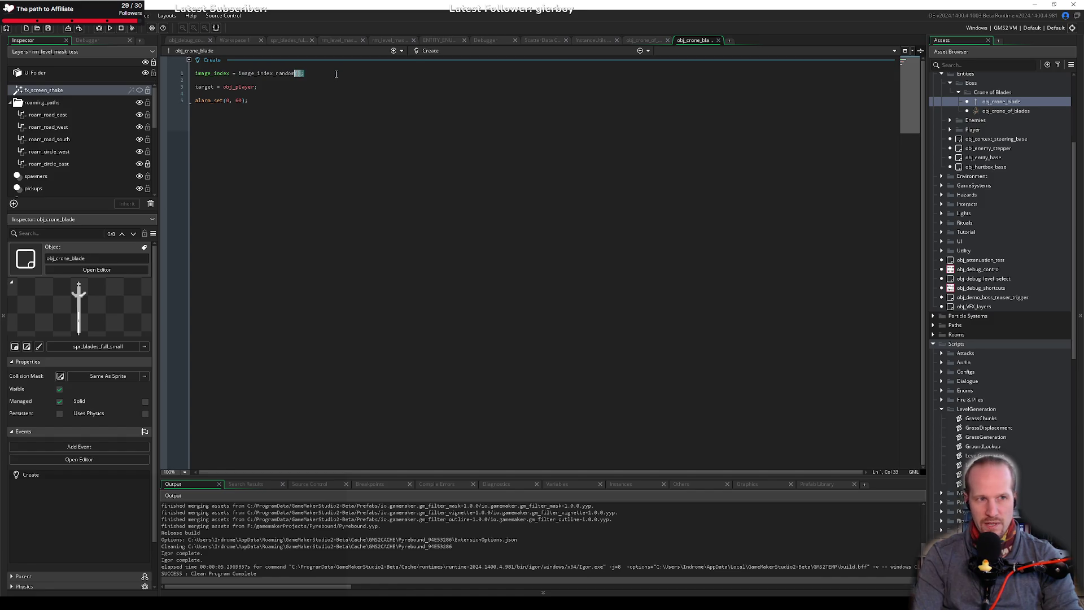
{"action": "key", "text": "ctrl+shift+Left"}
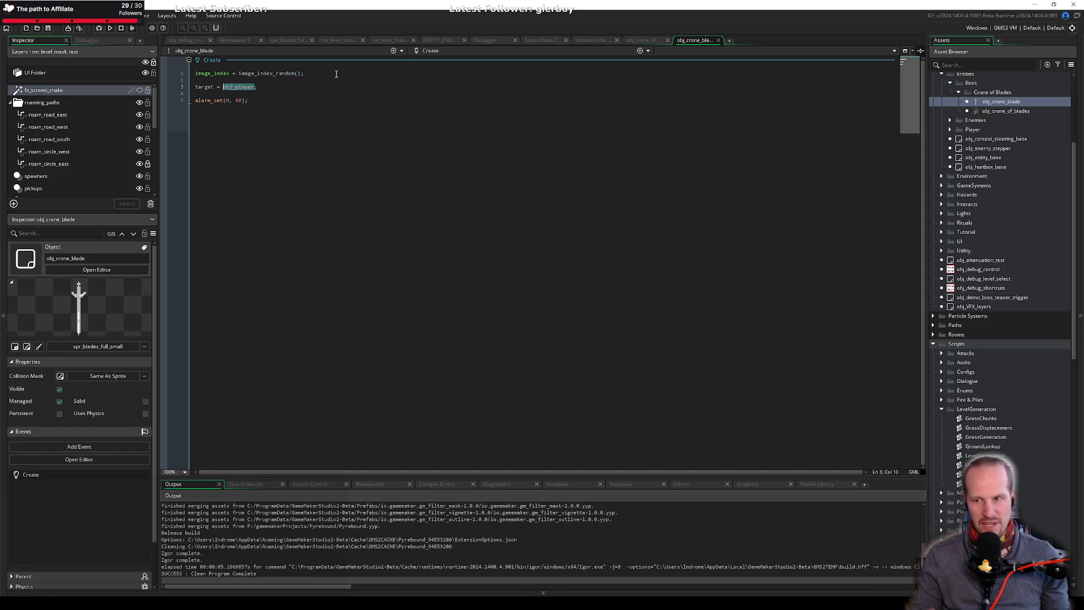
{"action": "key", "text": "Down"}
{"action": "key", "text": "Down"}
{"action": "key", "text": "End"}
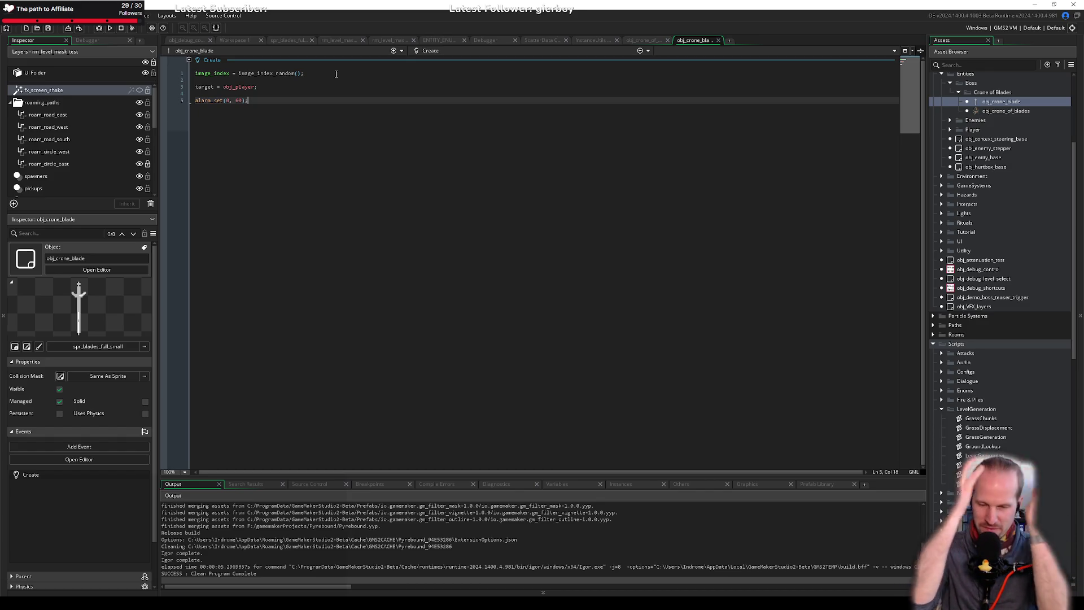
{"action": "type", "text": "n"}
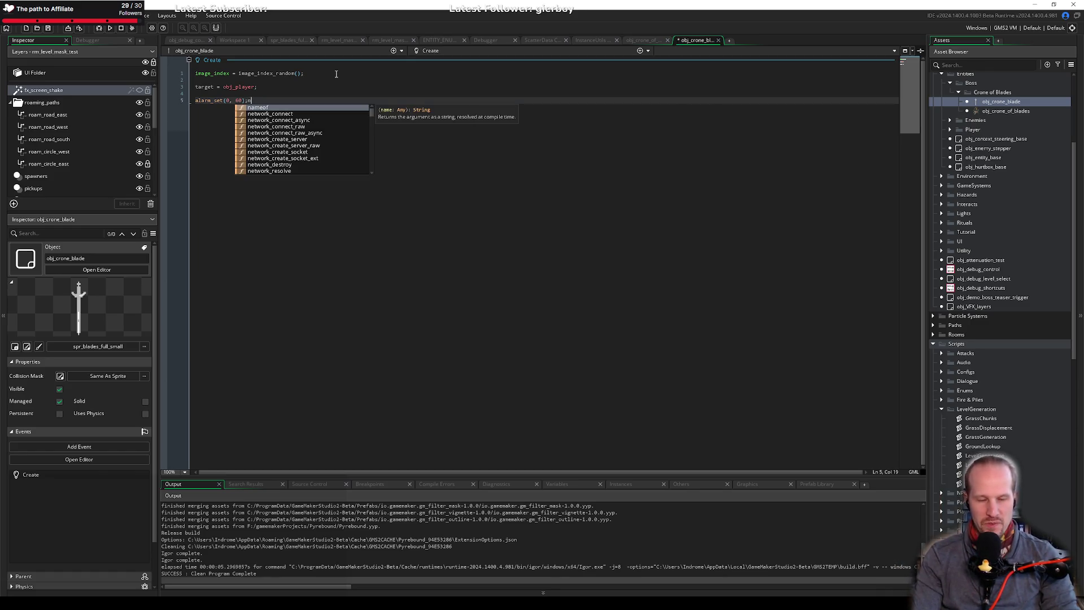
{"action": "key", "text": "BackSpace"}
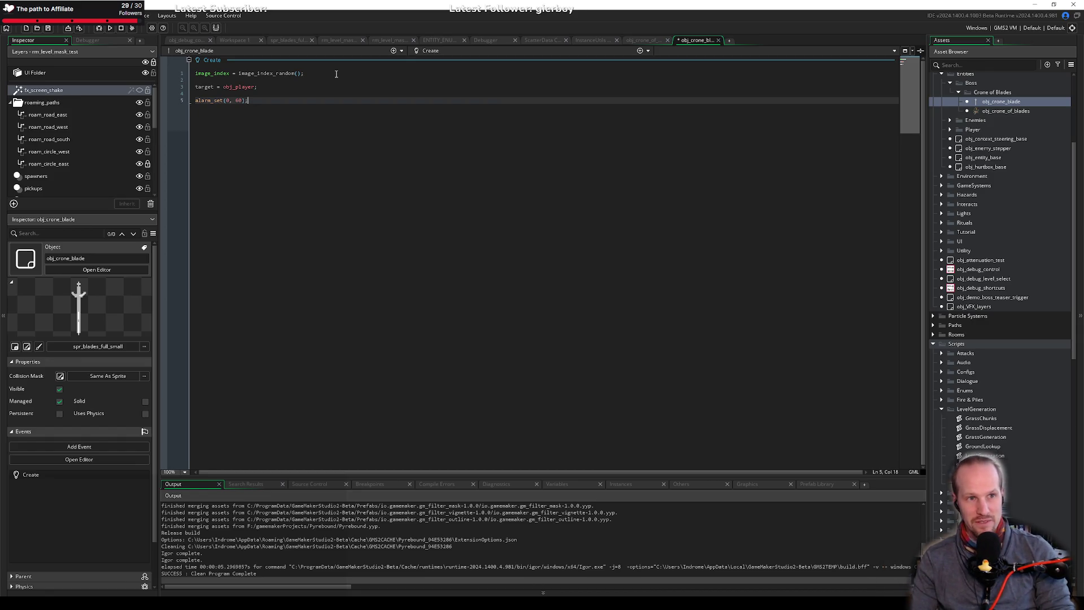
{"action": "key", "text": "Up"}
{"action": "key", "text": "Up"}
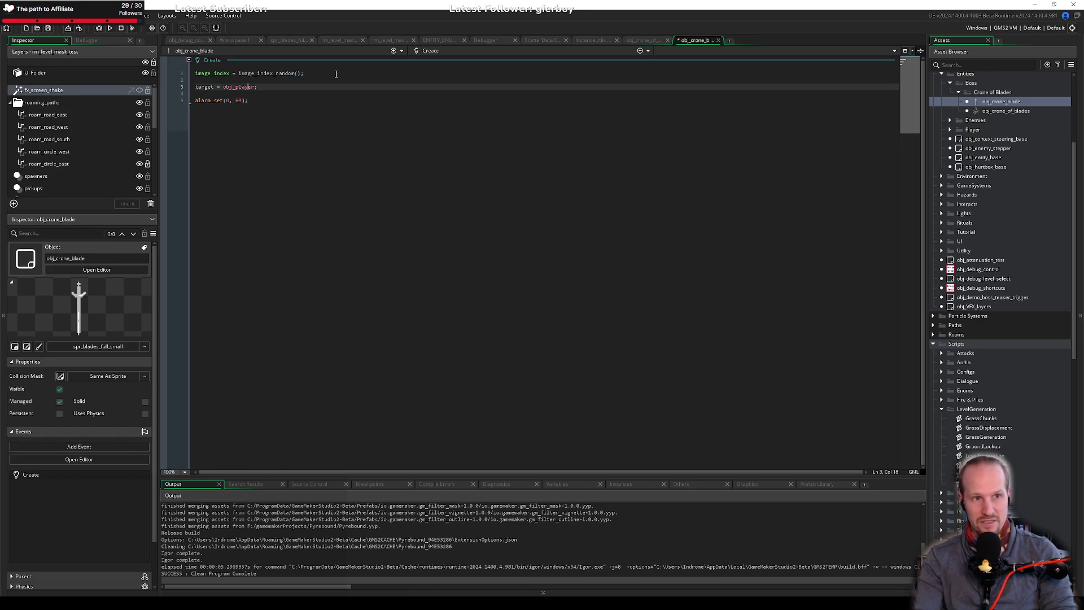
{"action": "key", "text": "shift+Home"}
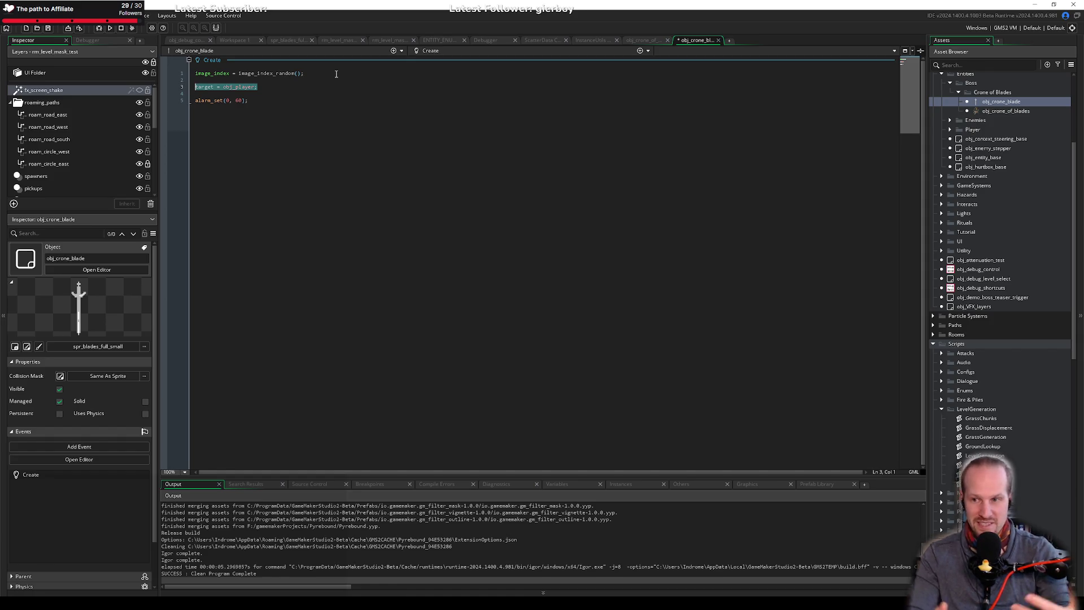
{"action": "key", "text": "End"}
{"action": "key", "text": "Down"}
{"action": "key", "text": "Down"}
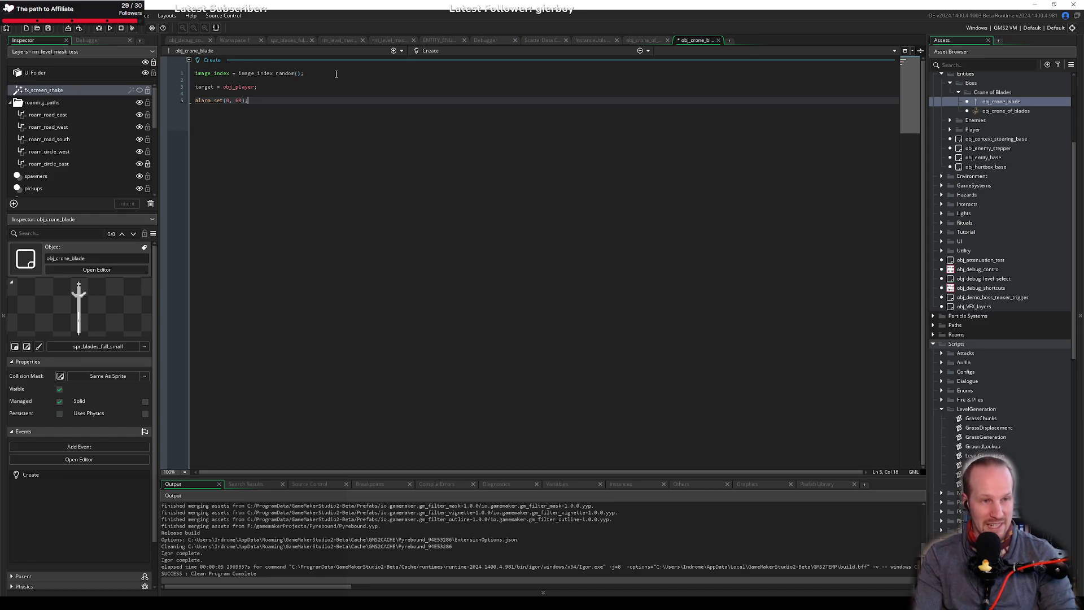
Add an empty Alarm 0 event to obj_crone_blade.
{"action": "left_click", "coordinate": [640, 50]}
{"action": "mouse_move", "coordinate": [632, 100]}
{"action": "left_click", "coordinate": [671, 102]}
Insert the line test = undefined; right after target = obj_player; in the Create event.
{"action": "left_click", "coordinate": [256, 148]}
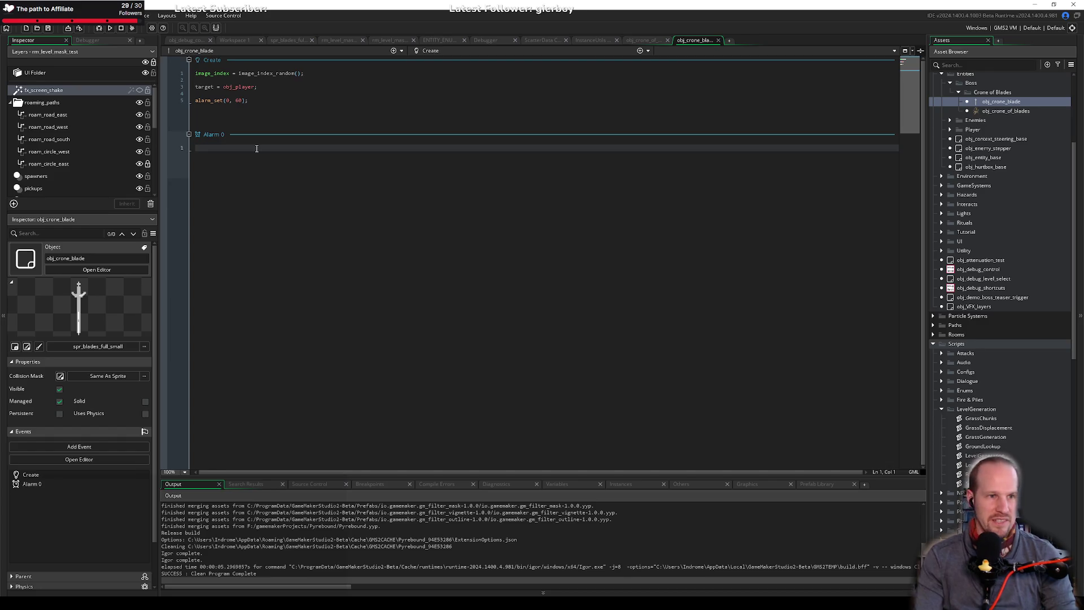
{"action": "key", "text": "Up"}
{"action": "key", "text": "Up"}
{"action": "key", "text": "Up"}
{"action": "key", "text": "Return"}
{"action": "type", "text": "test "}
{"action": "type", "text": "= 0;"}
{"action": "key", "text": "BackSpace"}
{"action": "type", "text": "undefined"}
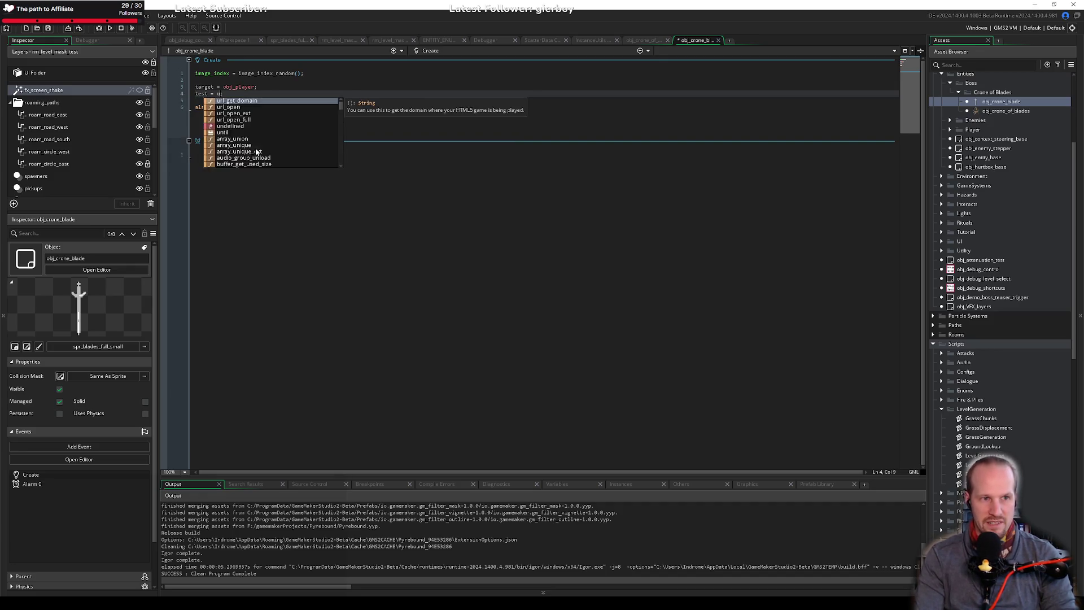
{"action": "key", "text": "End"}
{"action": "key", "text": "shift+Home"}
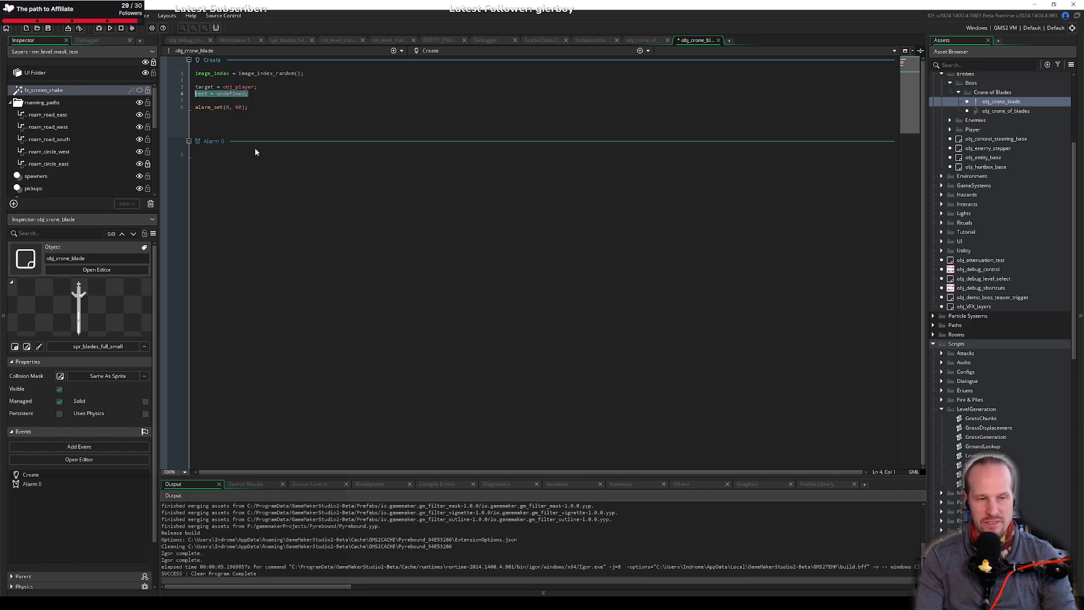
Delete the test line, then try and remove variable_instance_set(id, "test", undefined); in Alarm 0.
{"action": "key", "text": "BackSpace"}
{"action": "key", "text": "BackSpace"}
{"action": "key", "text": "Down"}
{"action": "key", "text": "Down"}
{"action": "key", "text": "Down"}
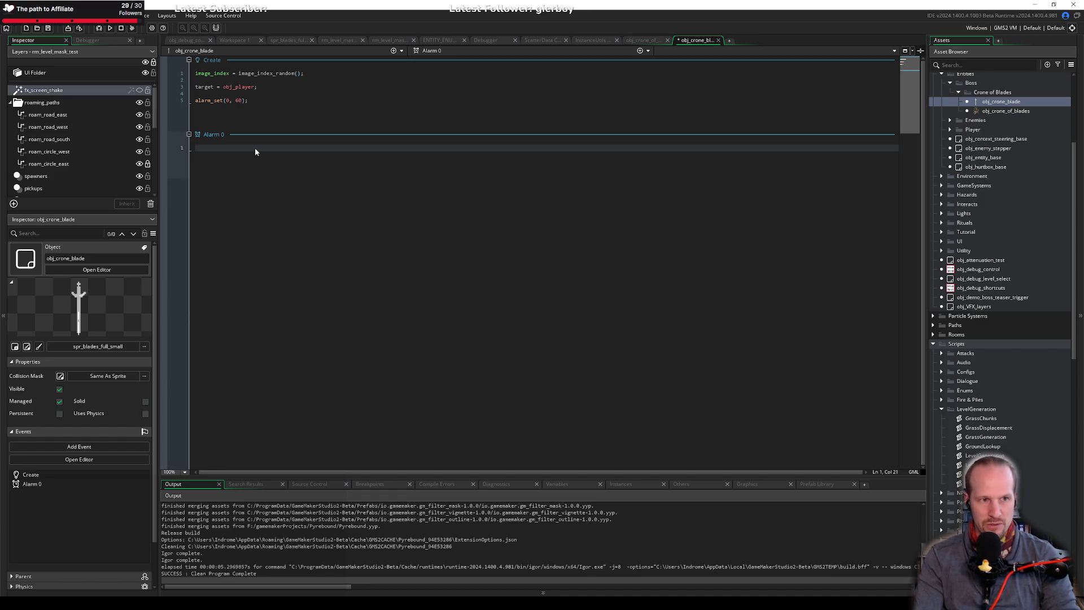
{"action": "type", "text": "vari"}
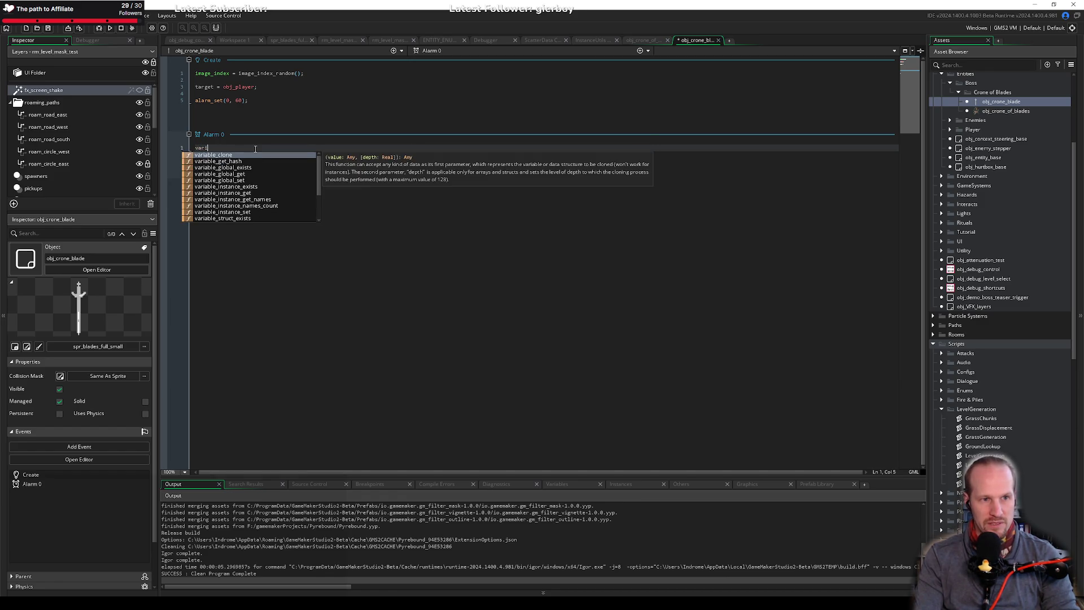
{"action": "key", "text": "Down"}
{"action": "key", "text": "Down"}
{"action": "key", "text": "Down"}
{"action": "key", "text": "Down"}
{"action": "key", "text": "Down"}
{"action": "key", "text": "Return"}
{"action": "type", "text": "id, "}
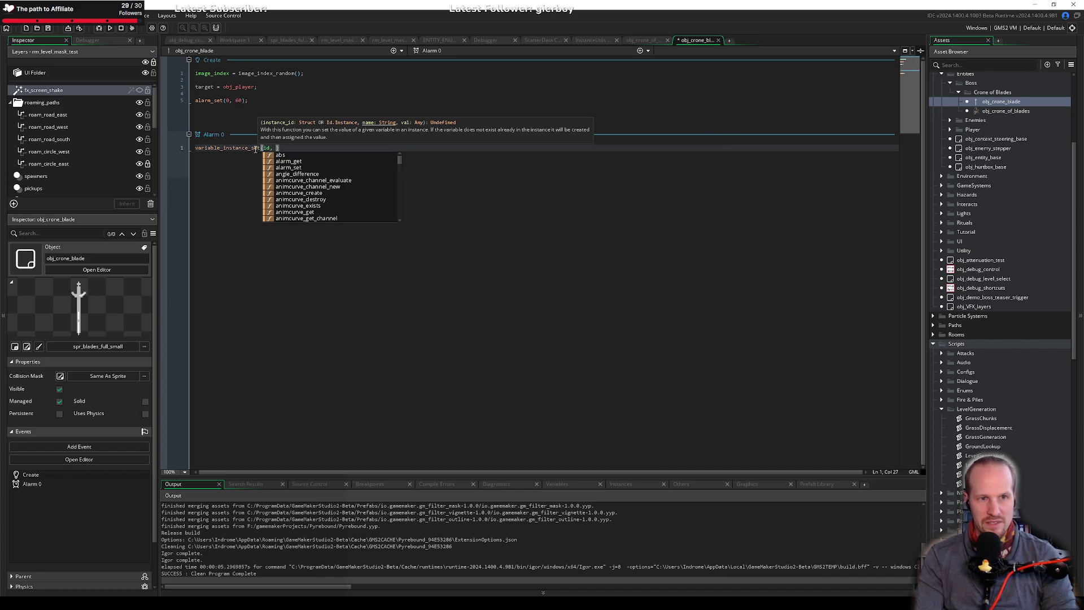
{"action": "type", "text": "\"test\", "}
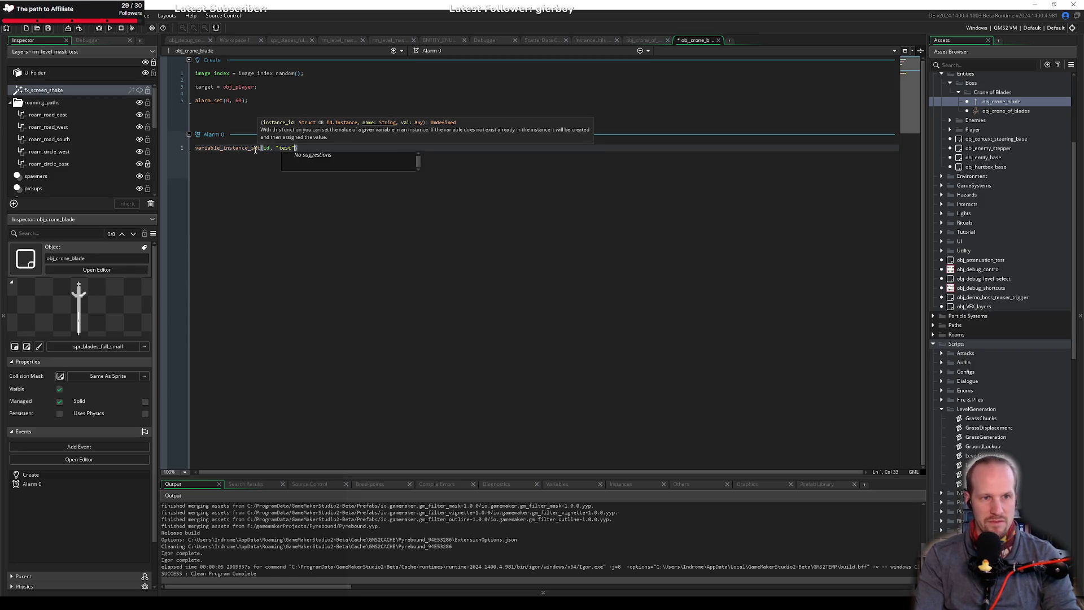
{"action": "type", "text": "undefined);"}
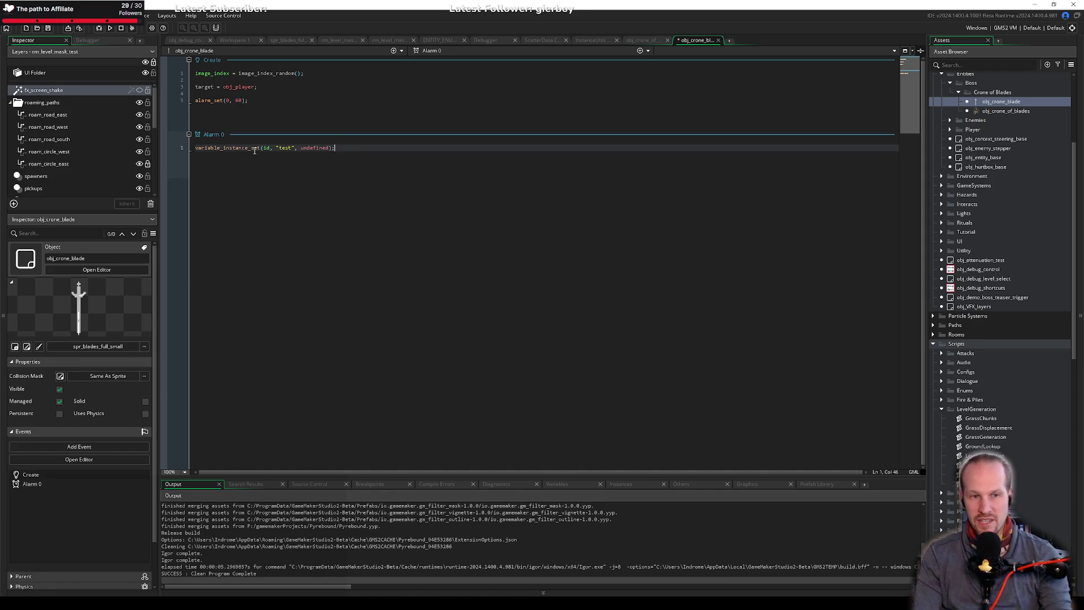
{"action": "key", "text": "ctrl+a"}
{"action": "key", "text": "BackSpace"}
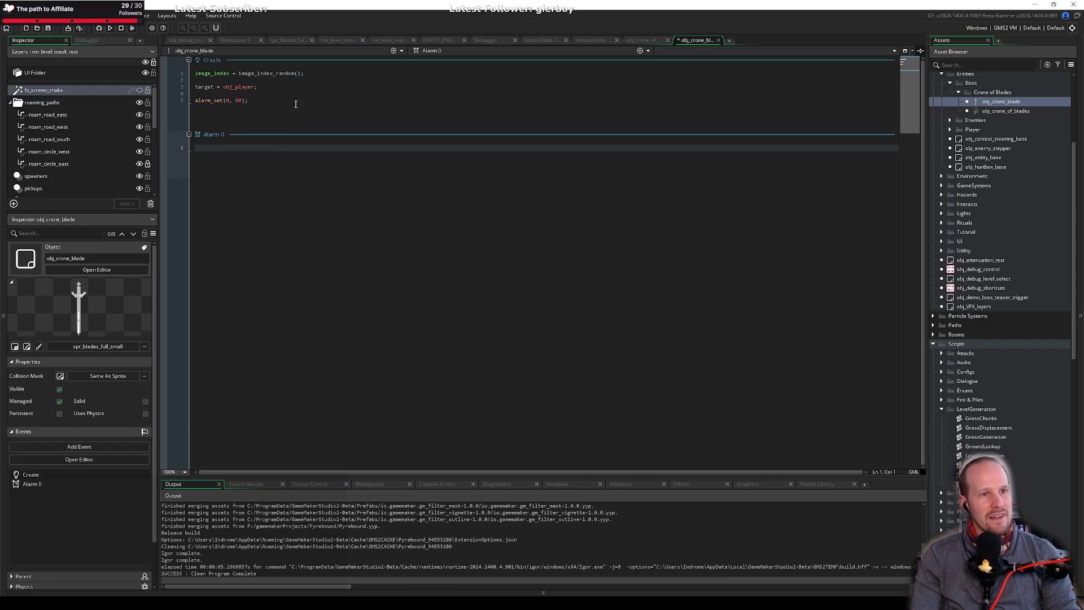
Review the alarm_set(0, 60); line, then open the blade sprite spr_blades_full_small for editing.
{"action": "left_click_drag", "start_coordinate": [247, 100], "coordinate": [124, 109]}
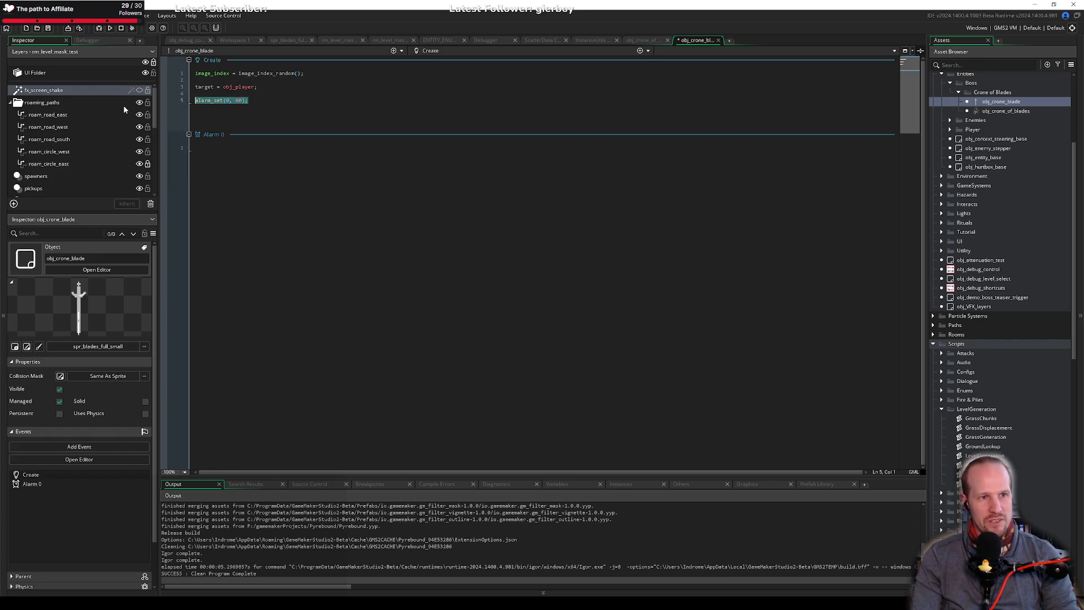
{"action": "left_click", "coordinate": [249, 87]}
{"action": "left_click", "coordinate": [260, 102]}
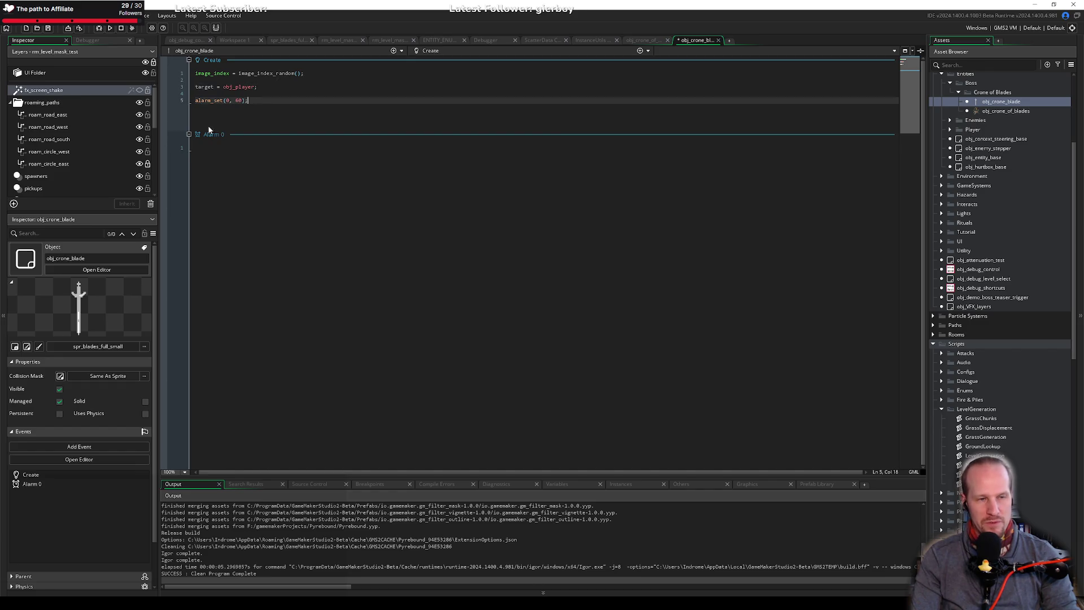
{"action": "left_click", "coordinate": [211, 152]}
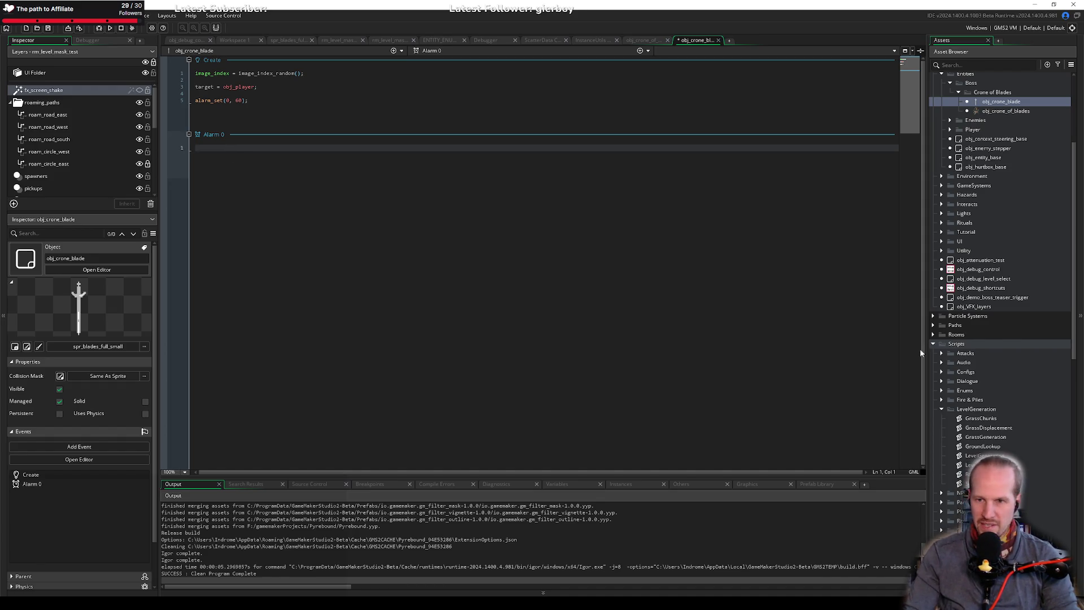
{"action": "left_click", "coordinate": [83, 318]}
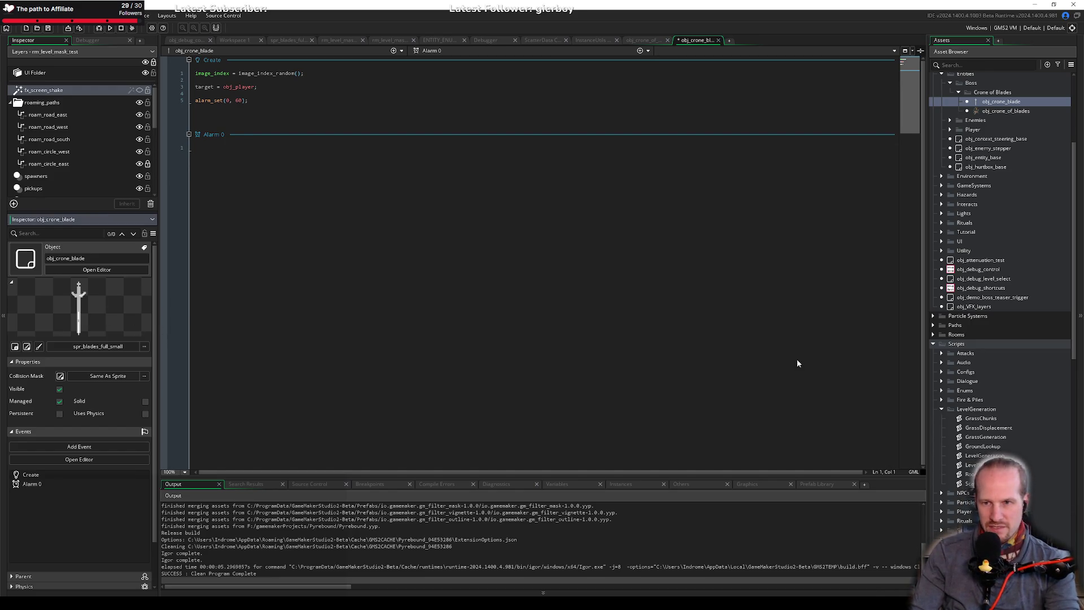
{"action": "left_click", "coordinate": [27, 346]}
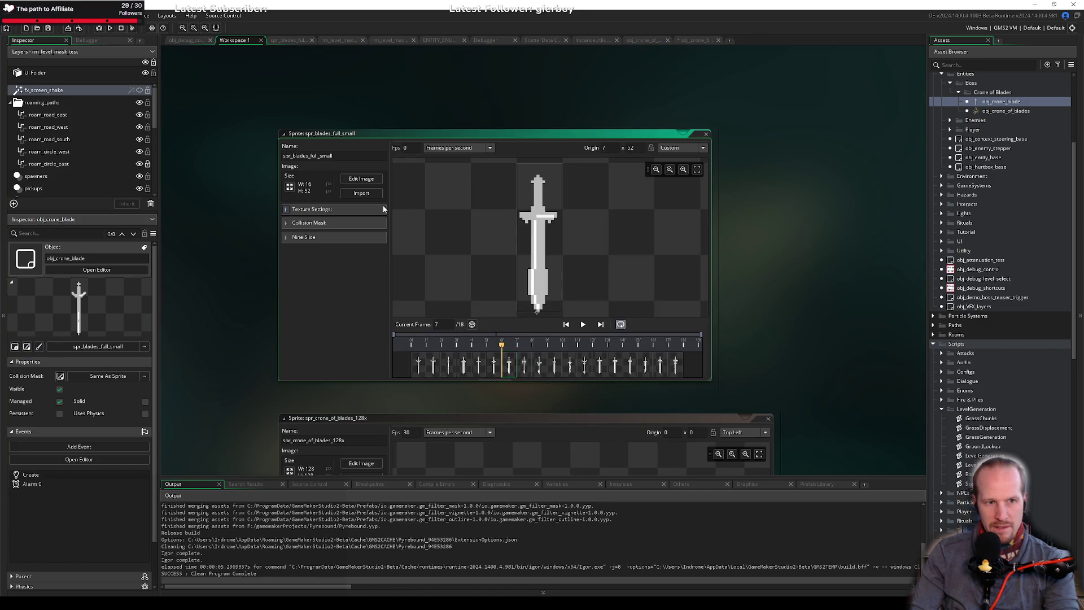
Rotate all spr_blades_full_small frames clockwise to lie horizontally at 52x16, then save obj_crone_blade.
{"action": "left_click", "coordinate": [290, 187]}
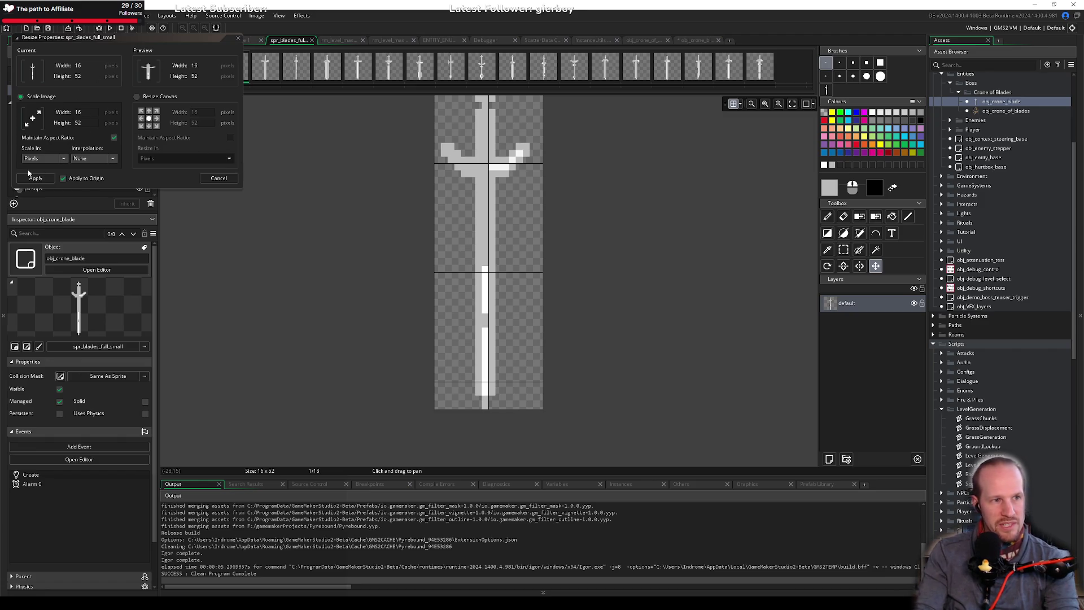
{"action": "left_click", "coordinate": [219, 178]}
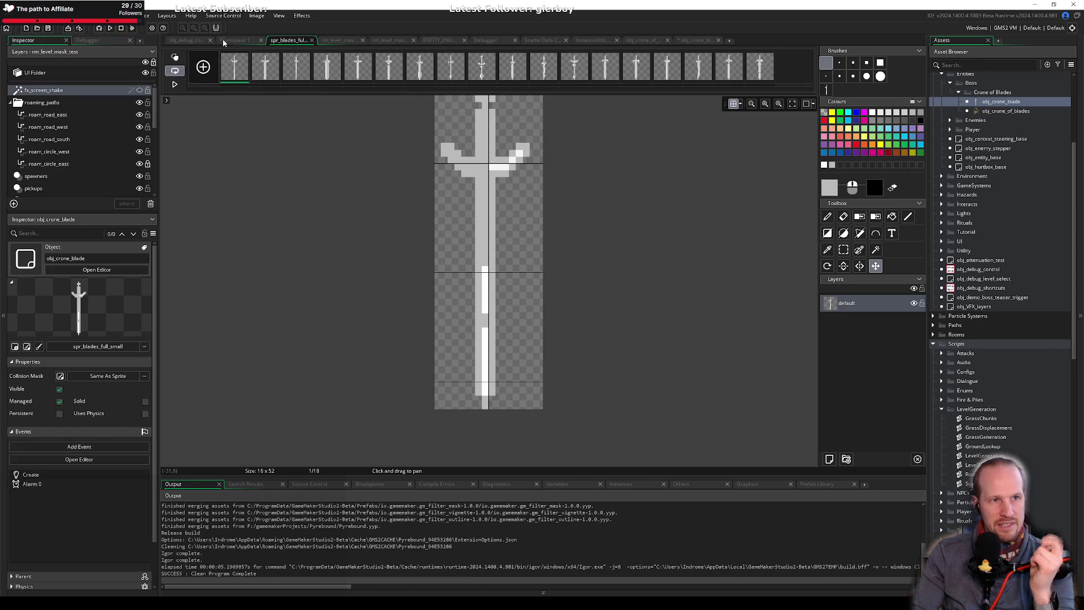
{"action": "left_click", "coordinate": [255, 16]}
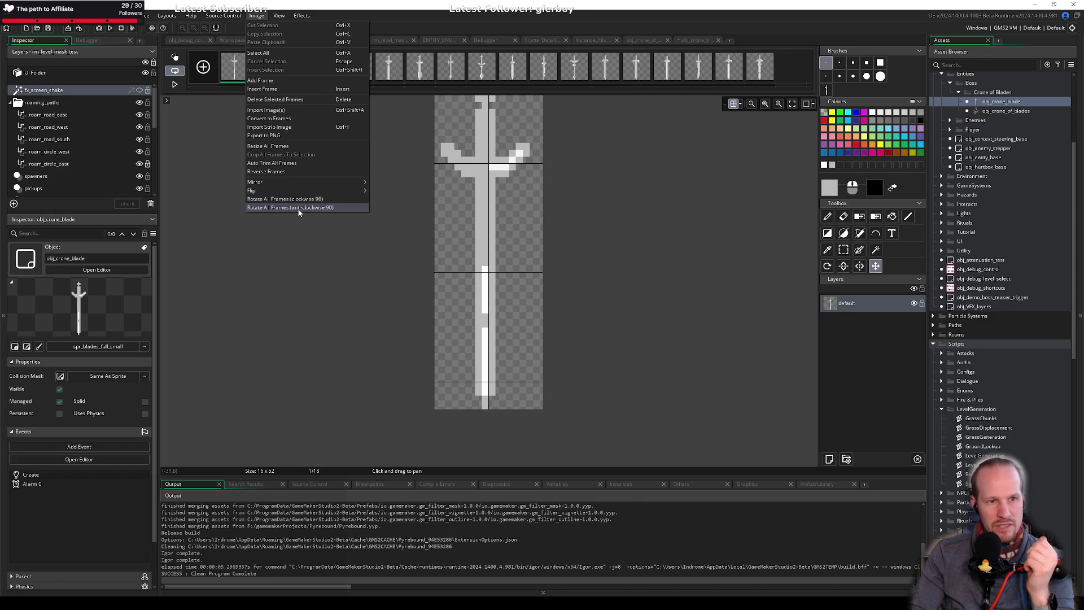
{"action": "left_click", "coordinate": [305, 200]}
{"action": "left_click", "coordinate": [258, 15]}
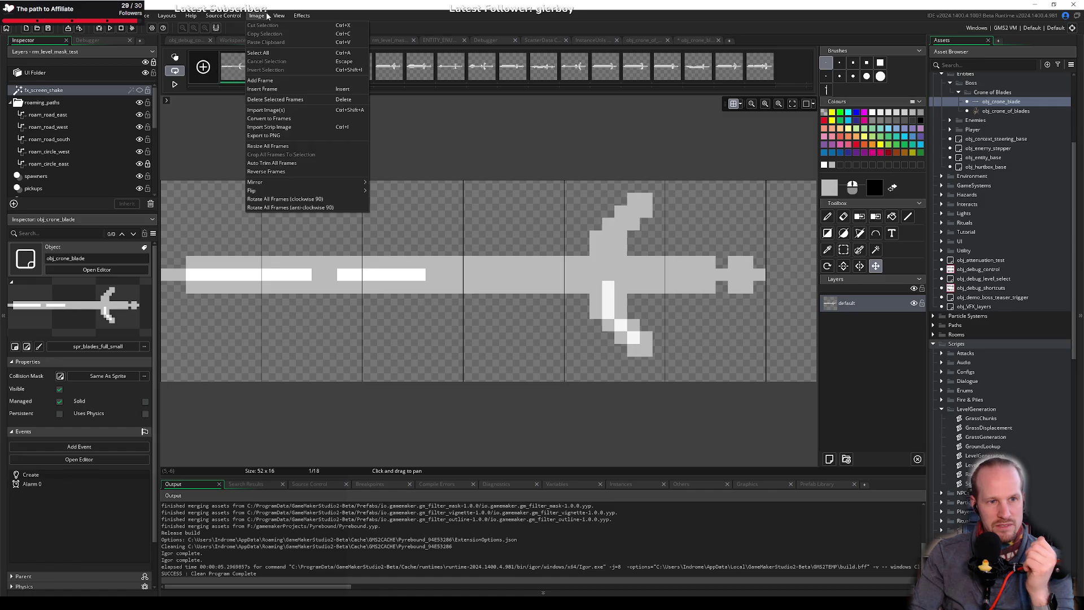
{"action": "left_click", "coordinate": [294, 207]}
{"action": "left_click", "coordinate": [257, 16]}
{"action": "left_click", "coordinate": [279, 201]}
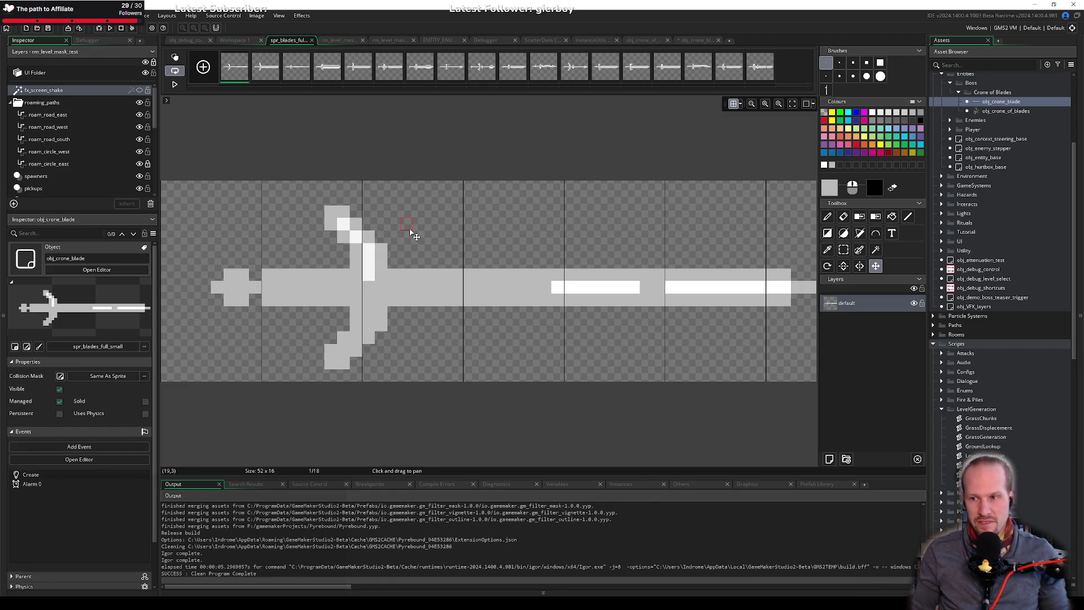
{"action": "left_click", "coordinate": [693, 39]}
{"action": "key", "text": "ctrl+s"}
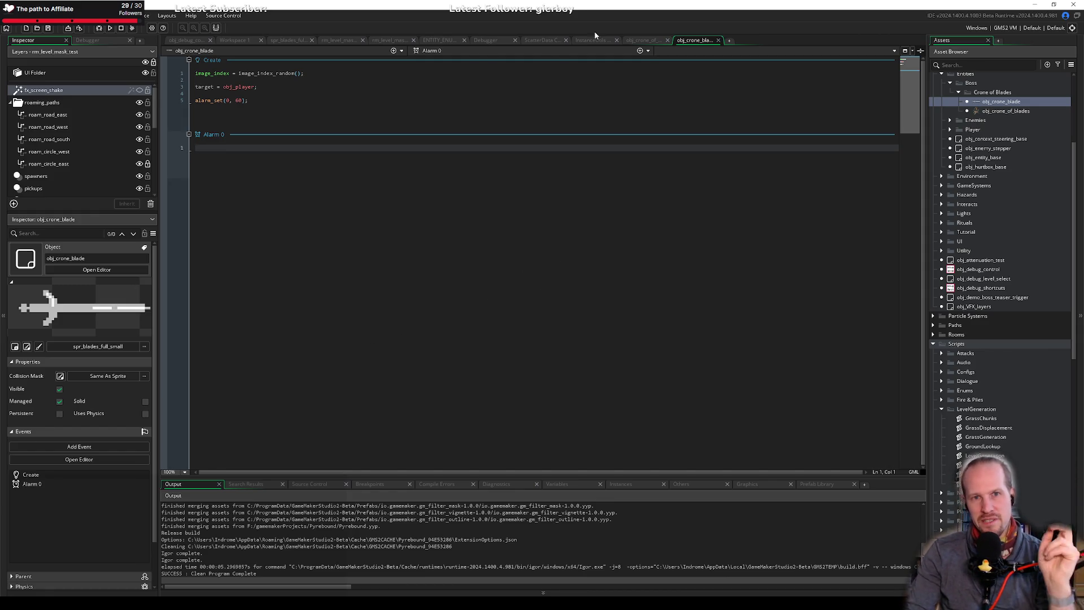
Move the spr_blades_full_small origin to Middle Right (52 x 8) and check it across frames.
{"action": "left_click", "coordinate": [247, 41]}
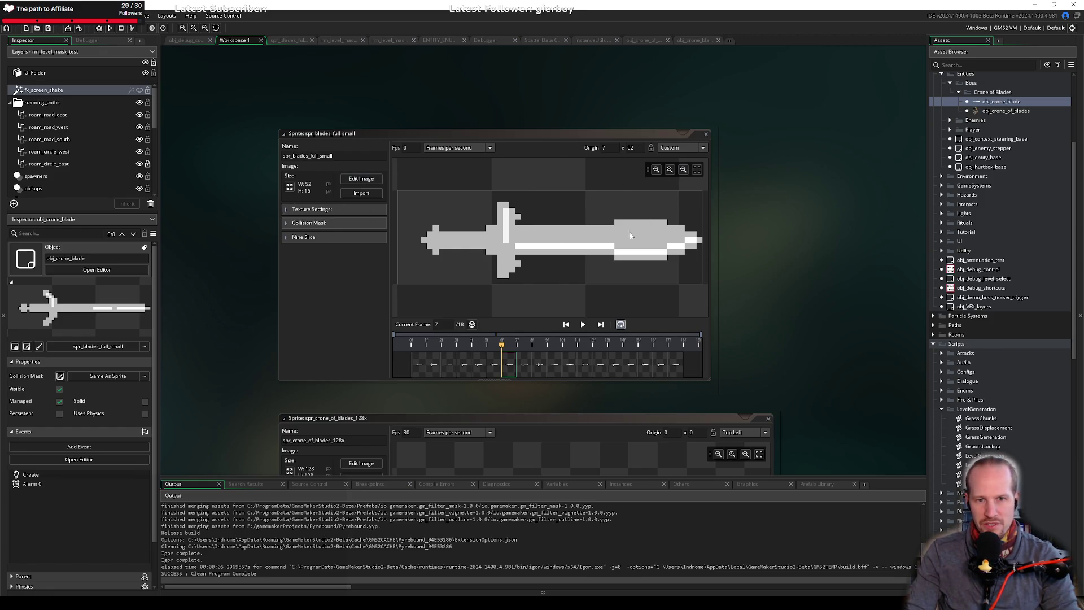
{"action": "left_click", "coordinate": [419, 373]}
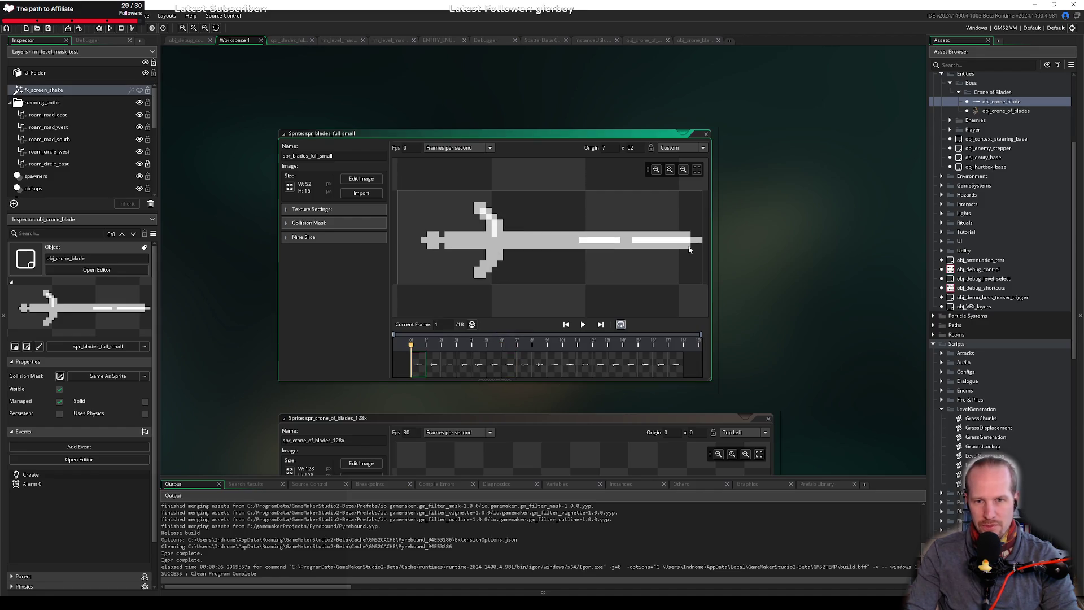
{"action": "double_click", "coordinate": [320, 209]}
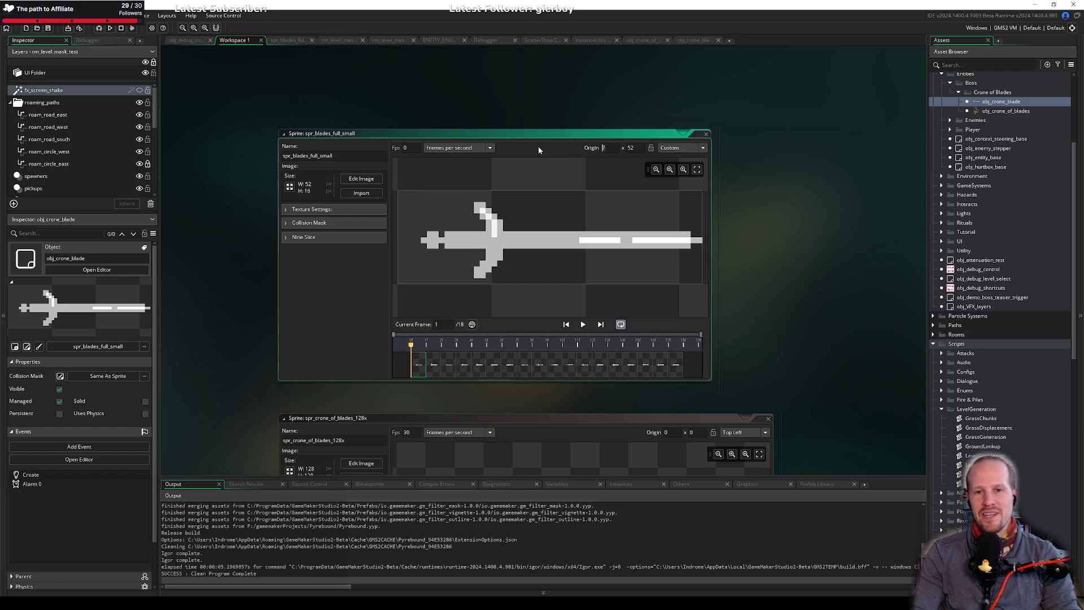
{"action": "scroll", "coordinate": [538, 147], "scroll_direction": "down", "scroll_amount": 3}
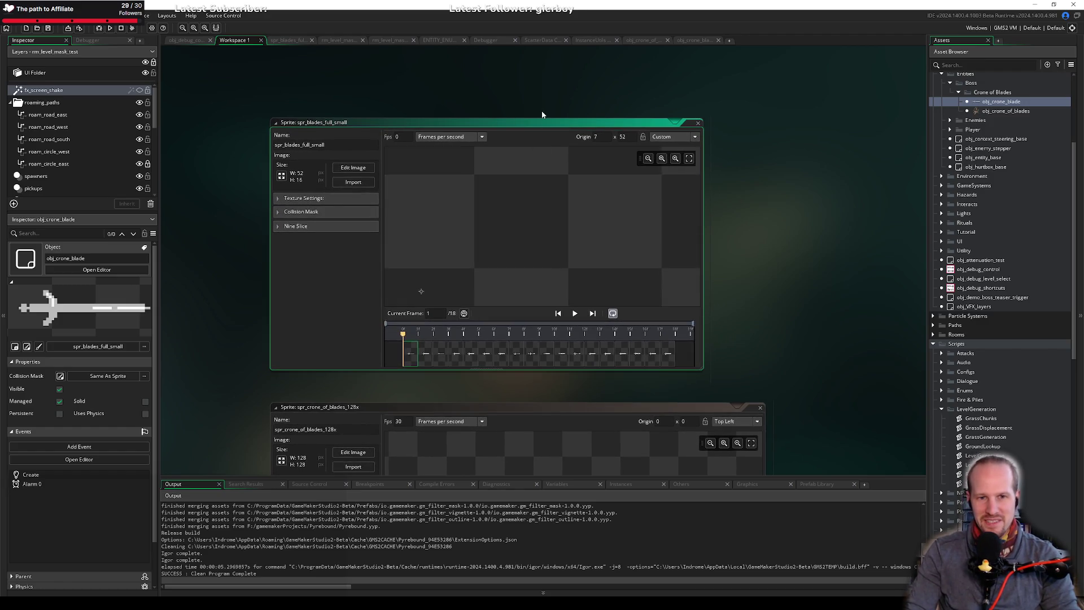
{"action": "scroll", "coordinate": [575, 215], "scroll_direction": "up", "scroll_amount": 3}
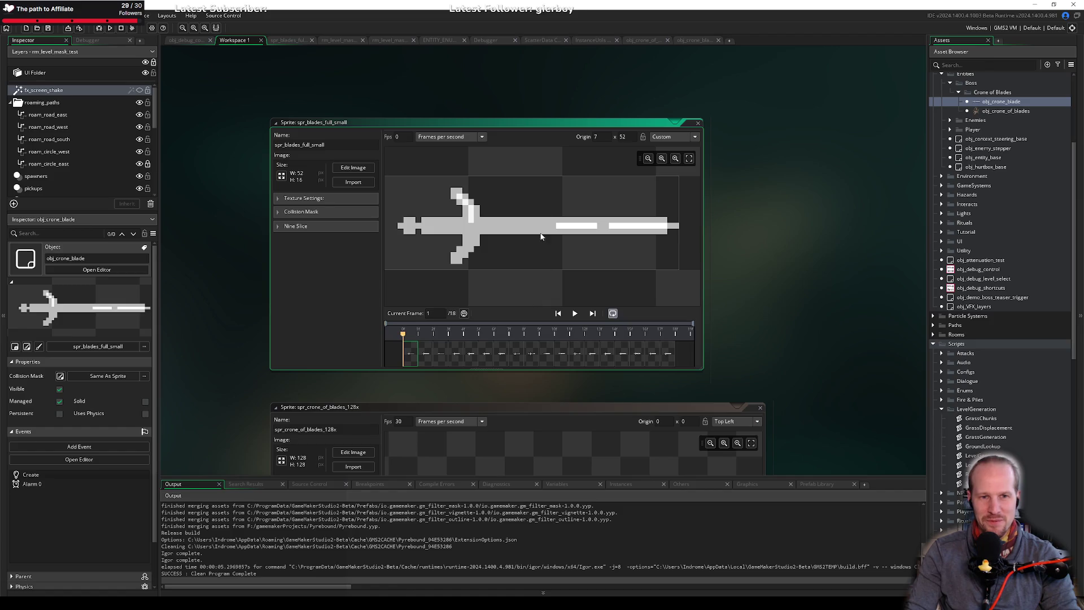
{"action": "left_click", "coordinate": [675, 136]}
{"action": "left_click", "coordinate": [671, 176]}
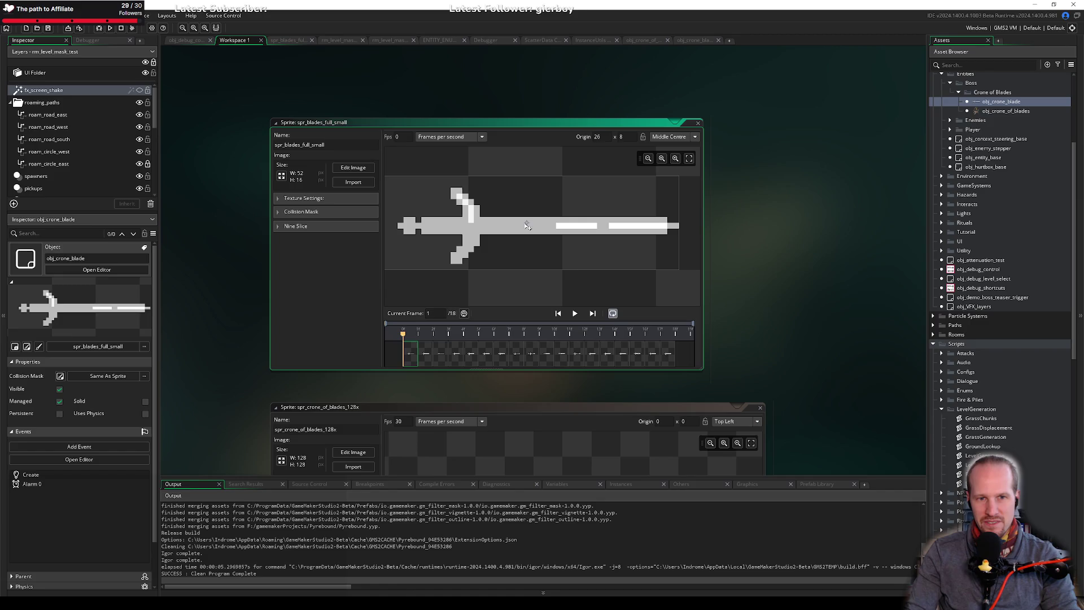
{"action": "left_click_drag", "start_coordinate": [529, 226], "coordinate": [680, 224]}
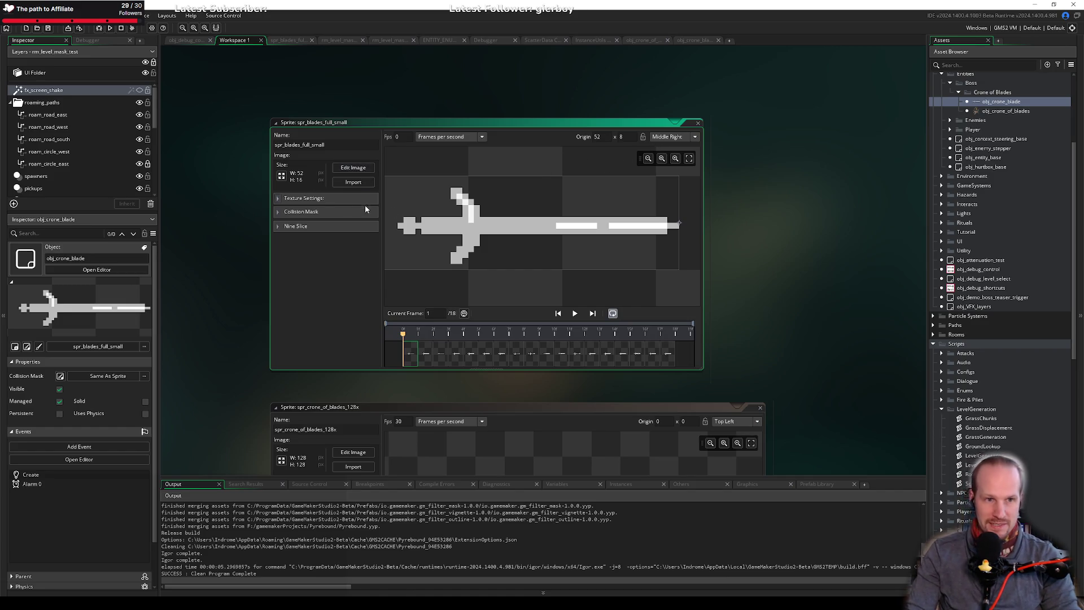
{"action": "left_click", "coordinate": [427, 354]}
{"action": "key", "text": "Right"}
{"action": "key", "text": "Right"}
{"action": "key", "text": "Right"}
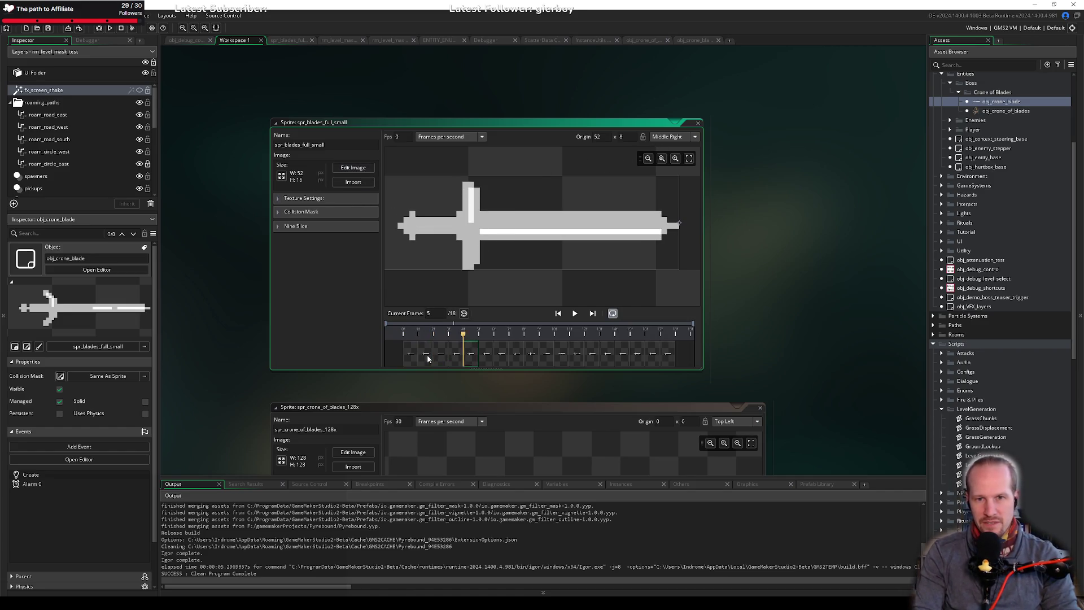
{"action": "key", "text": "Right"}
{"action": "key", "text": "Right"}
{"action": "key", "text": "Right"}
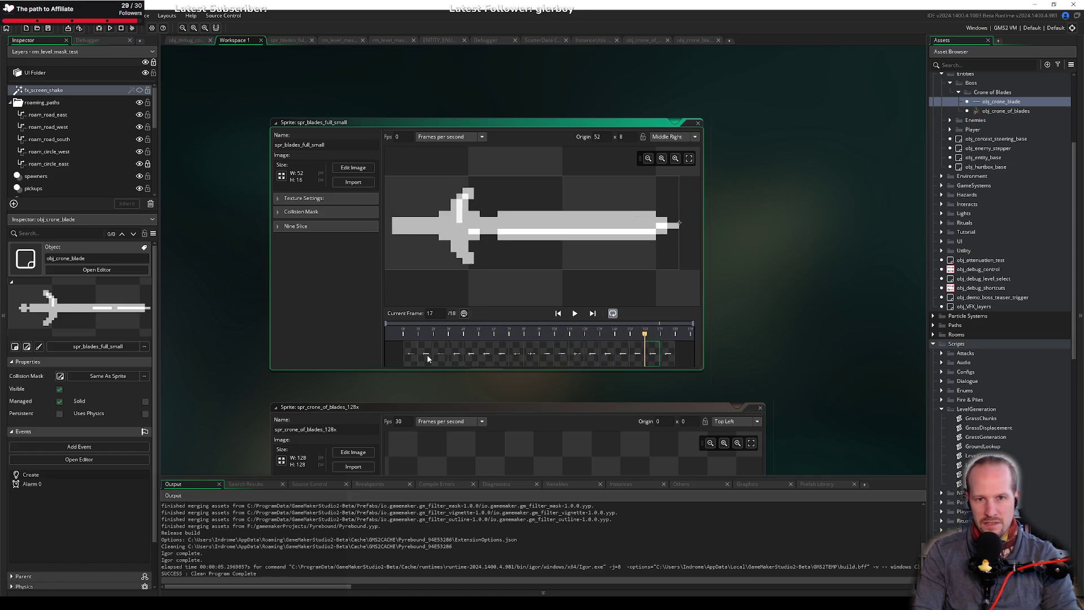
{"action": "left_click", "coordinate": [687, 42]}
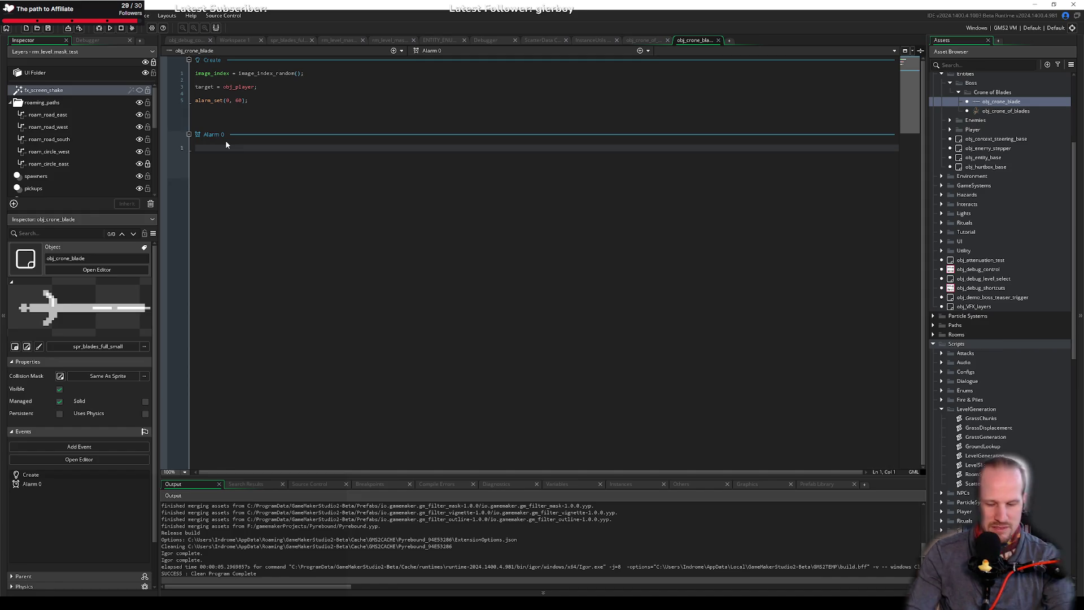
Try rotate and matrix_rot suggestions in Alarm 0, clear them, and check image_index_random in InstanceUtils.
{"action": "type", "text": "rotate"}
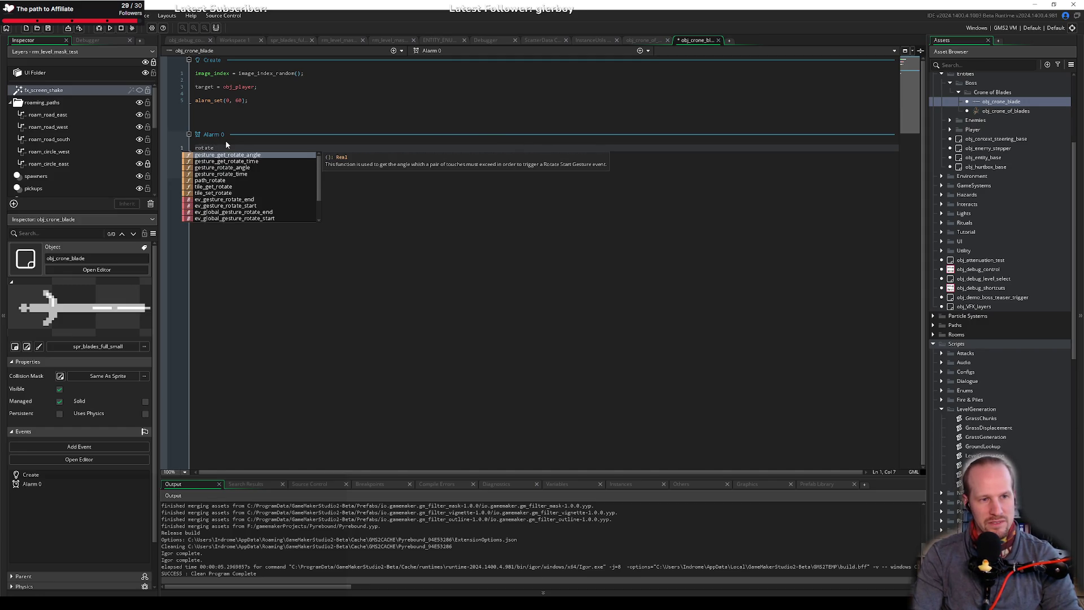
{"action": "key", "text": "Down"}
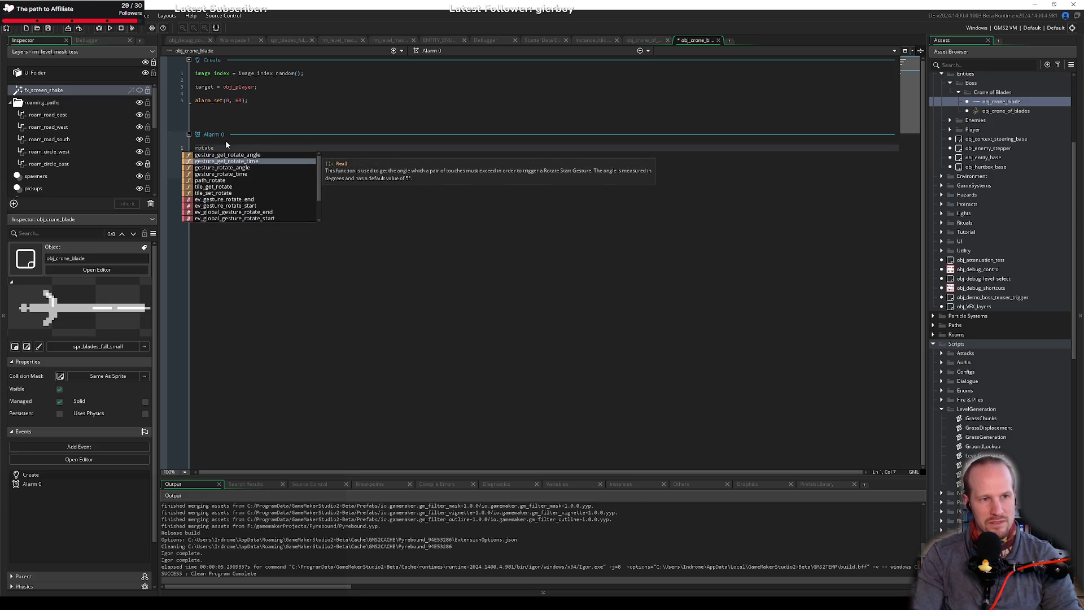
{"action": "key", "text": "BackSpace"}
{"action": "key", "text": "BackSpace"}
{"action": "key", "text": "BackSpace"}
{"action": "type", "text": "ate"}
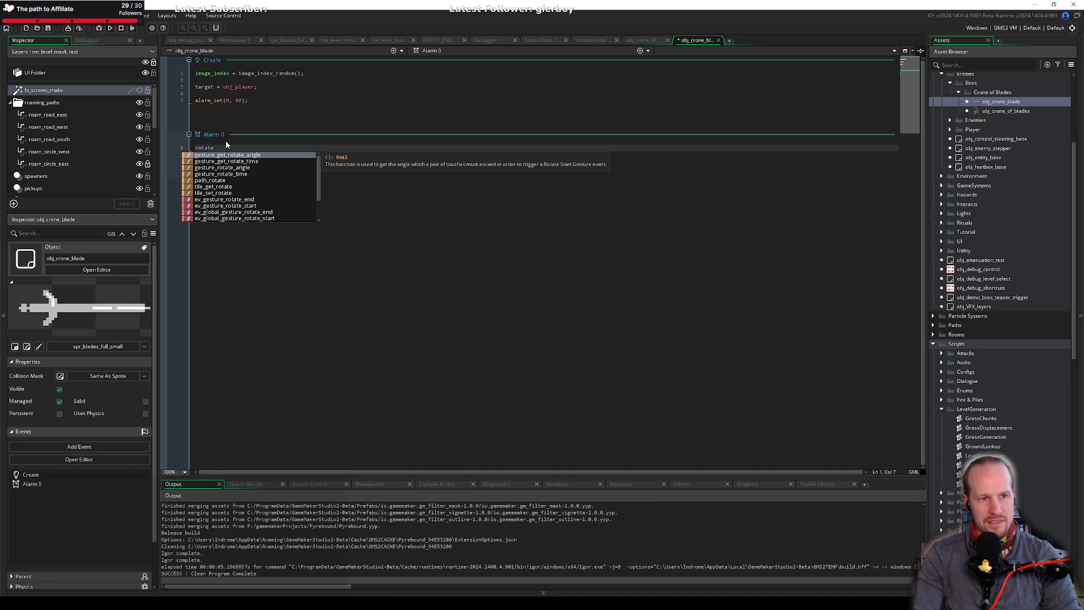
{"action": "key", "text": "BackSpace"}
{"action": "key", "text": "BackSpace"}
{"action": "key", "text": "BackSpace"}
{"action": "type", "text": "matrix_rot"}
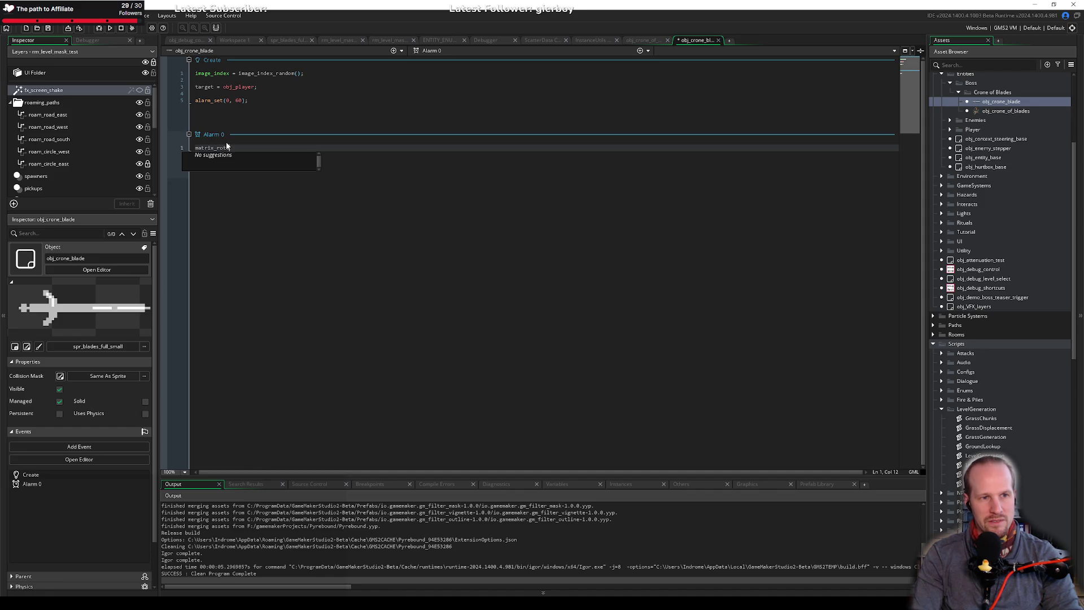
{"action": "key", "text": "ctrl+BackSpace"}
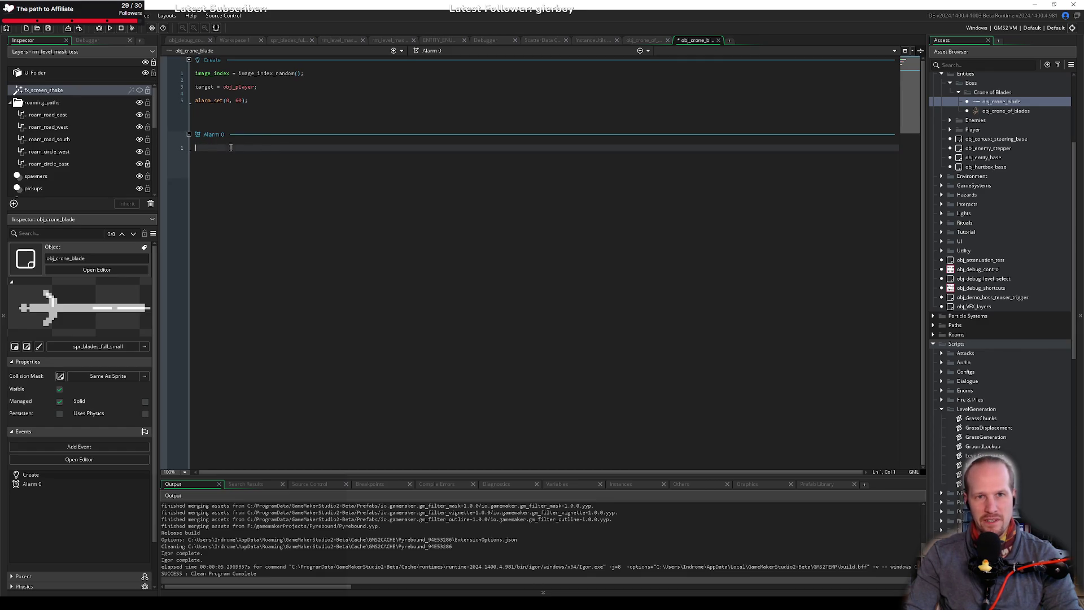
{"action": "left_click", "coordinate": [601, 39]}
{"action": "left_click", "coordinate": [695, 40]}
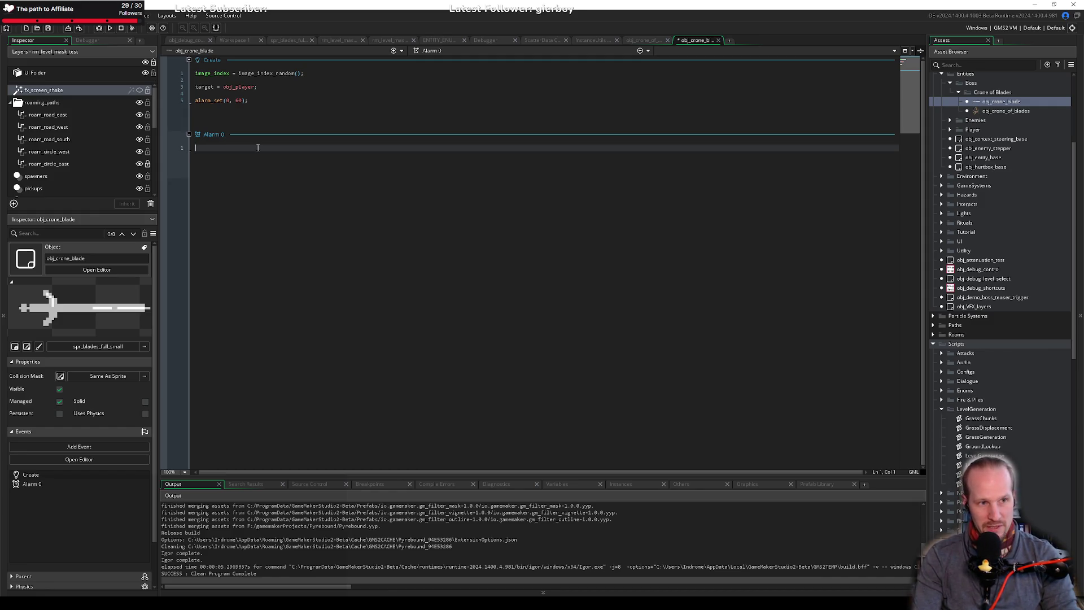
Write _dir = point_direction(x, y, target.x, target.y); and direction = _dir; in Alarm 0.
{"action": "type", "text": "direction"}
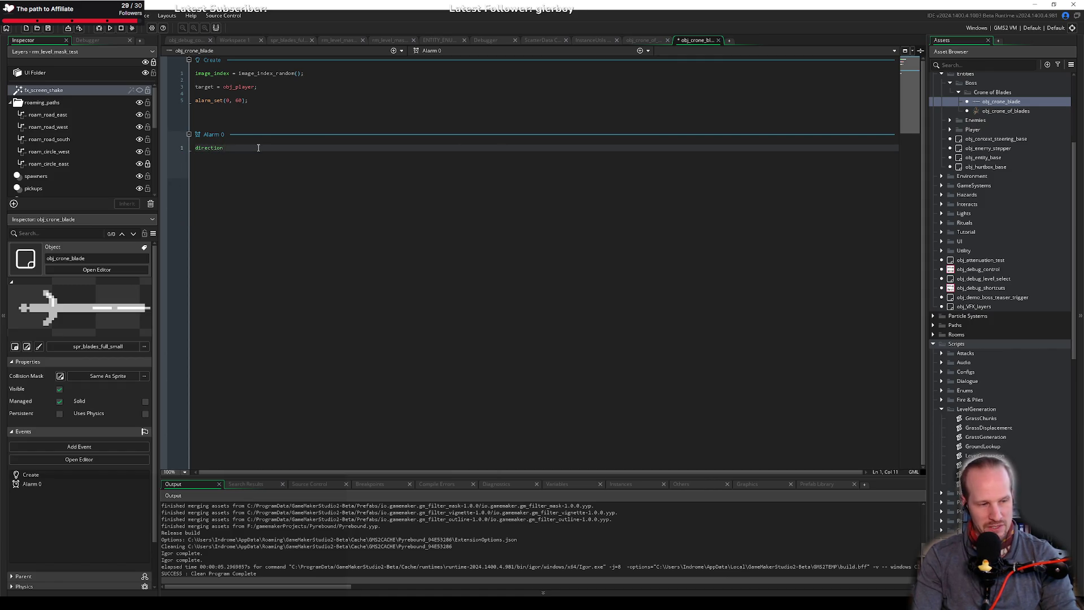
{"action": "double_click", "coordinate": [258, 147]}
{"action": "key", "text": "BackSpace"}
{"action": "key", "text": "ctrl+BackSpace"}
{"action": "type", "text": "var t-dir"}
{"action": "key", "text": "BackSpace"}
{"action": "key", "text": "BackSpace"}
{"action": "key", "text": "BackSpace"}
{"action": "type", "text": "_dir ="}
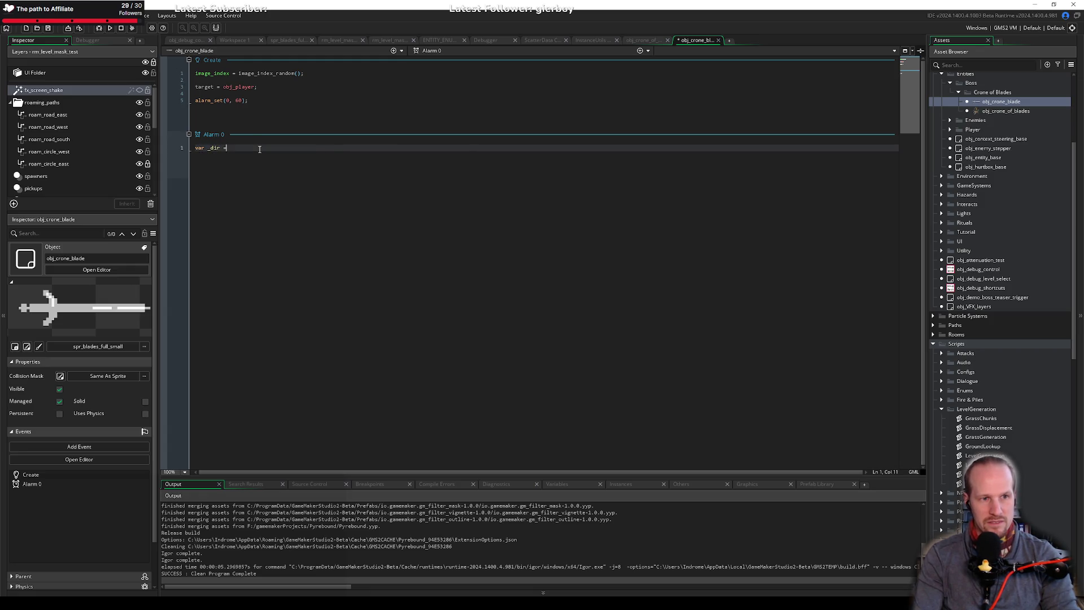
{"action": "type", "text": " point_direction("}
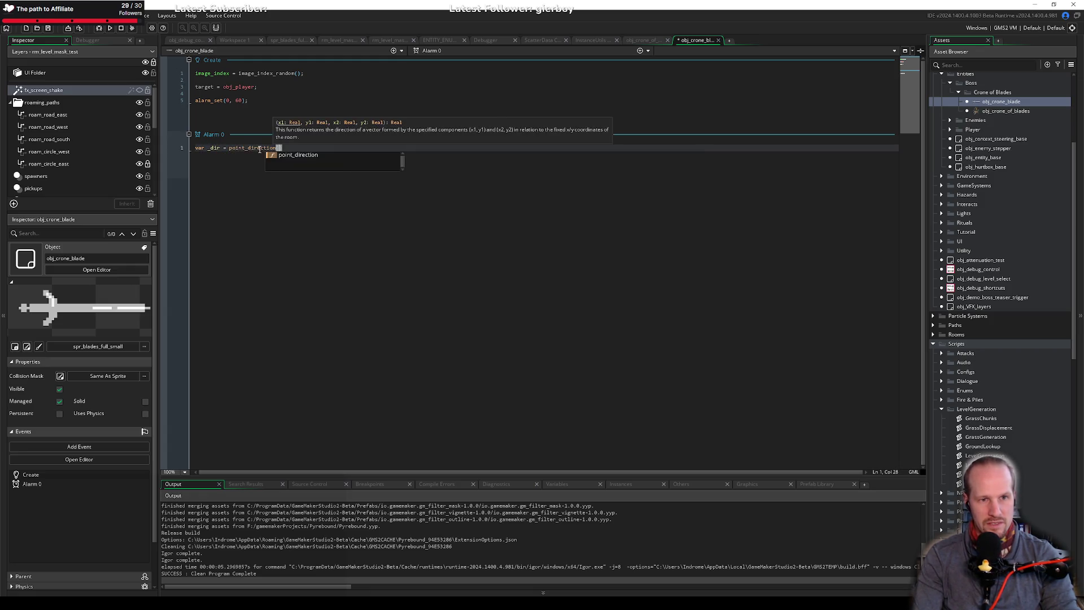
{"action": "type", "text": "x, y, "}
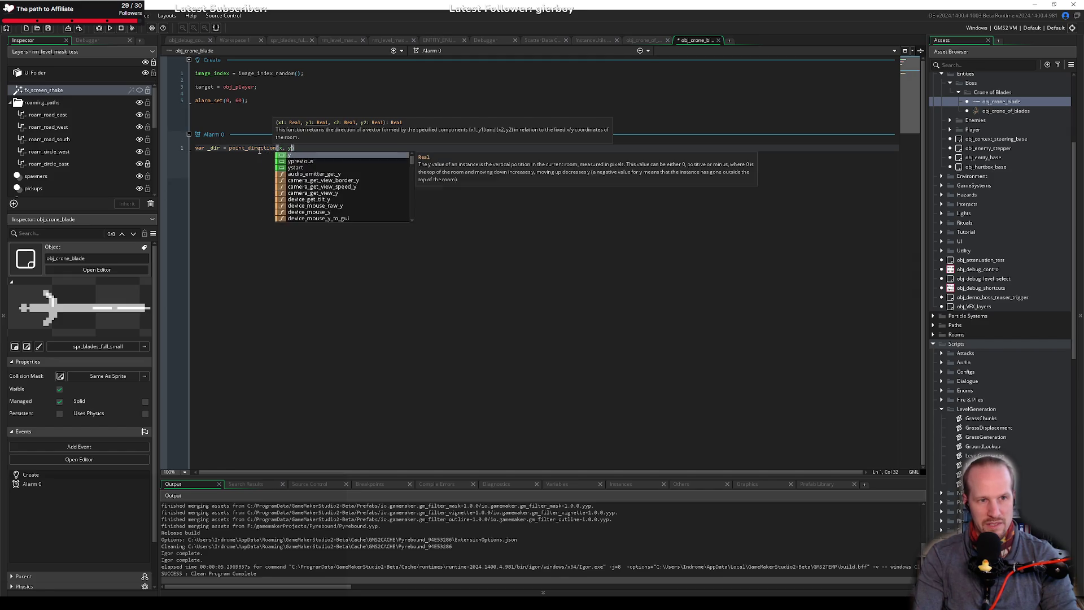
{"action": "type", "text": "target.x"}
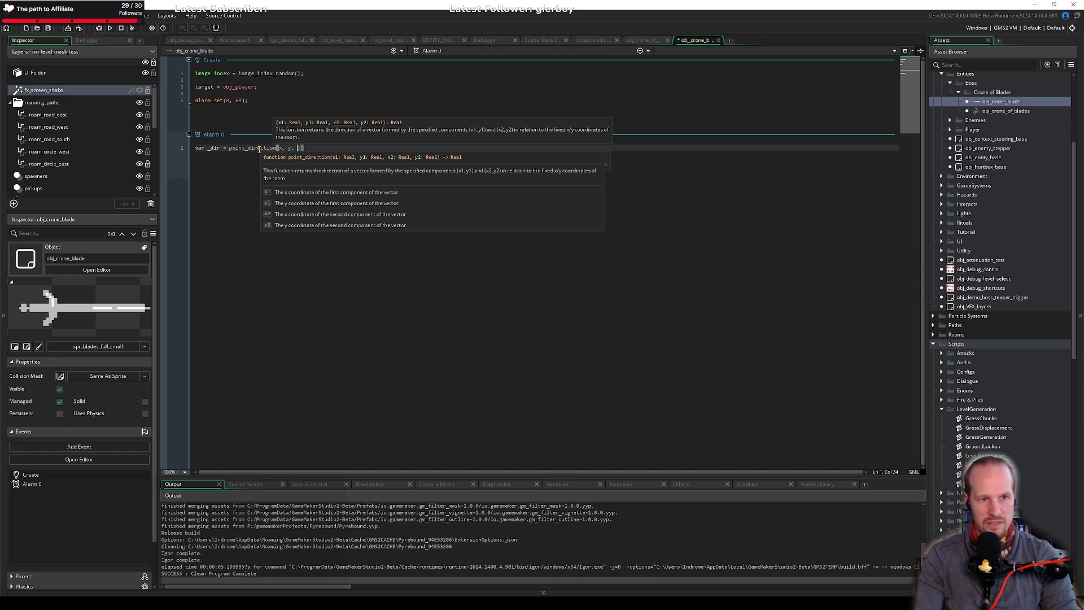
{"action": "type", "text": ", targe"}
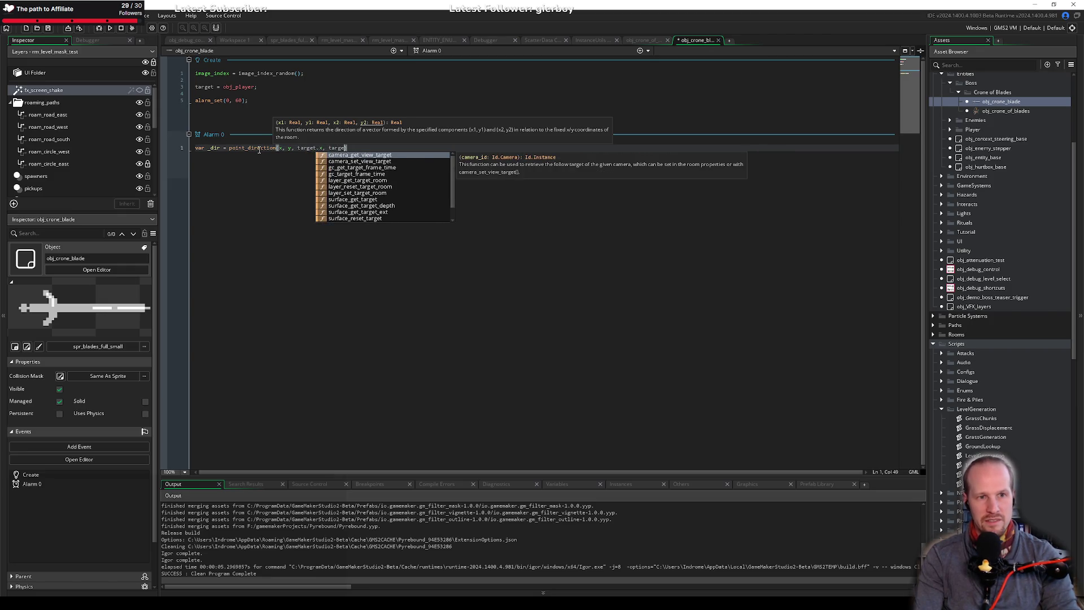
{"action": "type", "text": "t.y);"}
{"action": "key", "text": "Return"}
{"action": "key", "text": "Return"}
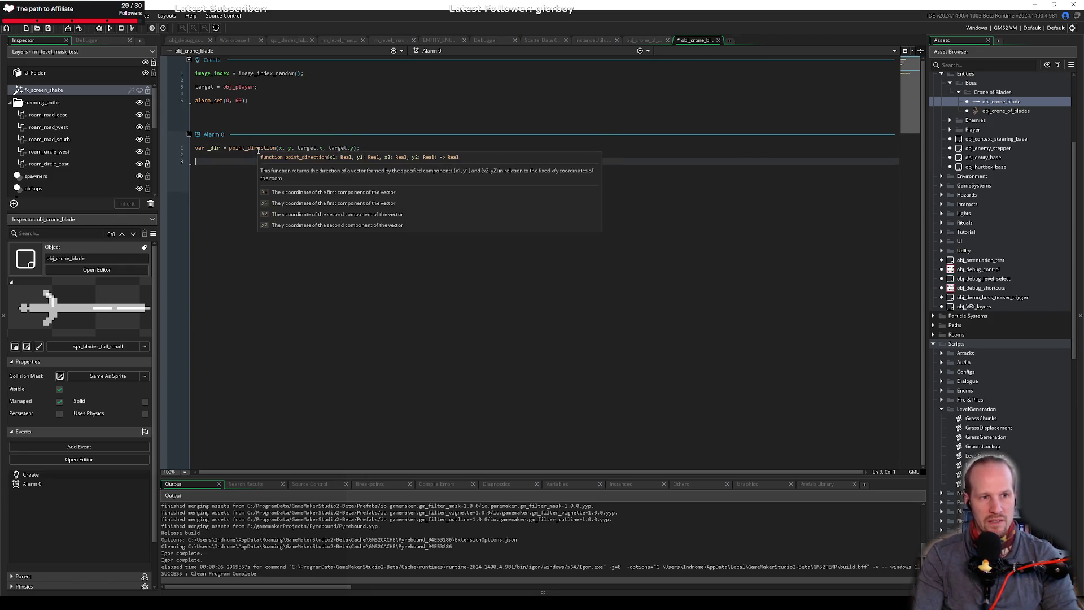
{"action": "type", "text": "direction = _dir;"}
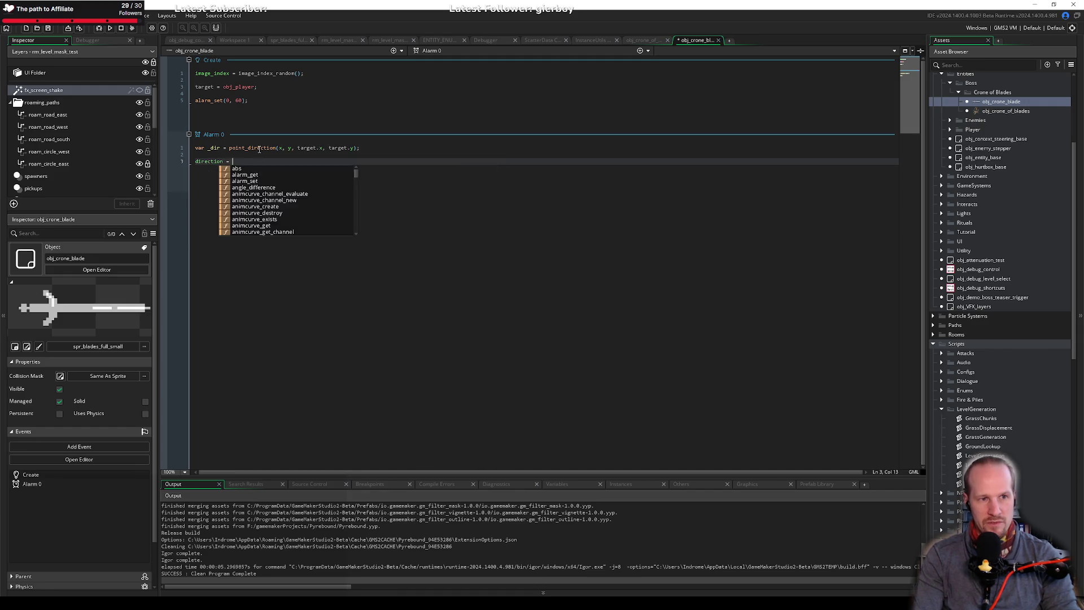
Add image_angle = _dir; below the direction line and save.
{"action": "key", "text": "Return"}
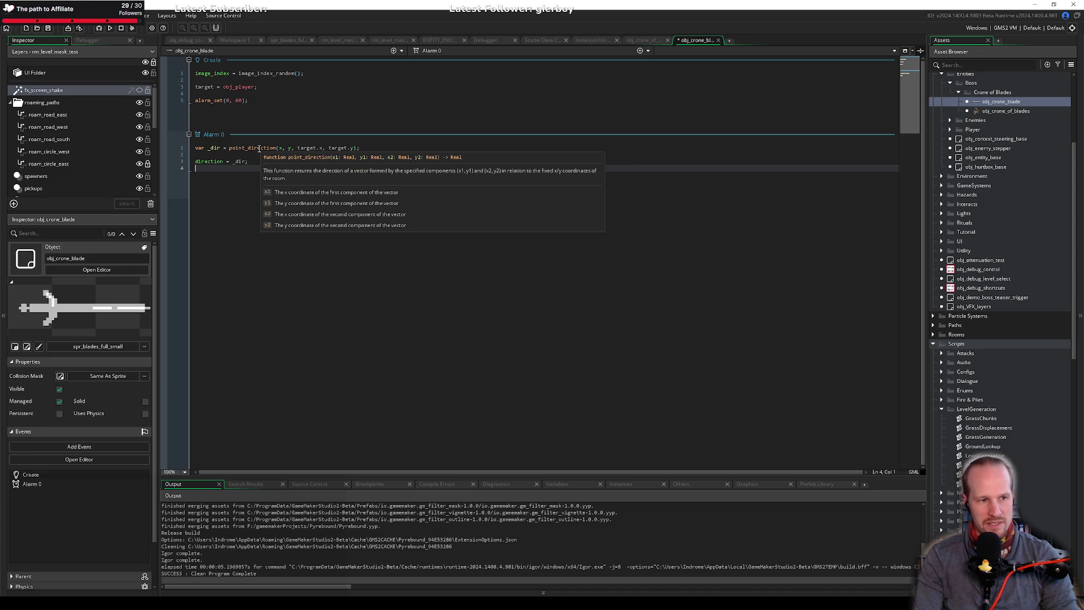
{"action": "type", "text": "image_"}
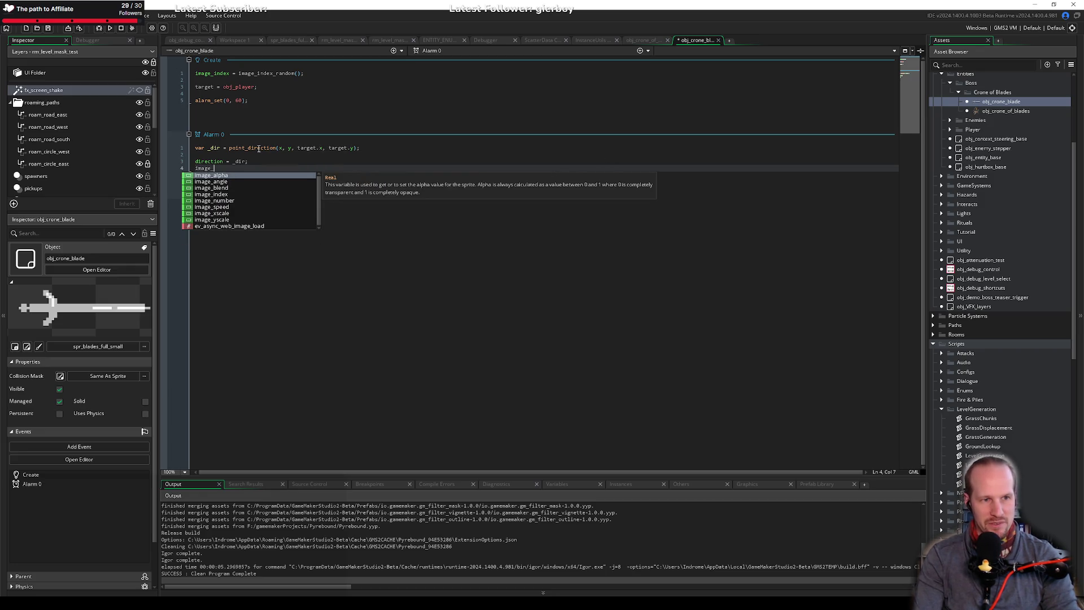
{"action": "key", "text": "Down"}
{"action": "key", "text": "Return"}
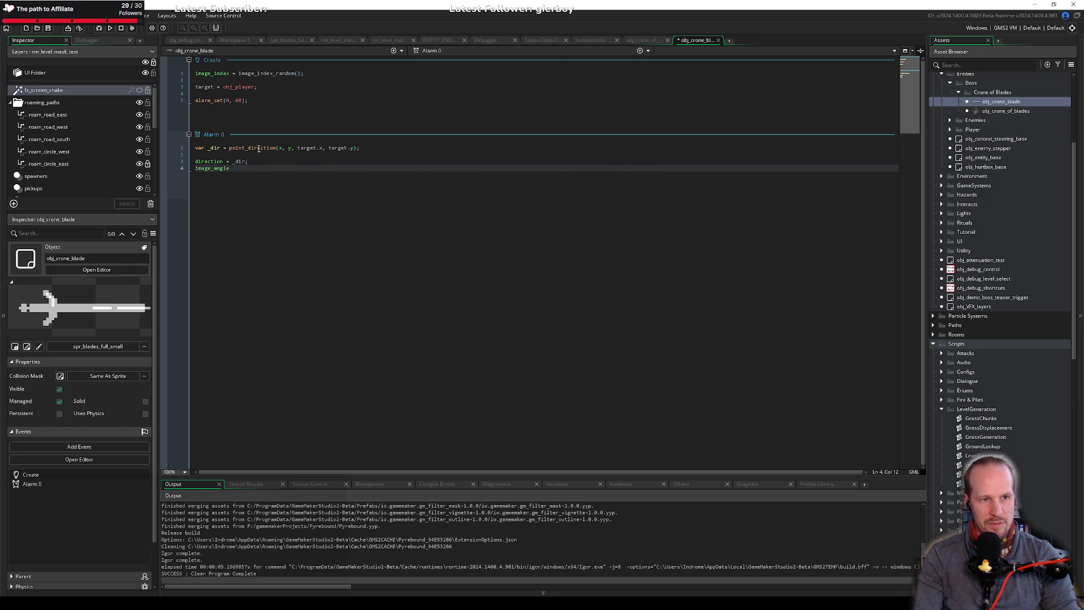
{"action": "type", "text": " = _"}
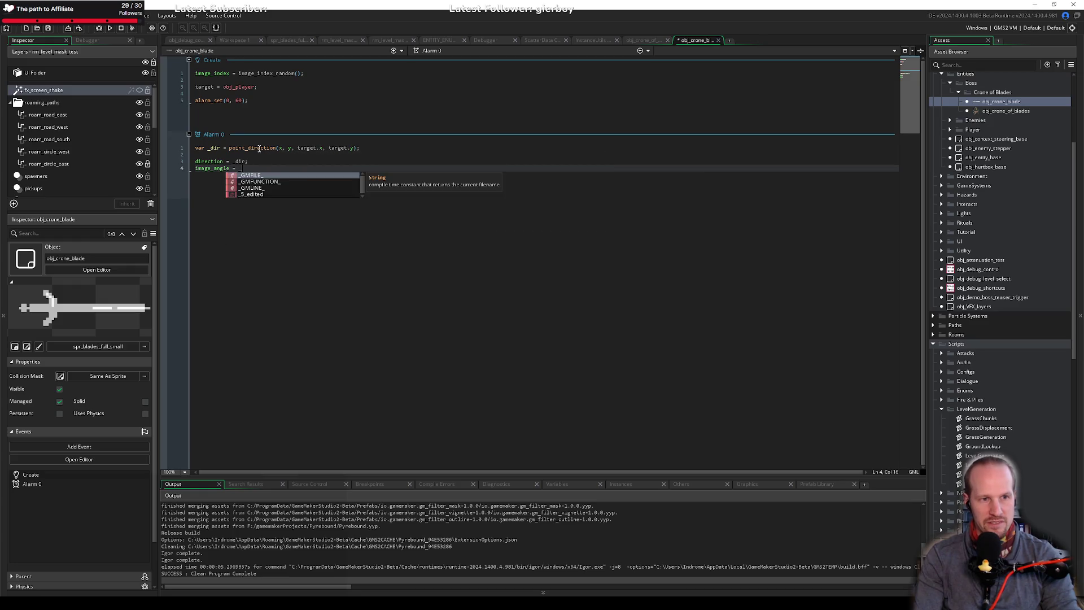
{"action": "type", "text": "dir;"}
{"action": "key", "text": "ctrl+s"}
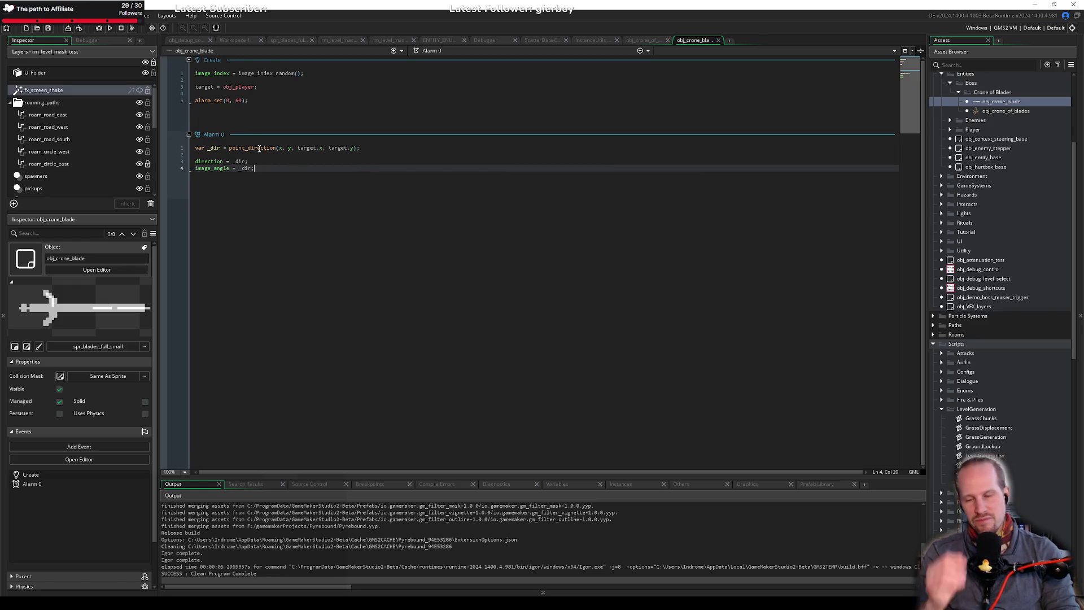
Start an alarm line in Alarm 0, then open new lines after alarm_set(0, 60) in Create.
{"action": "key", "text": "Return"}
{"action": "key", "text": "Return"}
{"action": "type", "text": "alam"}
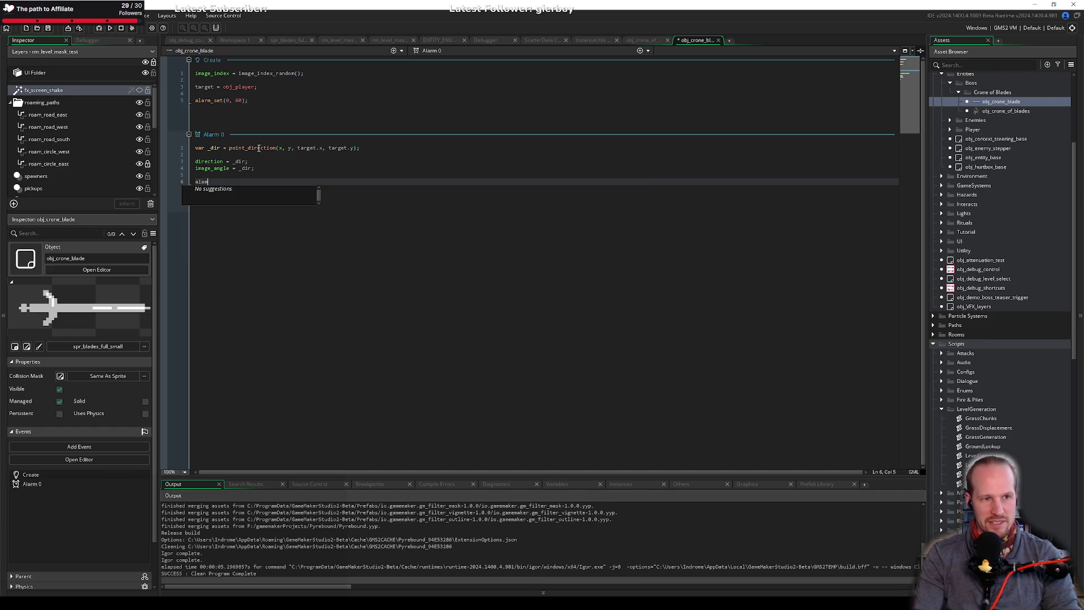
{"action": "key", "text": "BackSpace"}
{"action": "type", "text": "rm"}
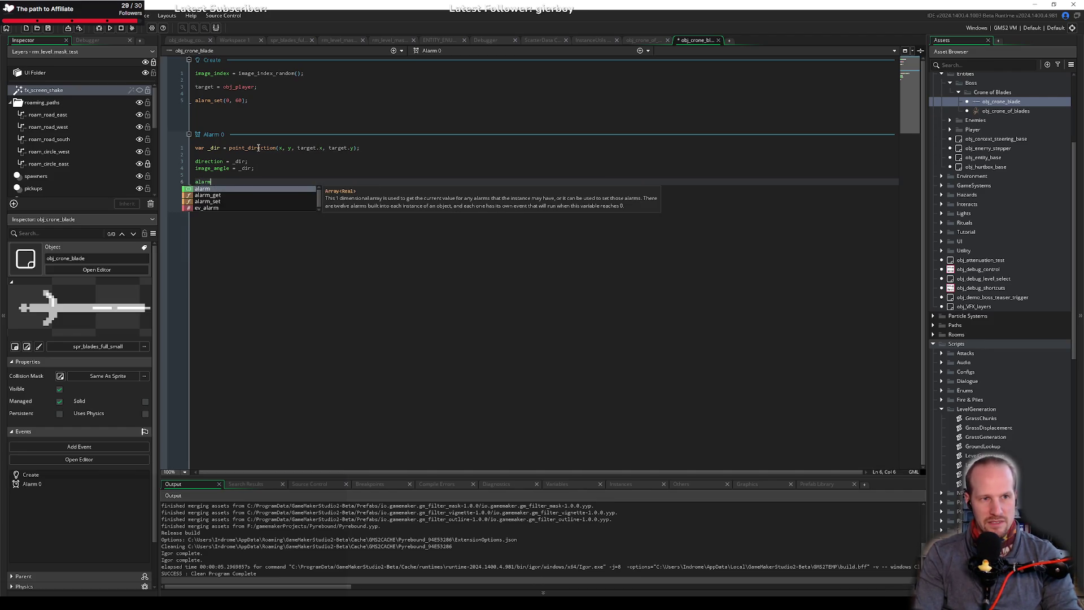
{"action": "key", "text": "Escape"}
{"action": "left_click", "coordinate": [264, 102]}
{"action": "key", "text": "Return"}
{"action": "key", "text": "Return"}
Type and delete a trial speed_y variable in Create, then switch to the browser window.
{"action": "type", "text": "speed"}
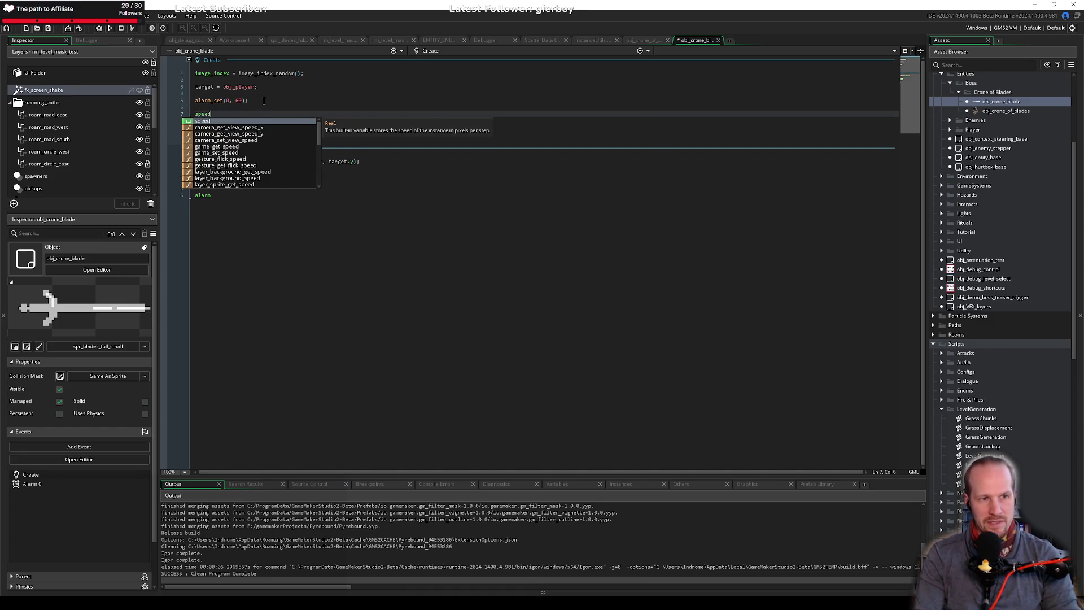
{"action": "type", "text": "_y"}
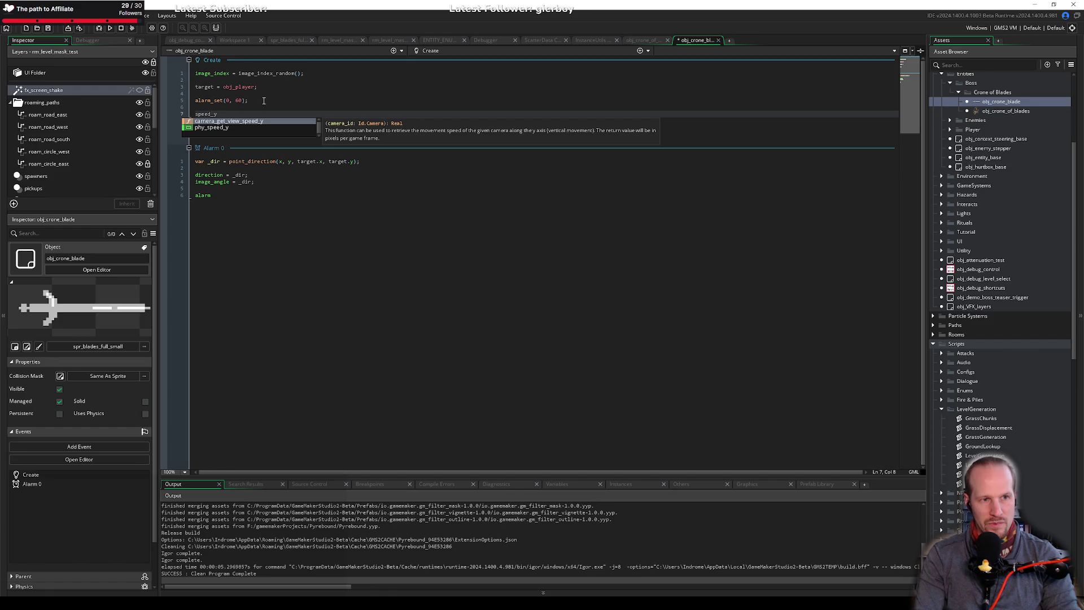
{"action": "key", "text": "ctrl+BackSpace"}
{"action": "type", "text": "y_"}
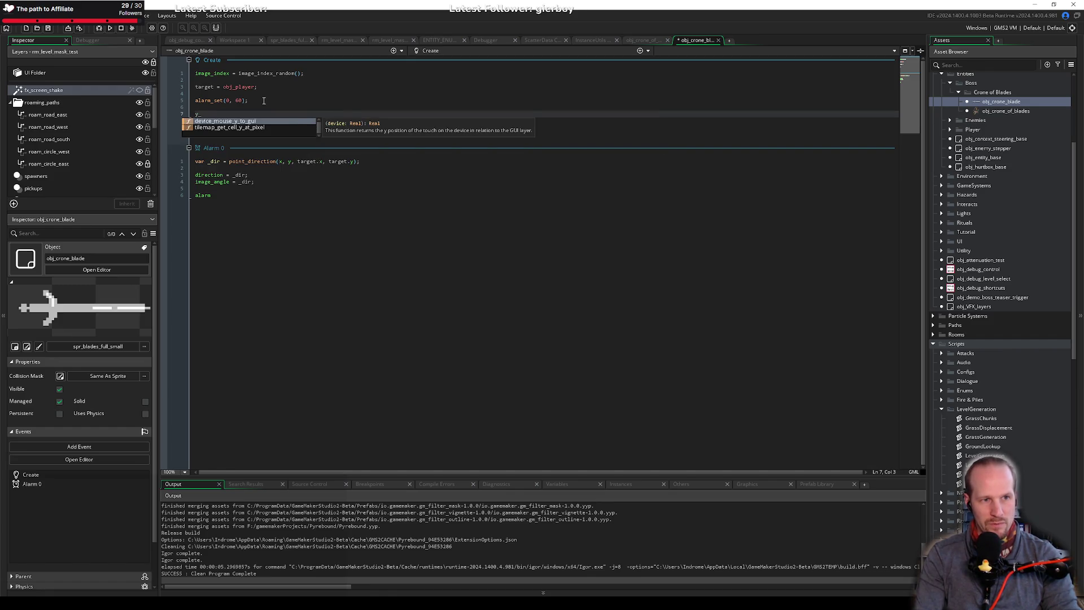
{"action": "key", "text": "BackSpace"}
{"action": "type", "text": "spe"}
{"action": "key", "text": "shift+Home"}
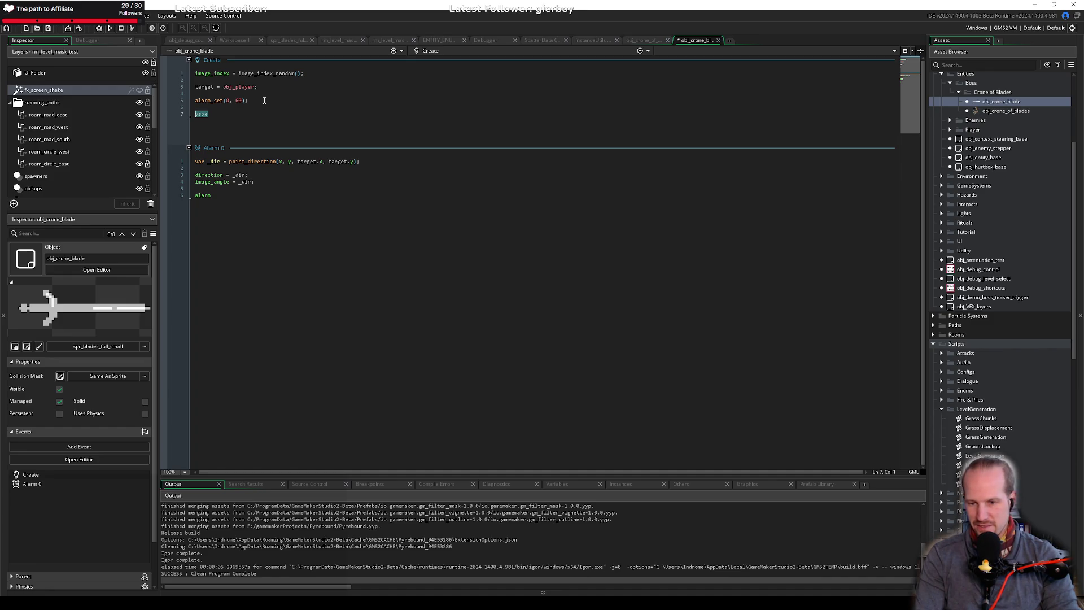
{"action": "key", "text": "BackSpace"}
{"action": "key", "text": "alt+Tab"}
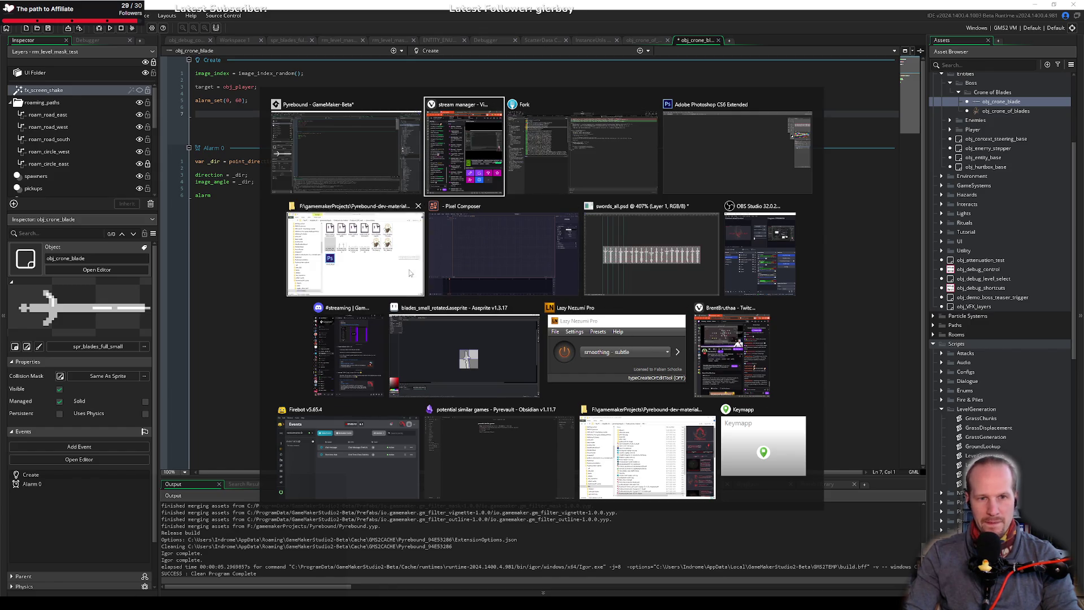
{"action": "left_click", "coordinate": [477, 133]}
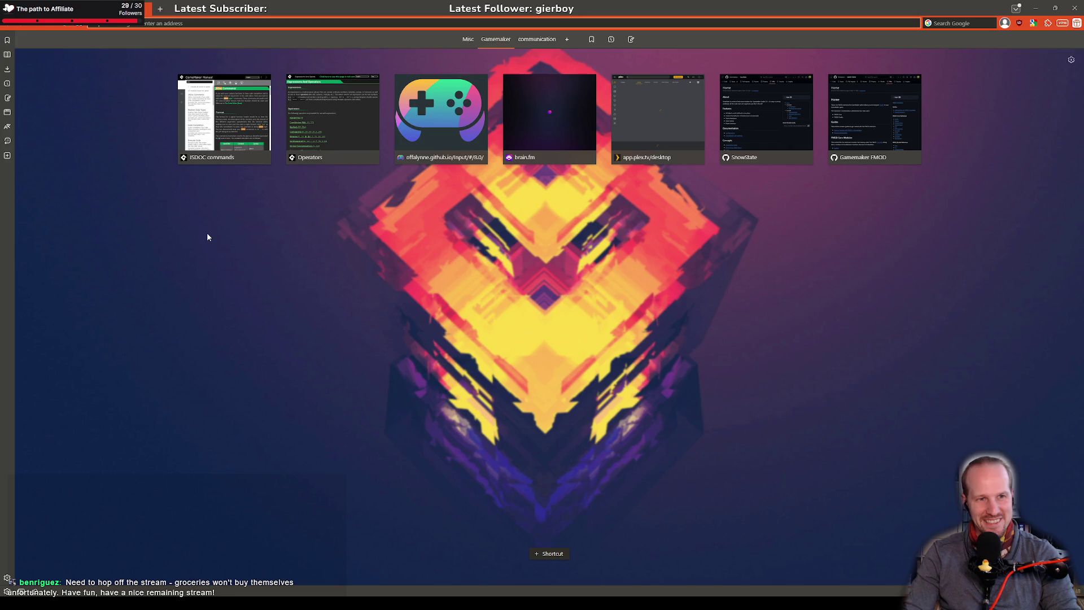
Search the GameMaker Manual for 'speed' and read the Built-In Instance Variables page.
{"action": "left_click", "coordinate": [182, 23]}
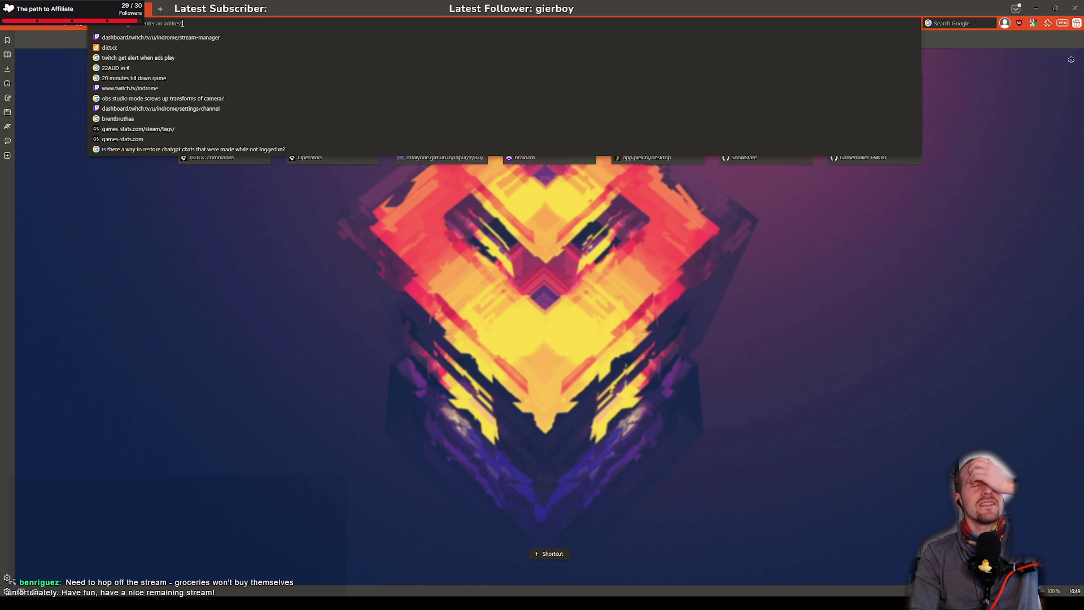
{"action": "left_click", "coordinate": [294, 212]}
{"action": "left_click", "coordinate": [272, 148]}
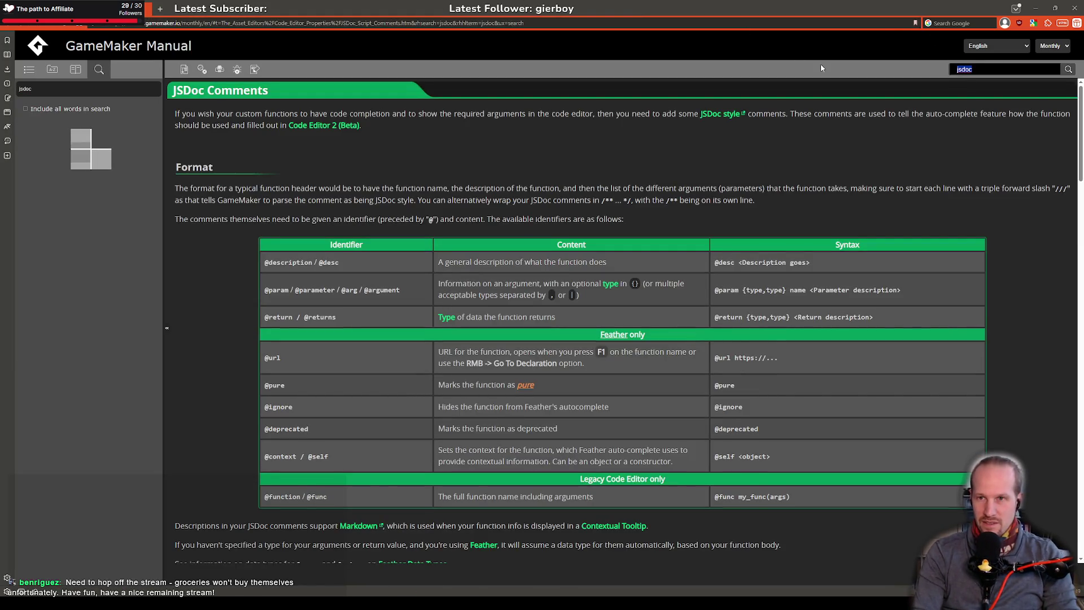
{"action": "type", "text": "speed"}
{"action": "key", "text": "Return"}
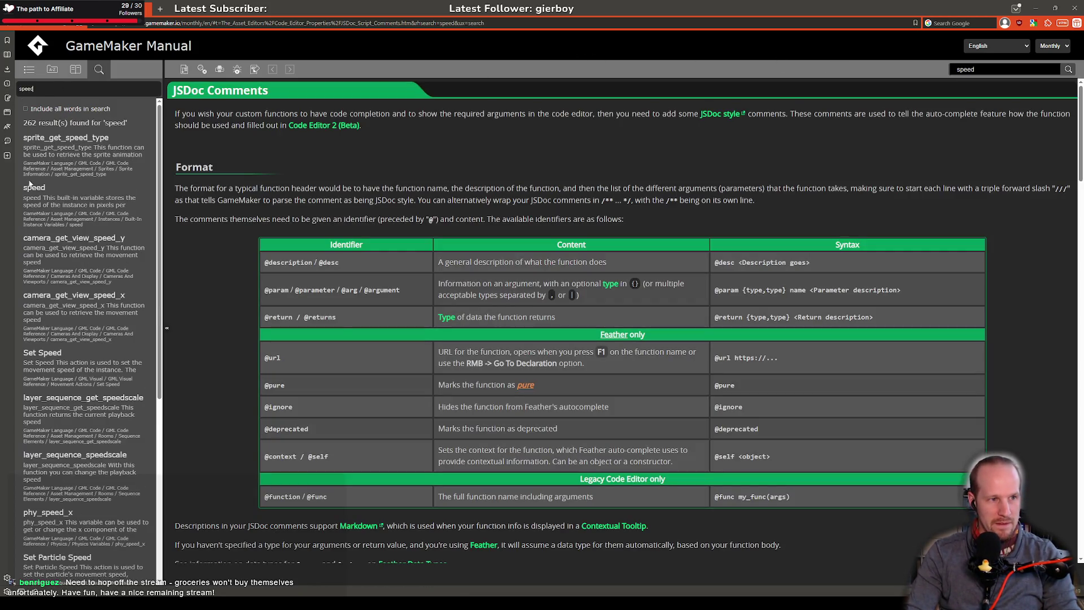
{"action": "left_click", "coordinate": [34, 186]}
{"action": "left_click", "coordinate": [205, 476]}
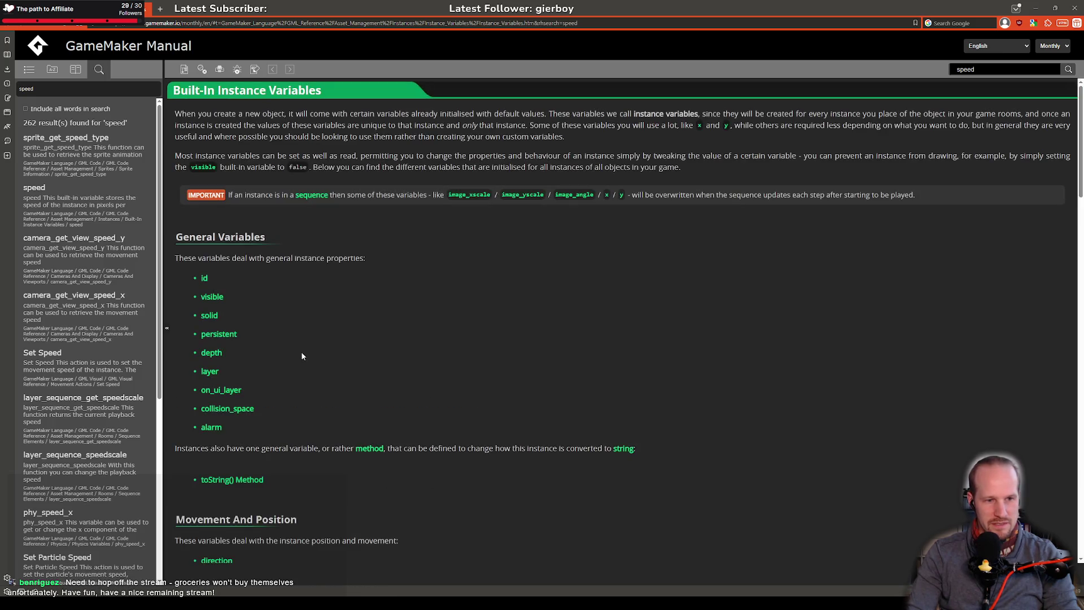
{"action": "scroll", "coordinate": [236, 367], "scroll_direction": "down", "scroll_amount": 6}
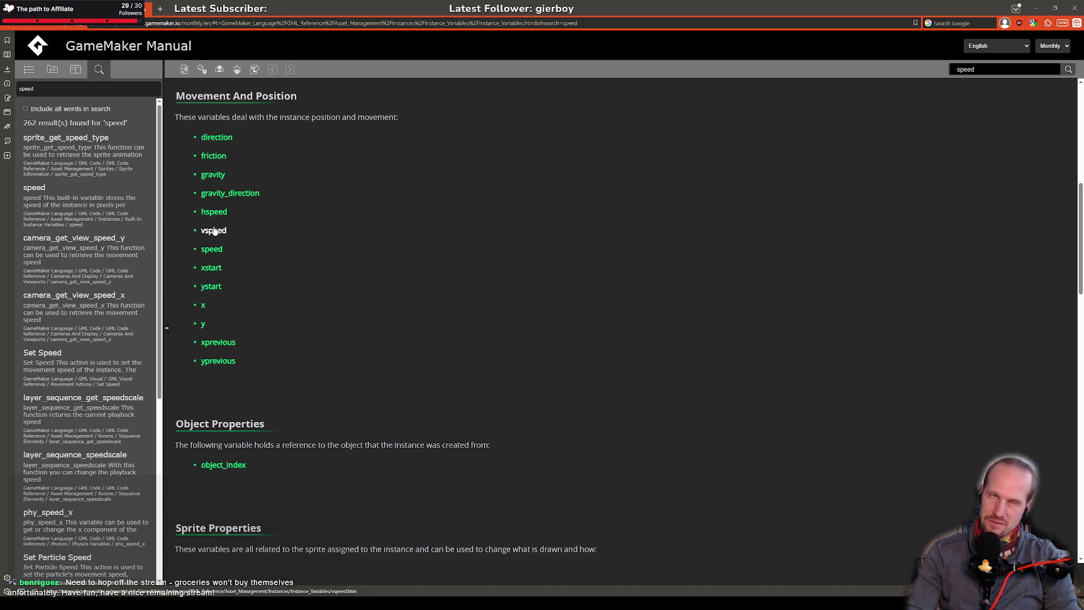
Return to GameMaker and put the insertion point on the empty Create line.
{"action": "key", "text": "alt+Tab"}
{"action": "key", "text": "Tab"}
{"action": "key", "text": "shift+Home"}
{"action": "left_click", "coordinate": [292, 116]}
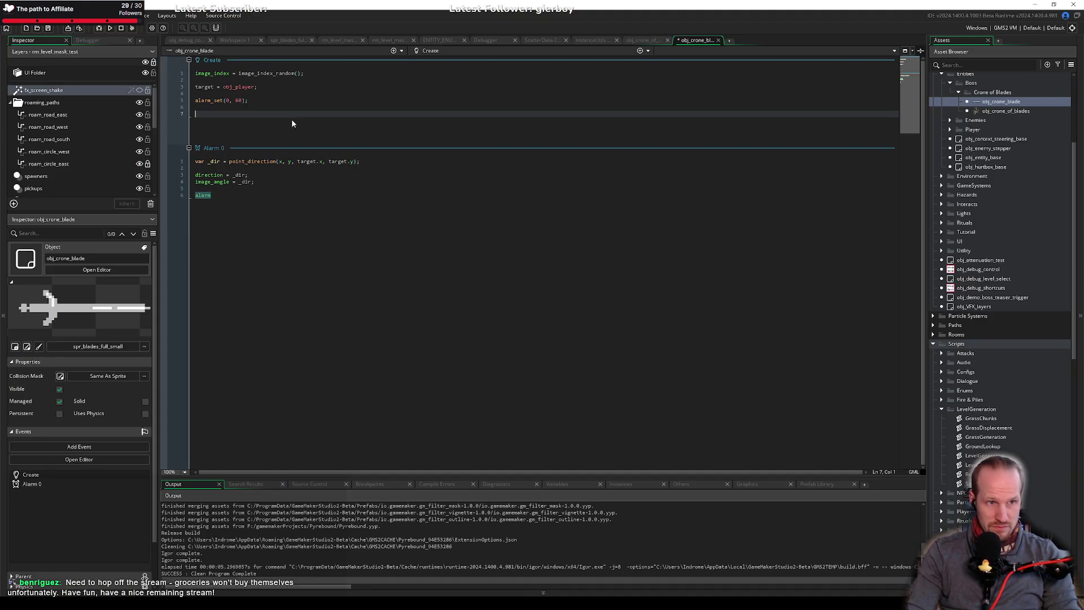
Add vspeed = 1; to the Create event.
{"action": "type", "text": "vspe"}
{"action": "key", "text": "Return"}
{"action": "type", "text": "= 1;"}
Begin alarm_set( in Alarm 0 and insert speed = 0; as its first line.
{"action": "left_click", "coordinate": [229, 197]}
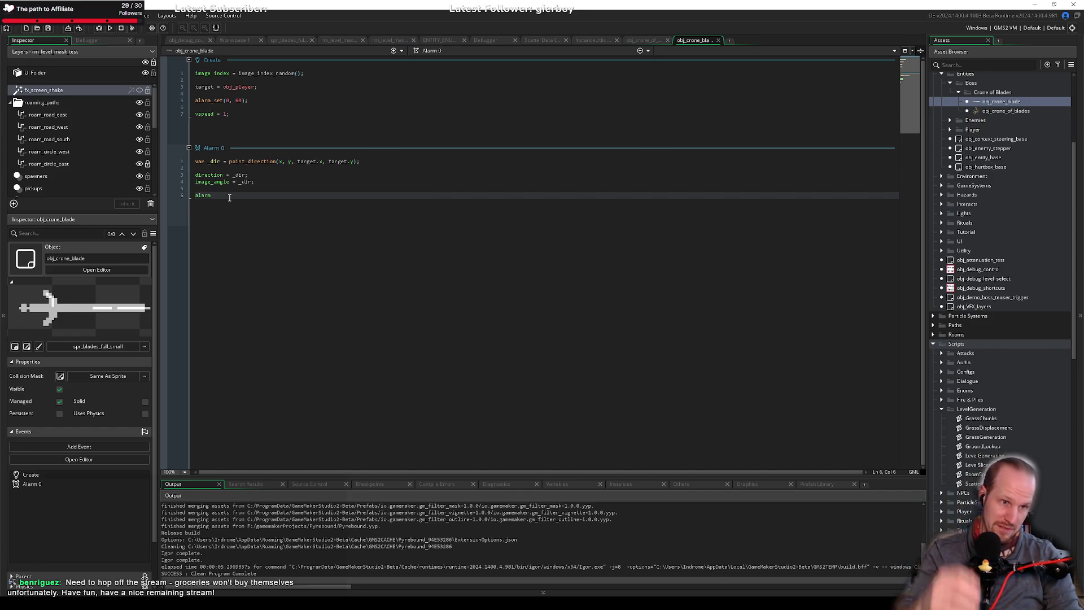
{"action": "type", "text": "_set"}
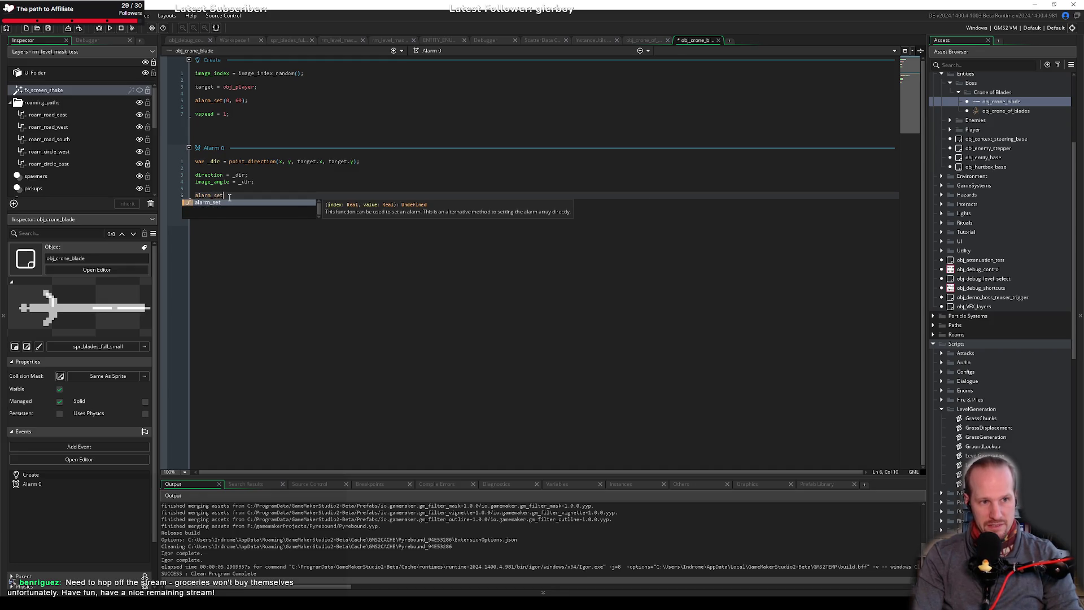
{"action": "type", "text": "("}
{"action": "key", "text": "Up"}
{"action": "key", "text": "Up"}
{"action": "key", "text": "Up"}
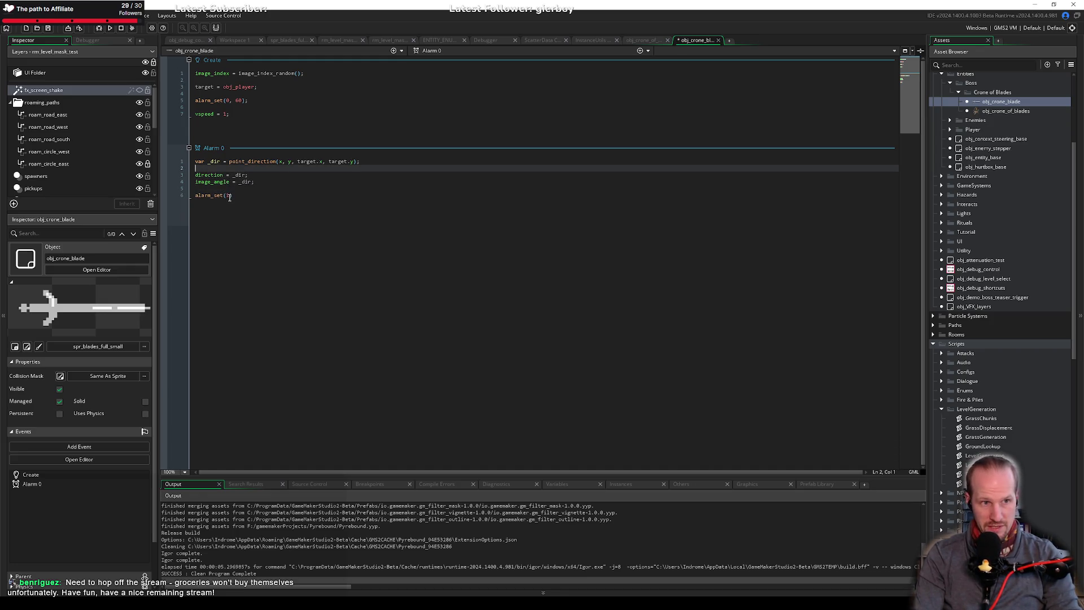
{"action": "key", "text": "Up"}
{"action": "key", "text": "Return"}
{"action": "key", "text": "Up"}
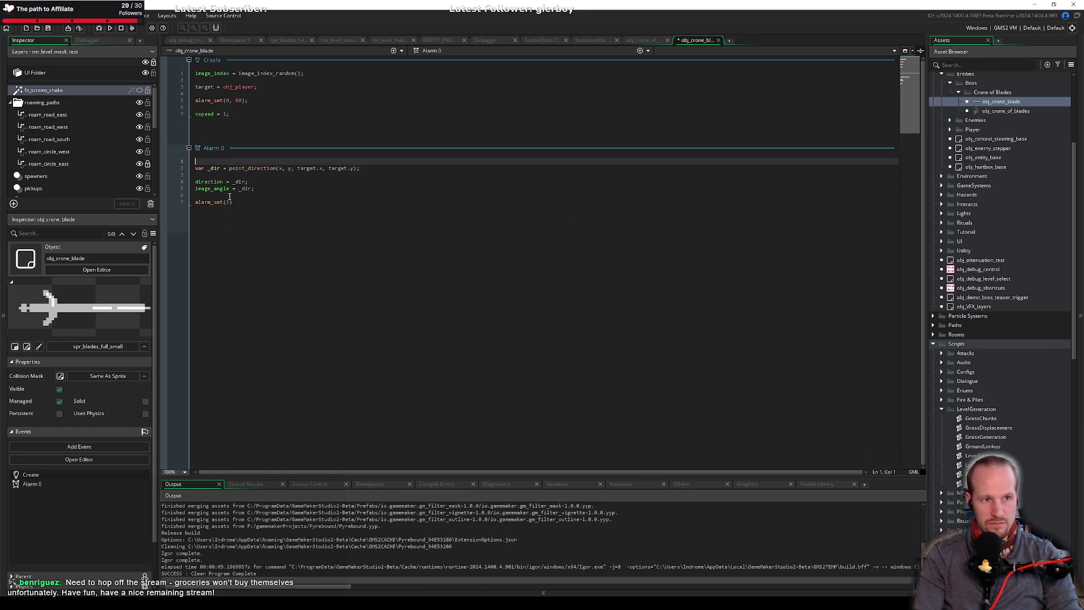
{"action": "type", "text": "speed "}
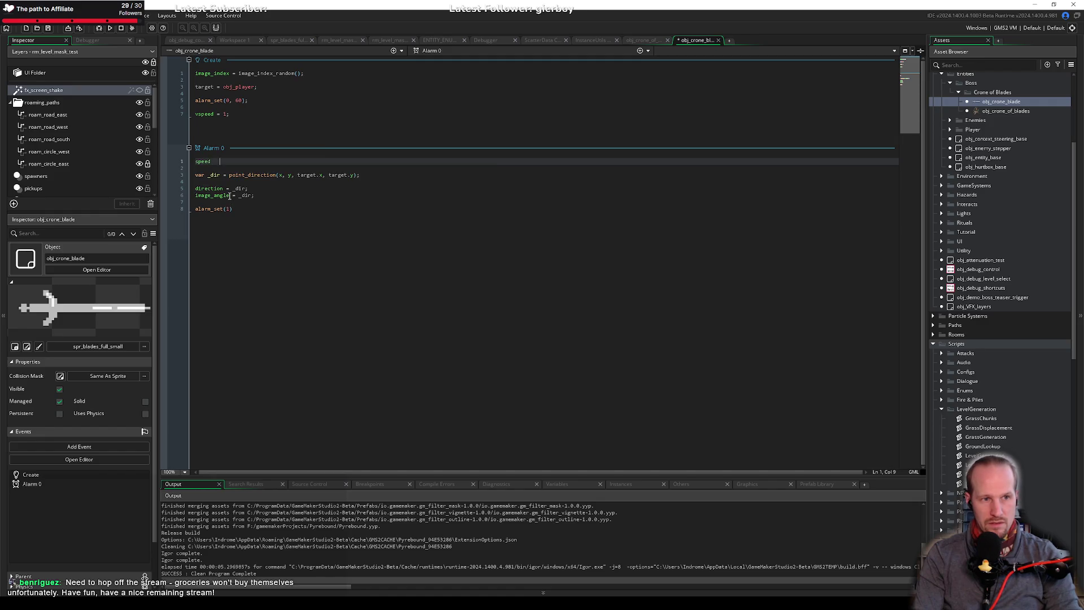
{"action": "type", "text": "= 0;"}
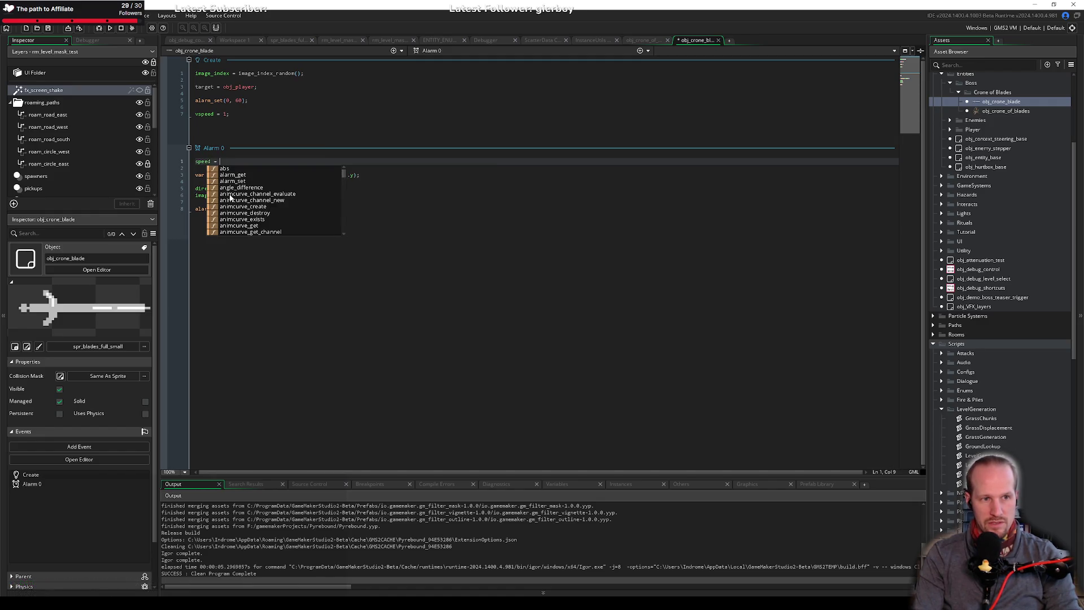
Complete the Alarm 0 call as alarm_set(1, 60).
{"action": "key", "text": "Down"}
{"action": "key", "text": "Down"}
{"action": "key", "text": "Down"}
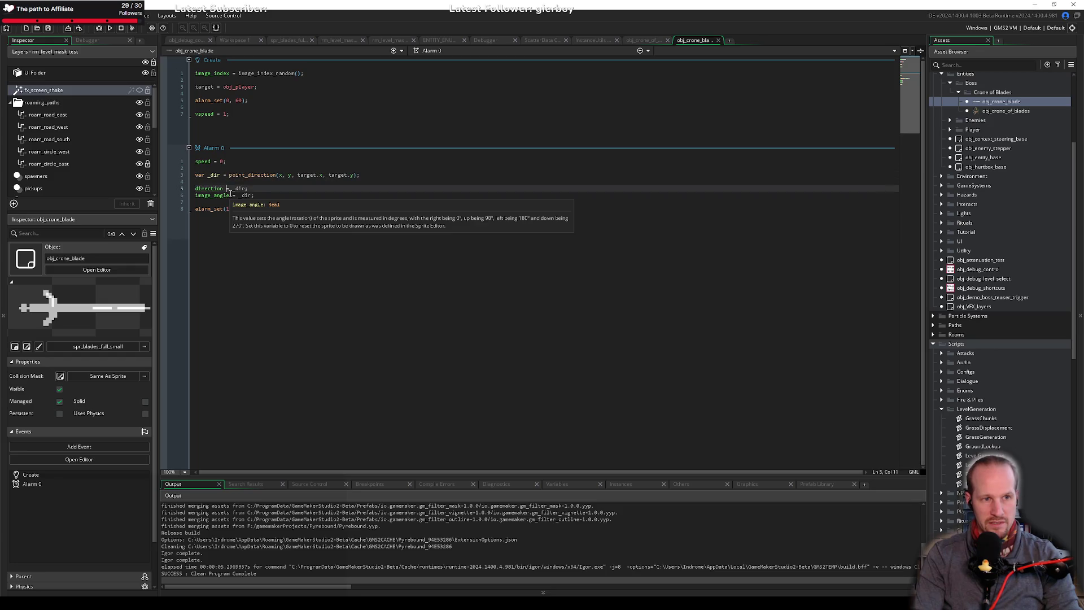
{"action": "key", "text": "End"}
{"action": "key", "text": "Left"}
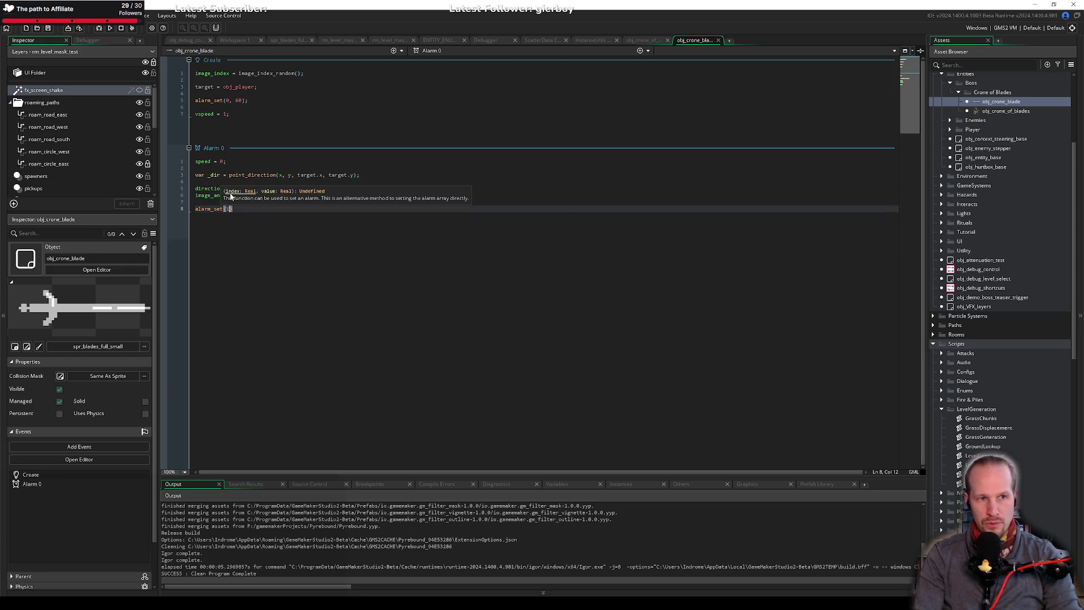
{"action": "type", "text": ", "}
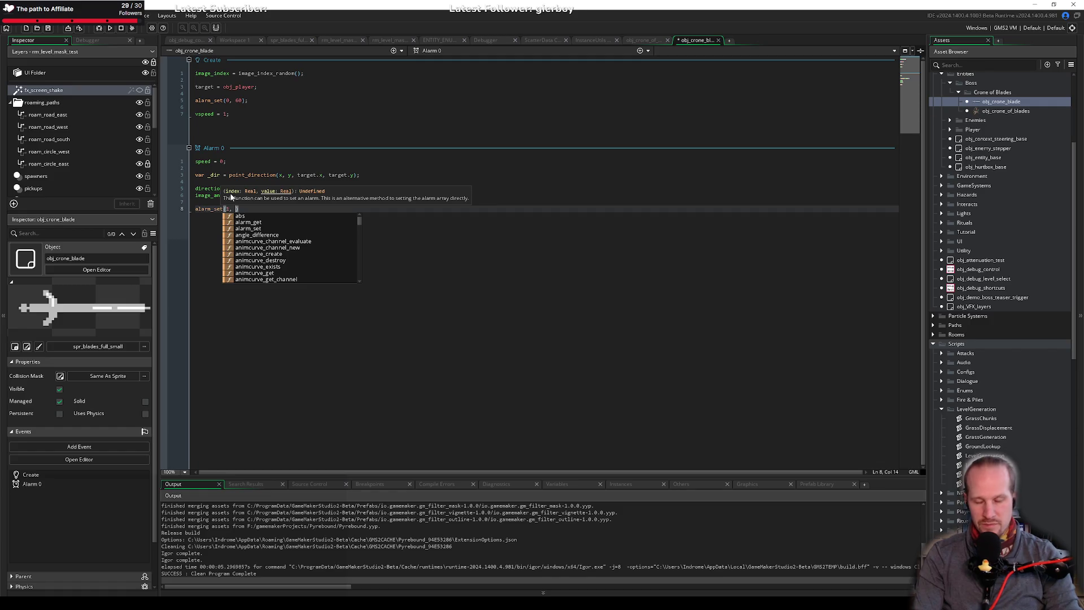
{"action": "type", "text": "60;"}
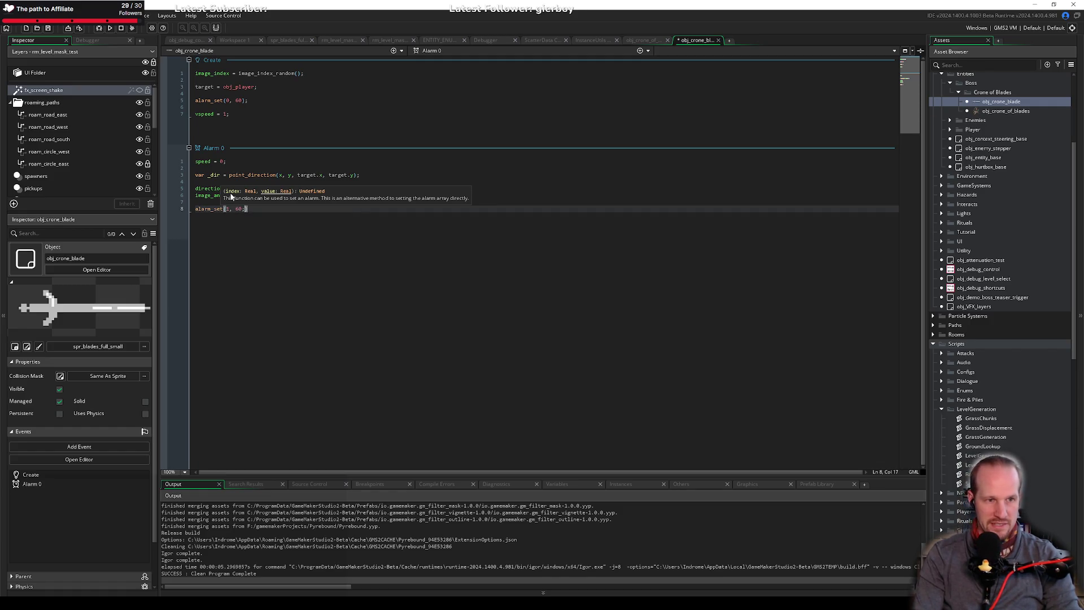
{"action": "type", "text": ";"}
{"action": "key", "text": "Return"}
{"action": "key", "text": "Return"}
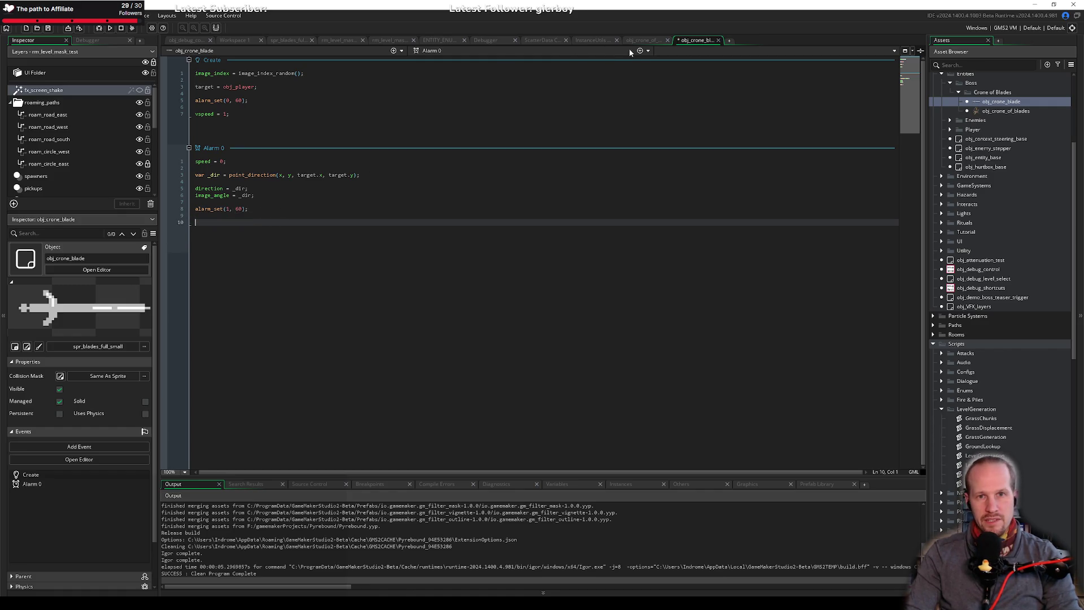
{"action": "left_click", "coordinate": [640, 50]}
Add an Alarm 1 event containing speed = 5; and save the object.
{"action": "mouse_move", "coordinate": [630, 102]}
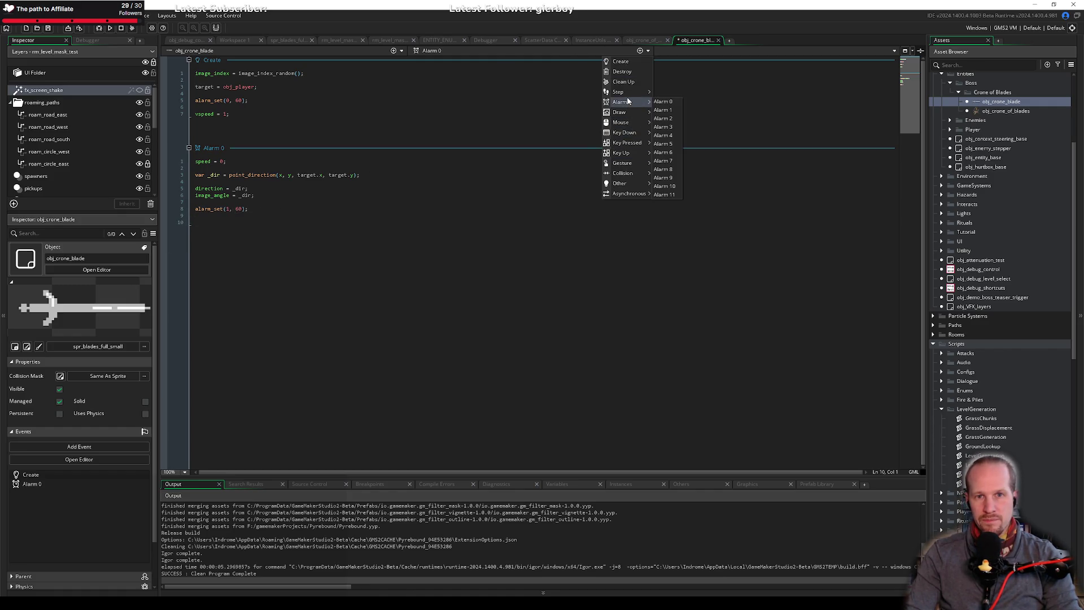
{"action": "left_click", "coordinate": [664, 109]}
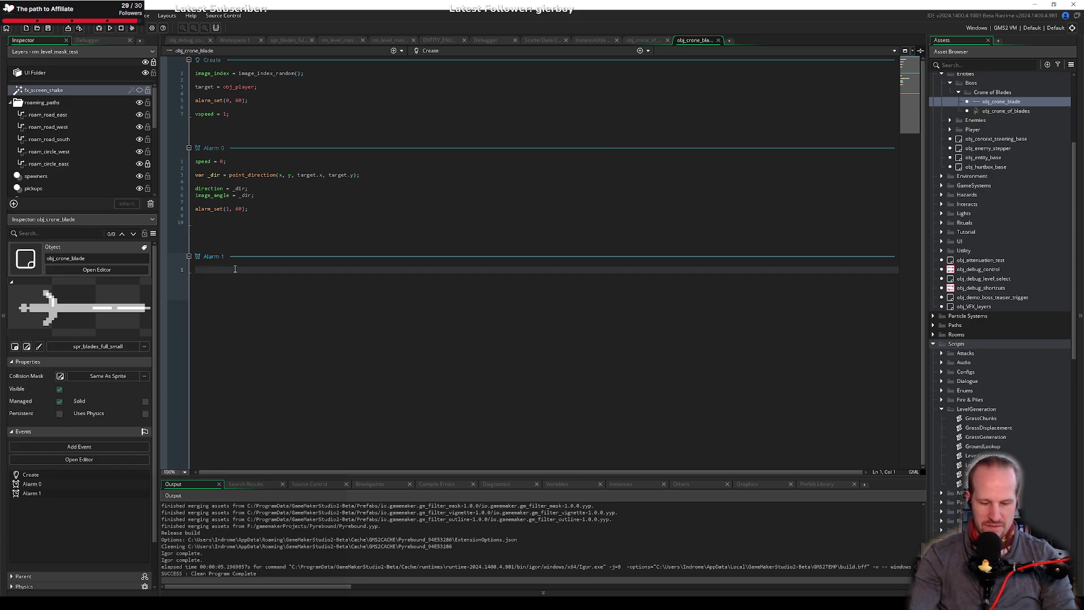
{"action": "type", "text": "speed = 5;"}
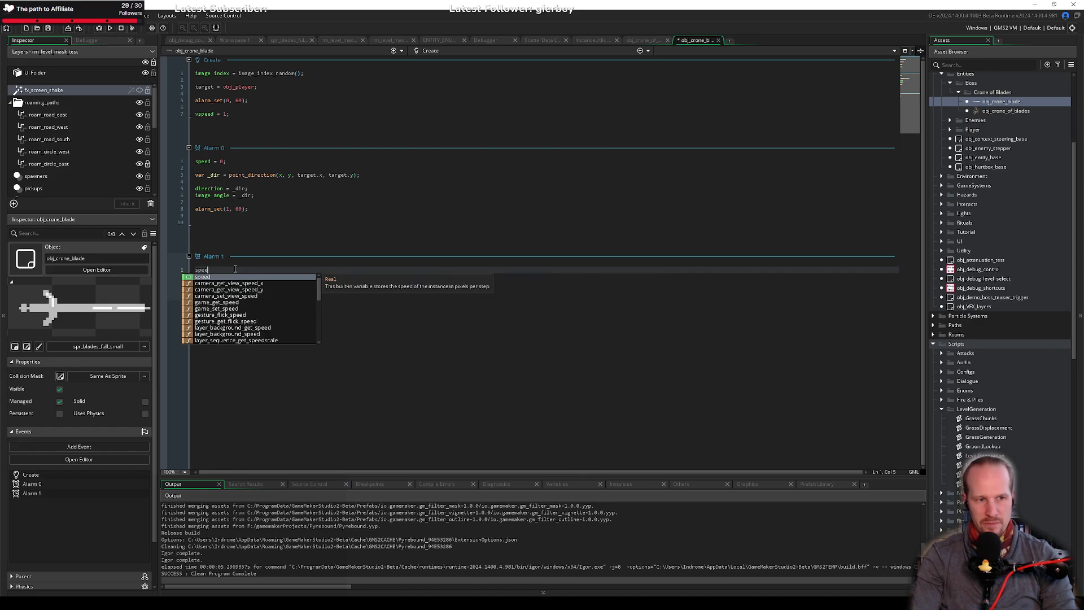
{"action": "key", "text": "ctrl+s"}
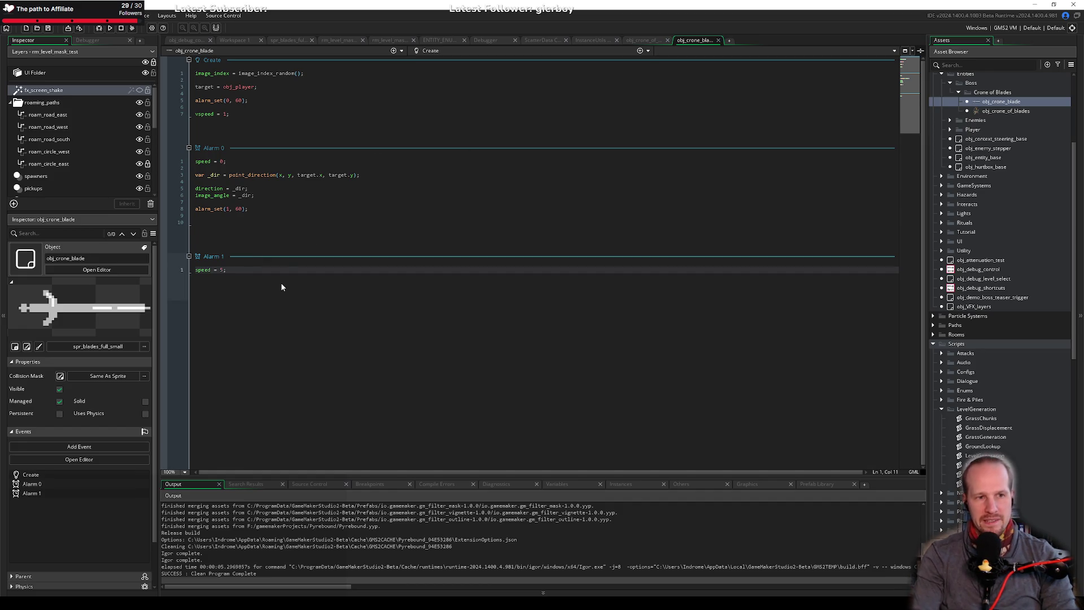
{"action": "left_click", "coordinate": [641, 54]}
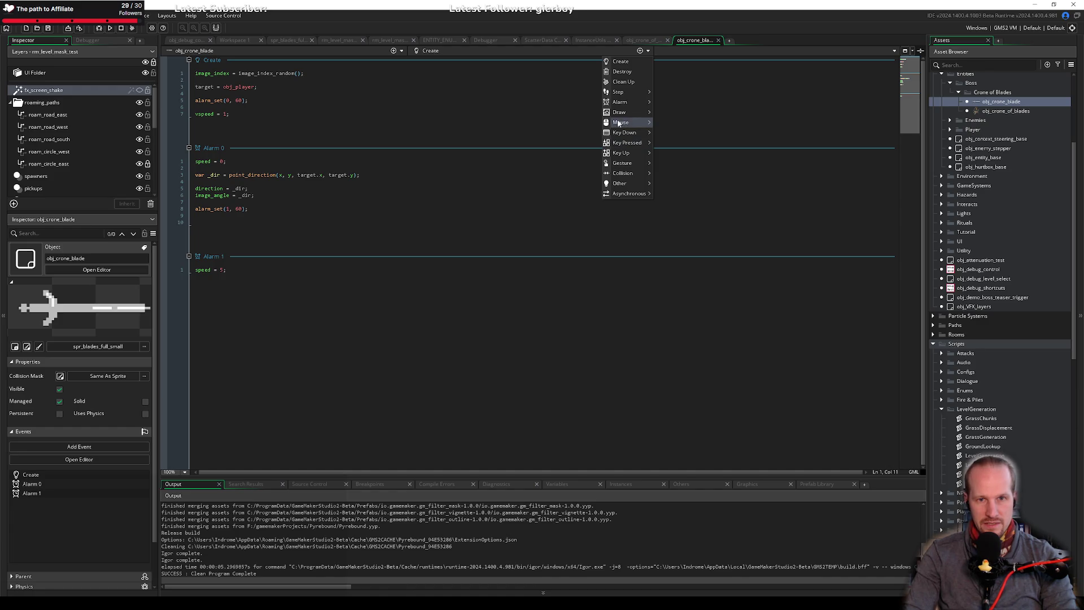
Add attacking = false; below the target line in the Create event.
{"action": "left_click", "coordinate": [292, 264]}
{"action": "left_click", "coordinate": [284, 93]}
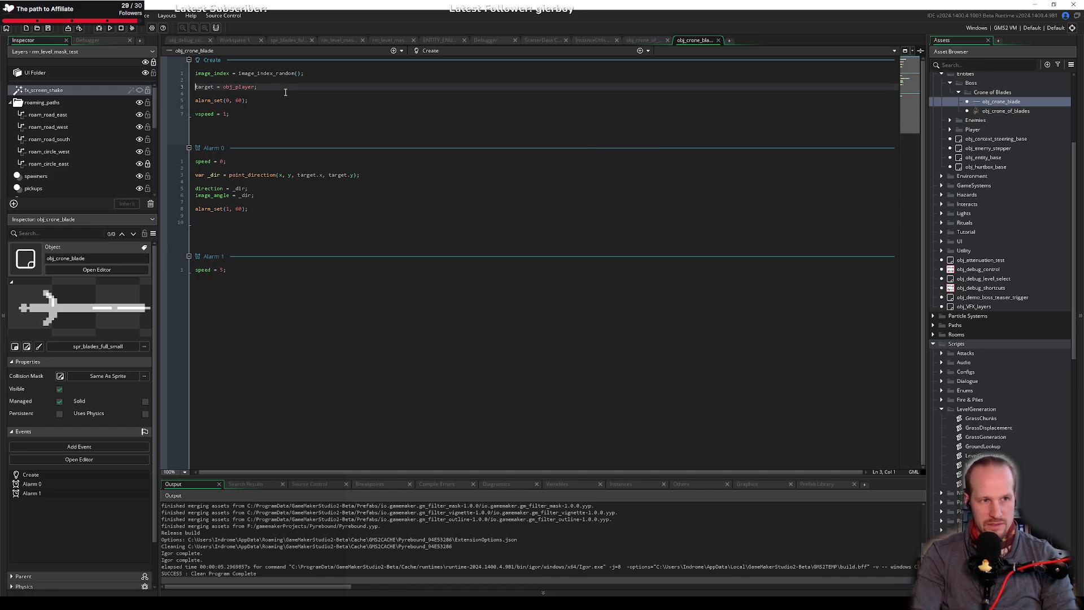
{"action": "key", "text": "Return"}
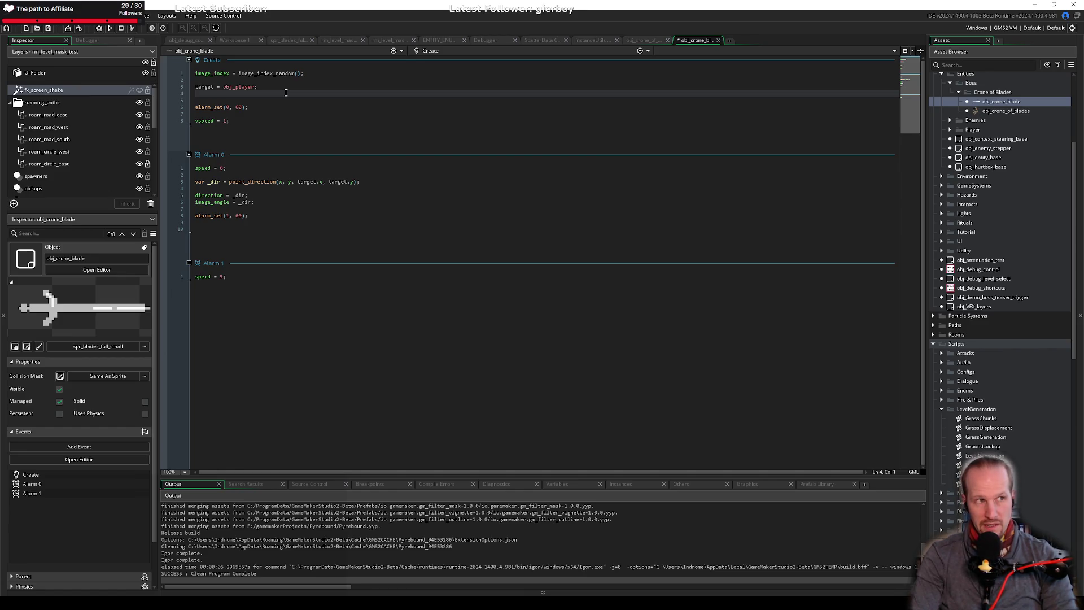
{"action": "type", "text": "fly"}
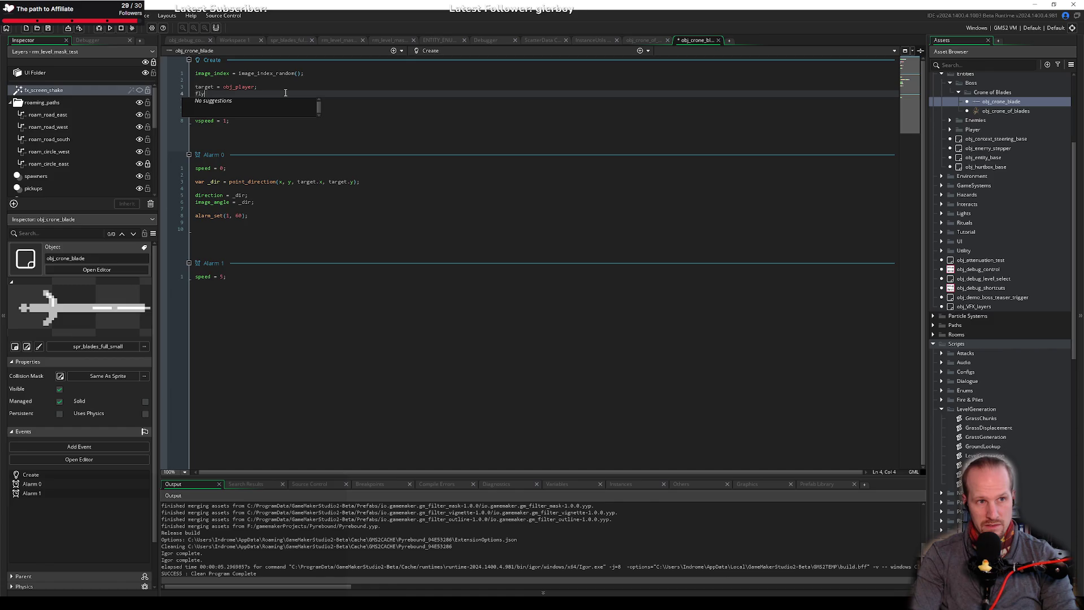
{"action": "key", "text": "BackSpace"}
{"action": "key", "text": "BackSpace"}
{"action": "key", "text": "BackSpace"}
{"action": "type", "text": "attack"}
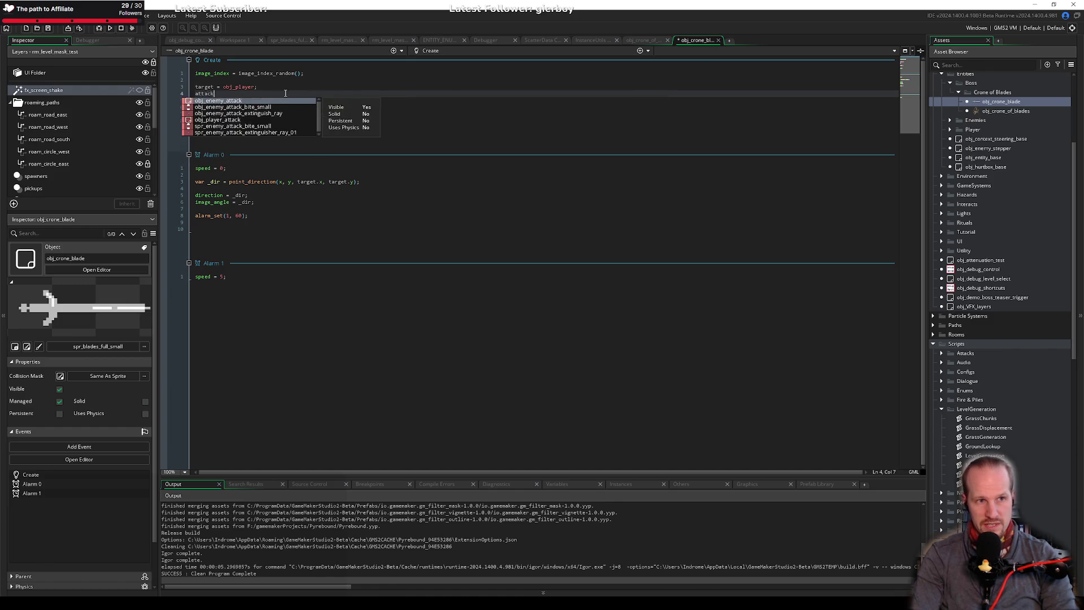
{"action": "type", "text": "ing = fals"}
{"action": "type", "text": "e;"}
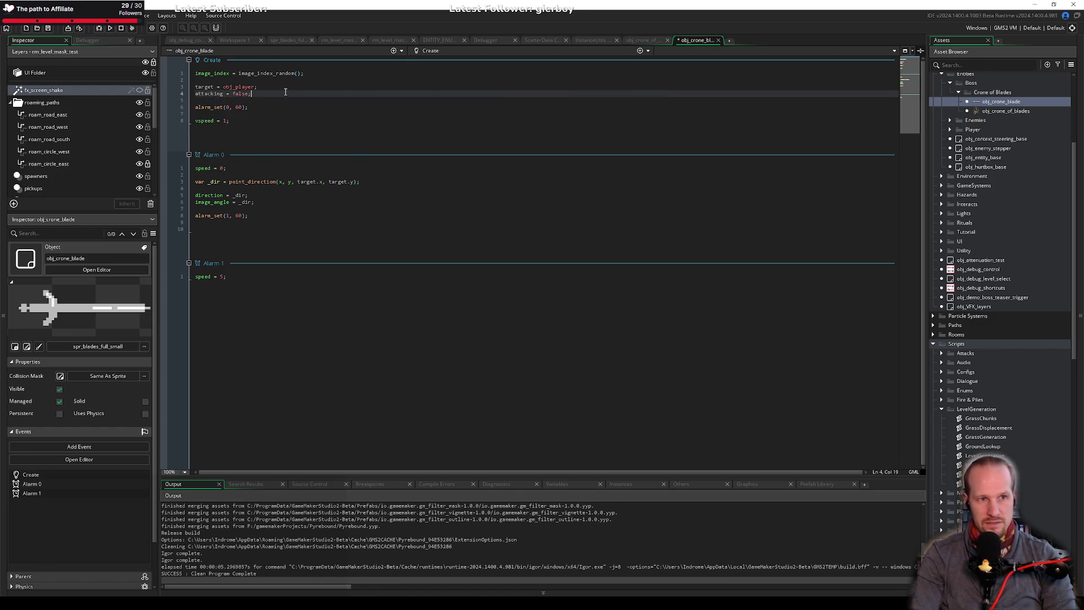
Add attacking = true; after speed = 5; in Alarm 1 and save.
{"action": "left_click", "coordinate": [232, 274]}
{"action": "key", "text": "Return"}
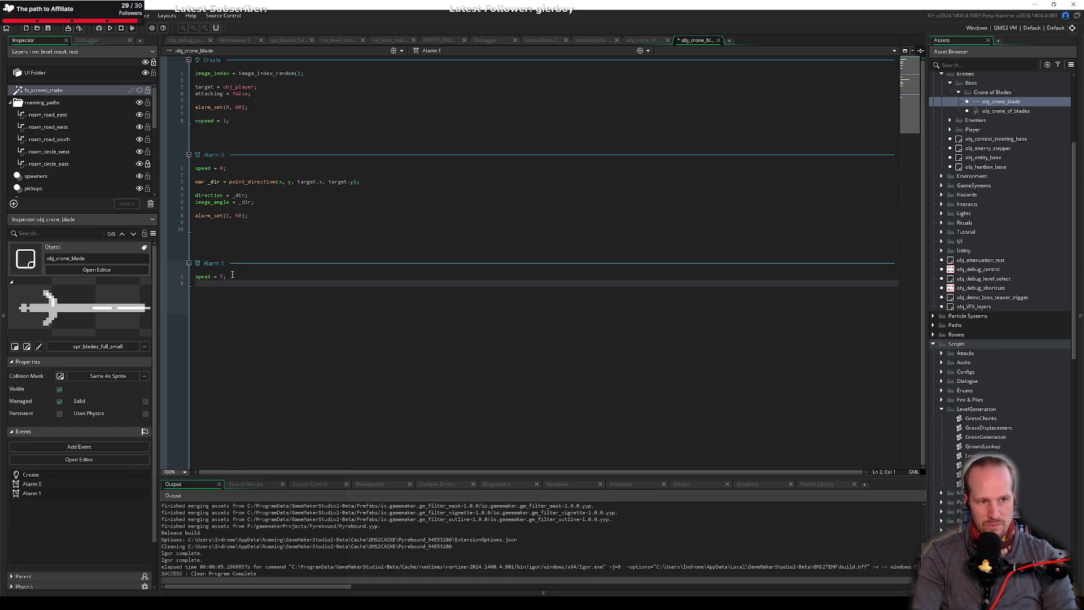
{"action": "type", "text": "attacki"}
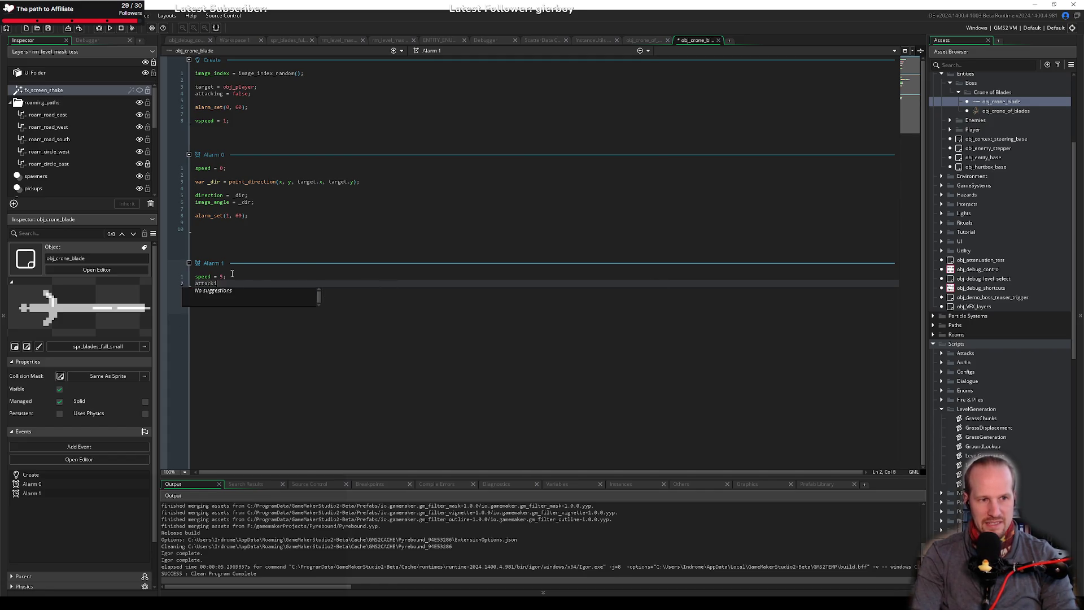
{"action": "type", "text": "ng = true;"}
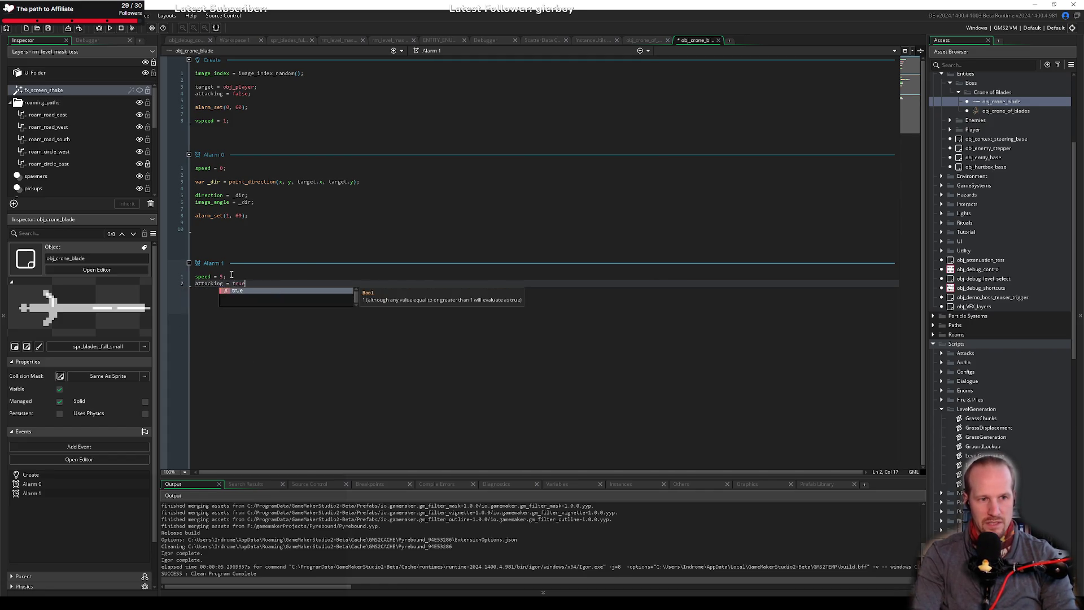
{"action": "key", "text": "ctrl+s"}
{"action": "left_click", "coordinate": [640, 51]}
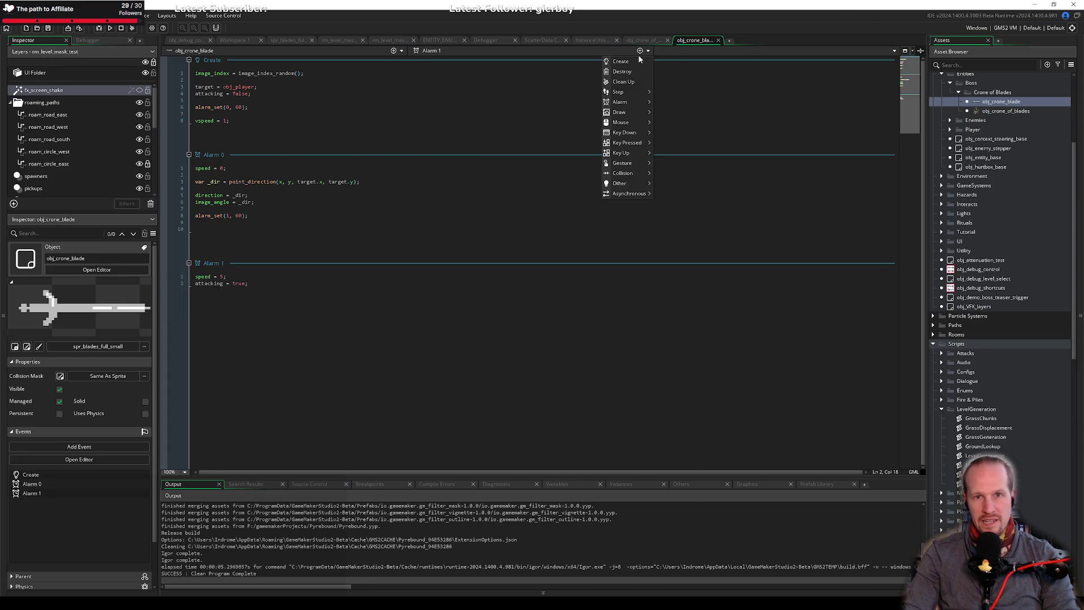
Add a Step event containing if(attacking == false) exit; and save.
{"action": "mouse_move", "coordinate": [628, 92]}
{"action": "left_click", "coordinate": [662, 92]}
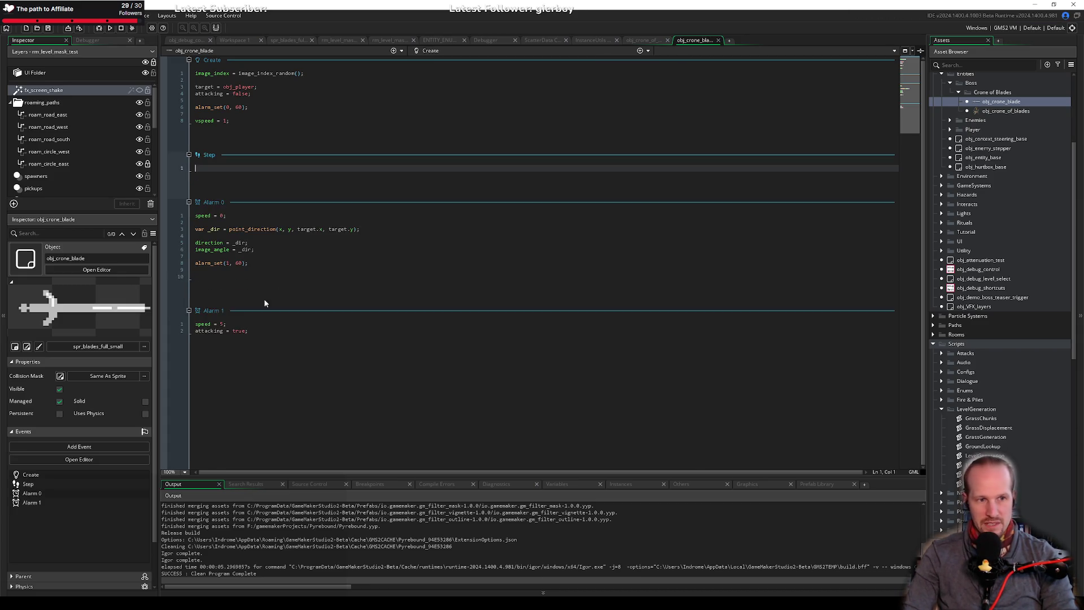
{"action": "type", "text": "if(attack"}
{"action": "type", "text": "ing ="}
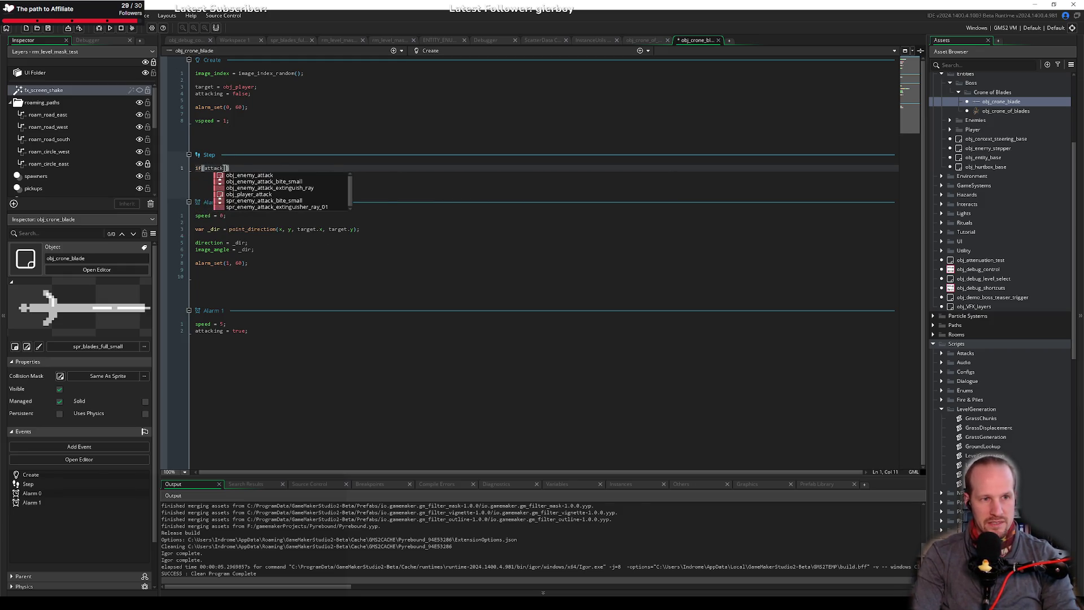
{"action": "type", "text": "= false) e"}
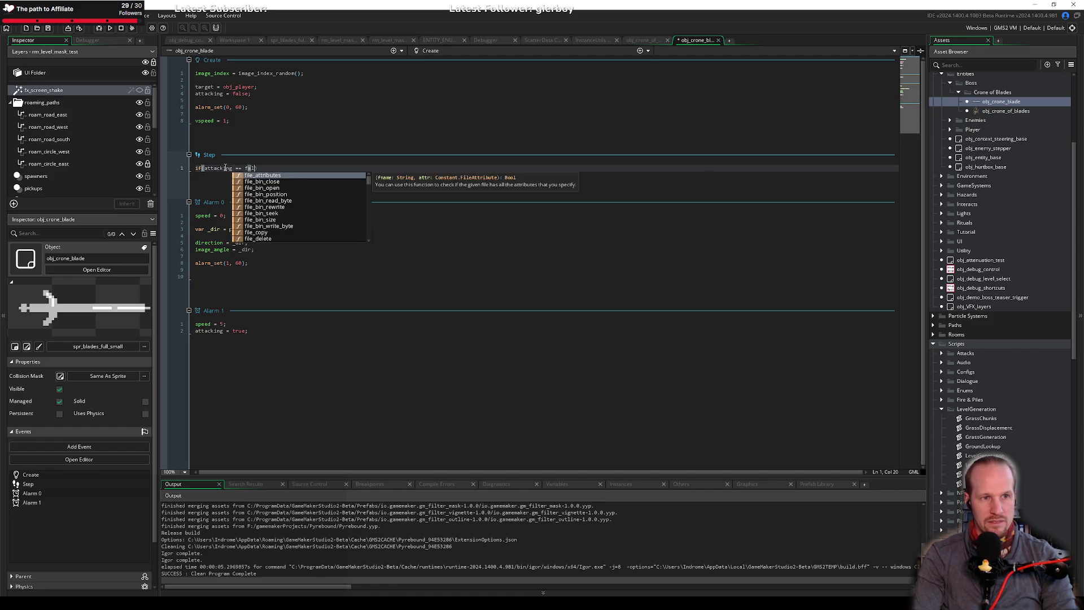
{"action": "type", "text": "xit;"}
{"action": "key", "text": "ctrl+s"}
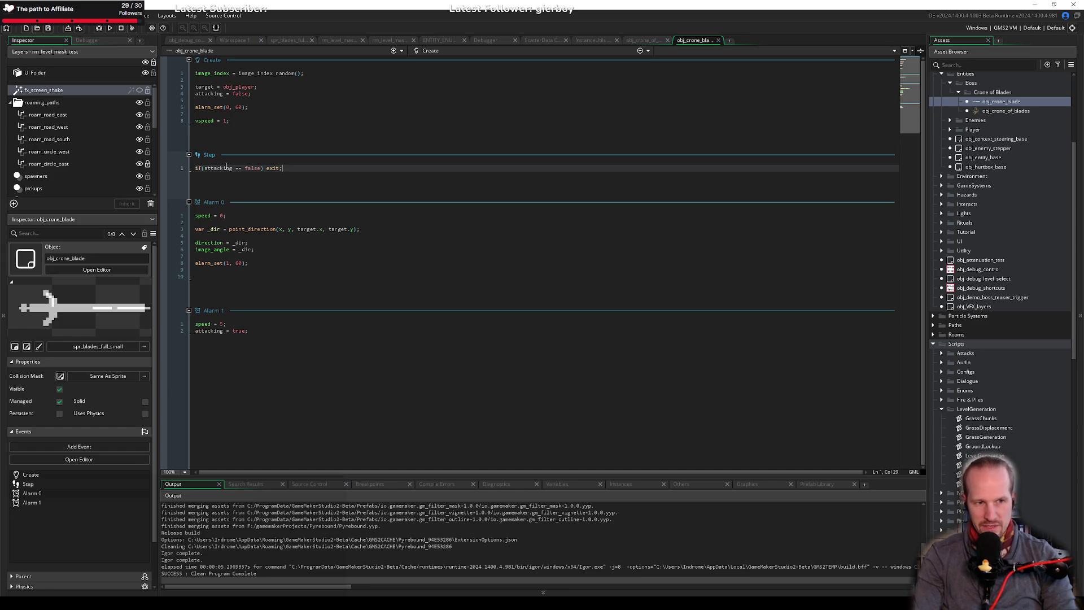
Insert a blank line above speed = 5 in Alarm 1.
{"action": "left_click", "coordinate": [490, 374]}
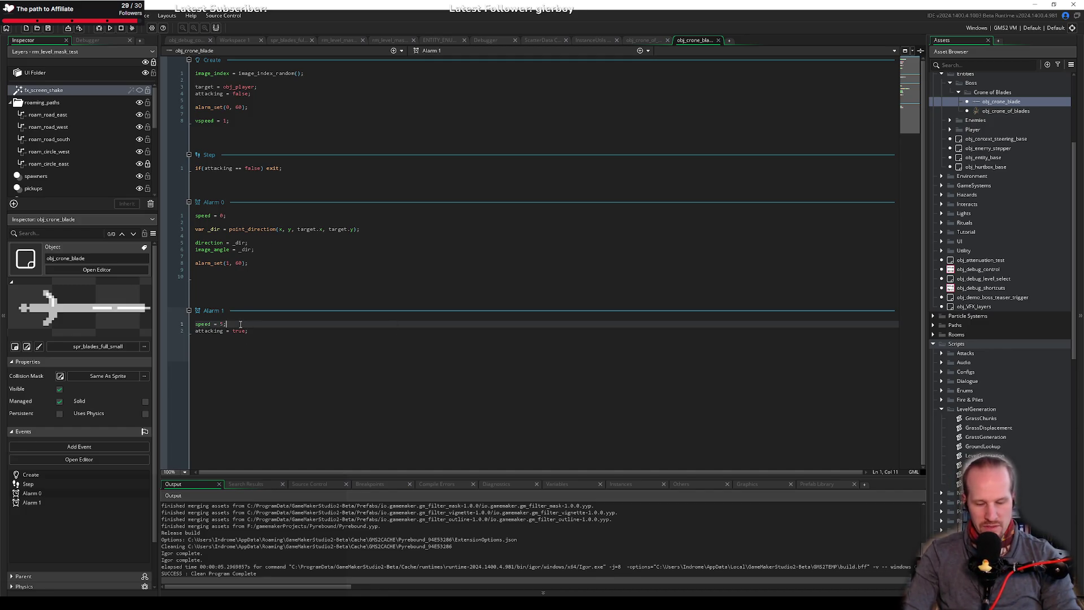
{"action": "key", "text": "Home"}
{"action": "key", "text": "Return"}
{"action": "key", "text": "Return"}
{"action": "key", "text": "Up"}
{"action": "key", "text": "Up"}
Start a new target_y line below target = obj_player; in Create.
{"action": "left_click", "coordinate": [276, 87]}
{"action": "key", "text": "Return"}
{"action": "type", "text": "target_y"}
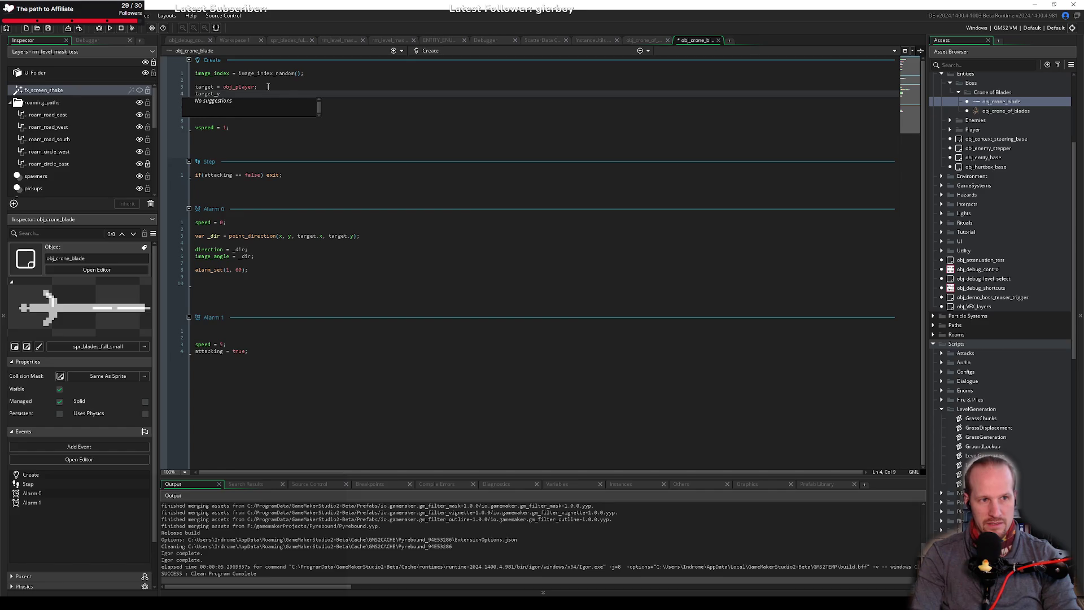
In Create, set target_y = -1; and duplicate it as target_x = -1;.
{"action": "type", "text": ", targ"}
{"action": "key", "text": "BackSpace"}
{"action": "key", "text": "BackSpace"}
{"action": "key", "text": "BackSpace"}
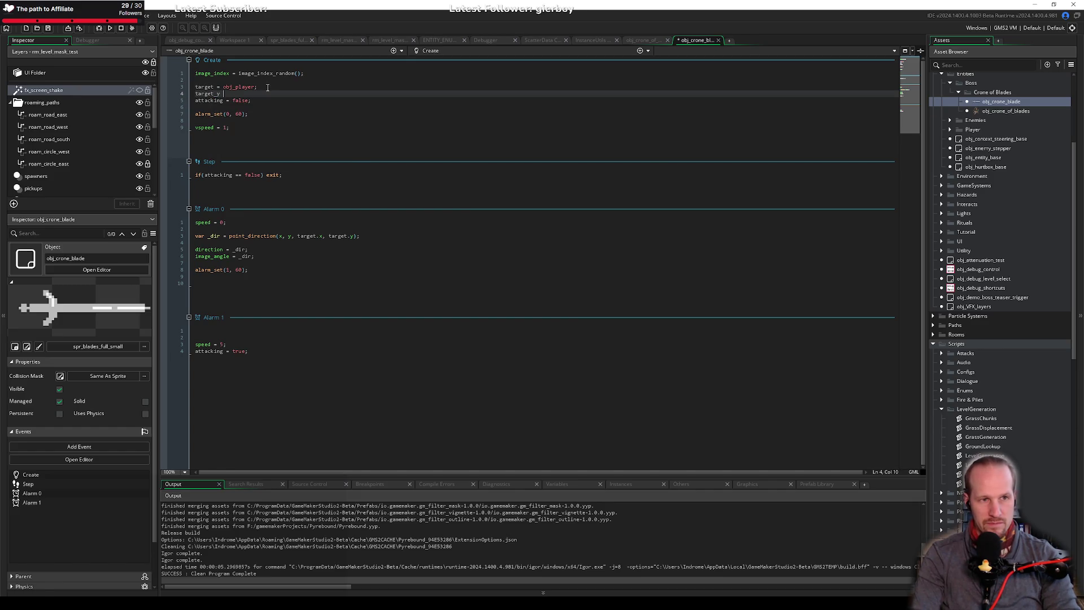
{"action": "type", "text": "= "}
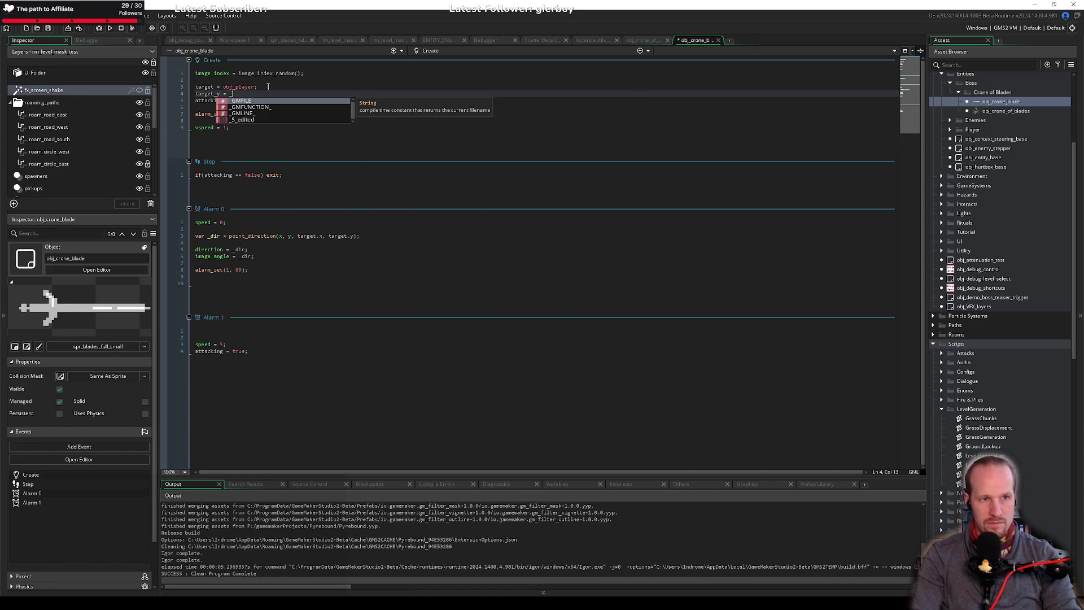
{"action": "type", "text": "-1;"}
{"action": "key", "text": "ctrl+d"}
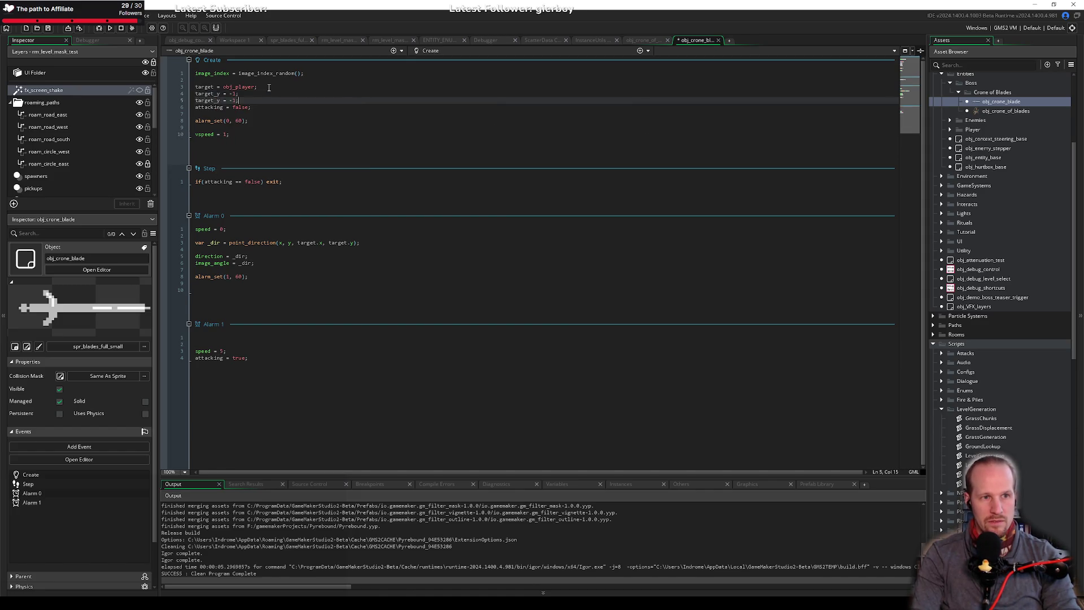
{"action": "key", "text": "Left"}
{"action": "key", "text": "BackSpace"}
{"action": "type", "text": "x"}
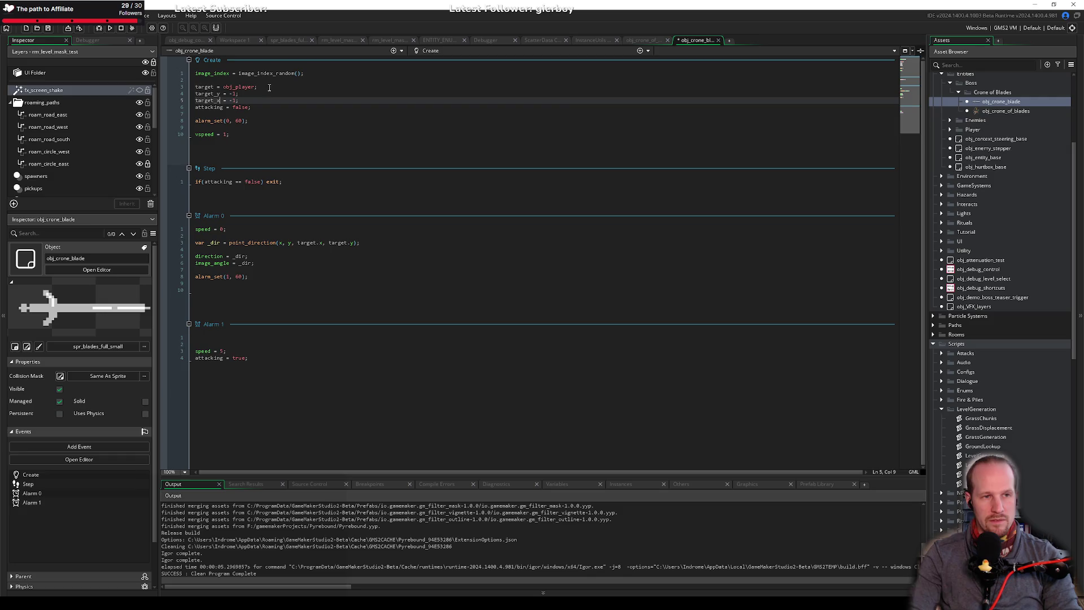
Add target_x = target.x; as the first line of Alarm 1.
{"action": "double_click", "coordinate": [207, 94]}
{"action": "key", "text": "ctrl+c"}
{"action": "left_click", "coordinate": [225, 337]}
{"action": "key", "text": "ctrl+v"}
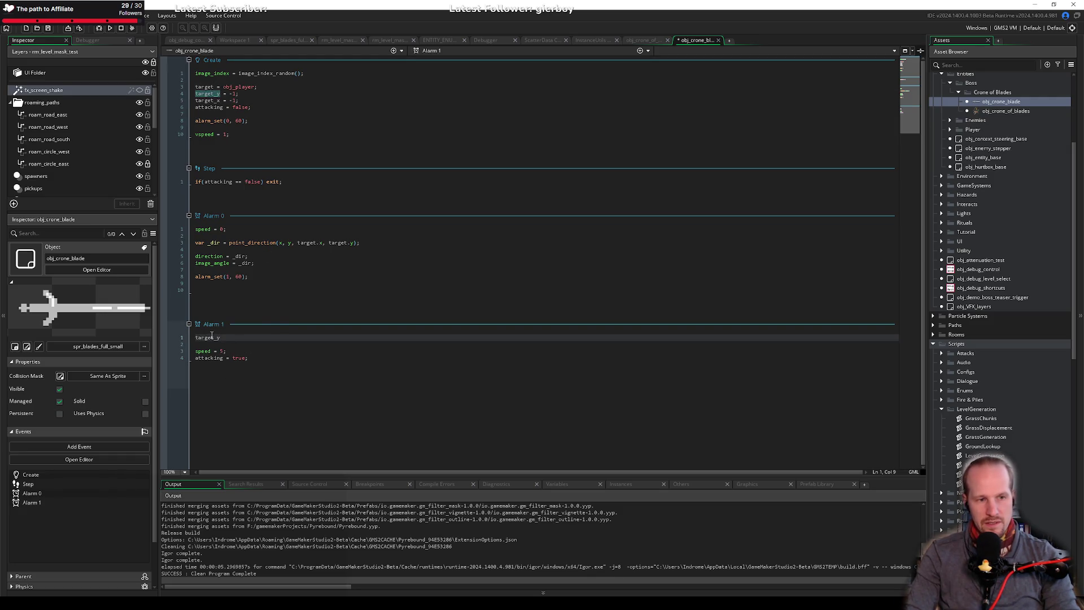
{"action": "key", "text": "BackSpace"}
{"action": "type", "text": "x"}
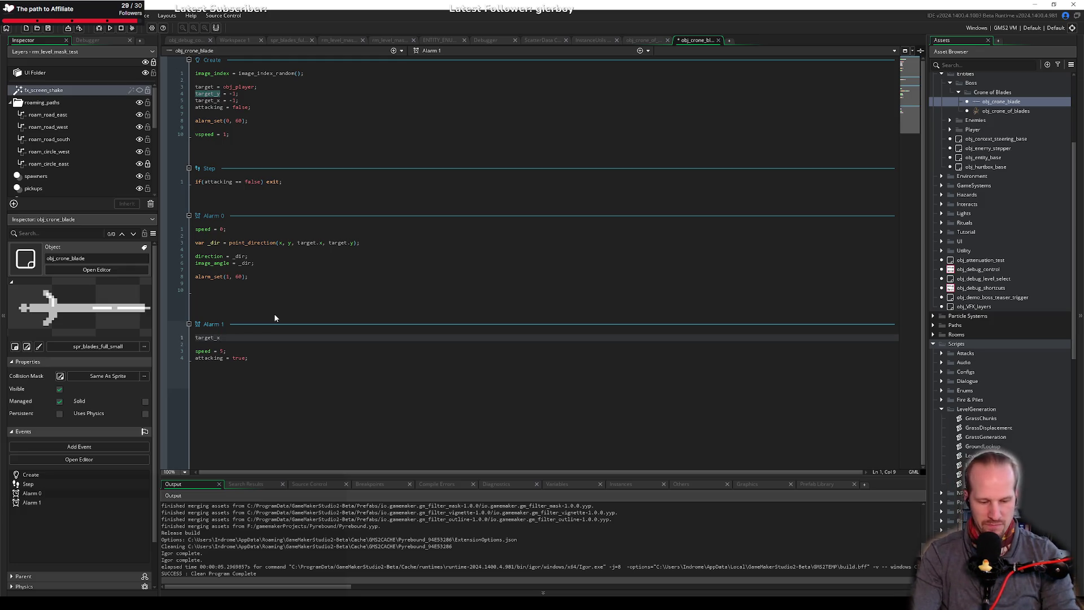
{"action": "type", "text": " = "}
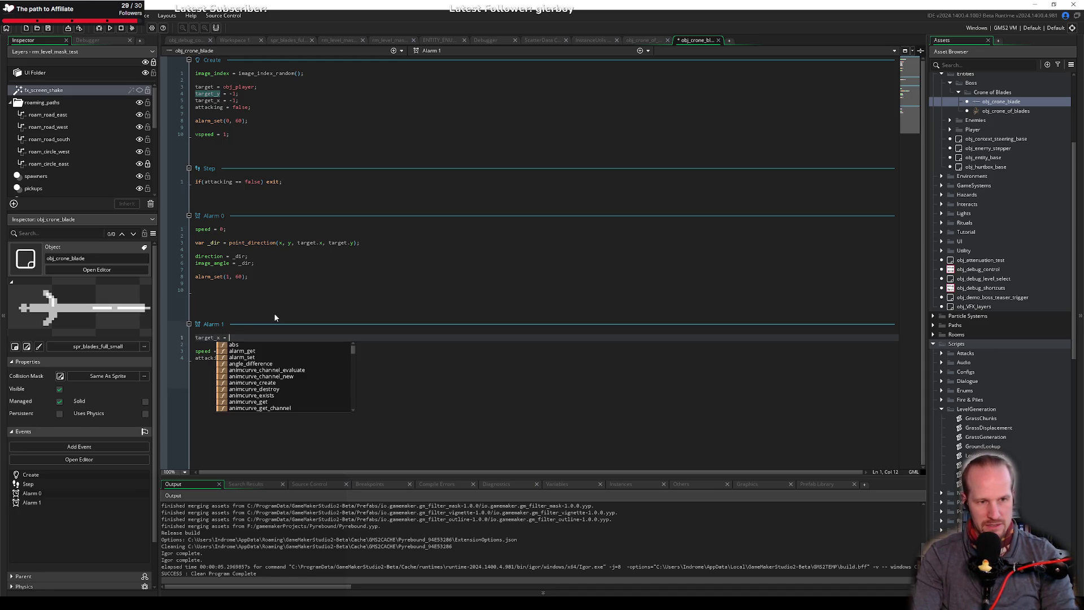
{"action": "type", "text": "target."}
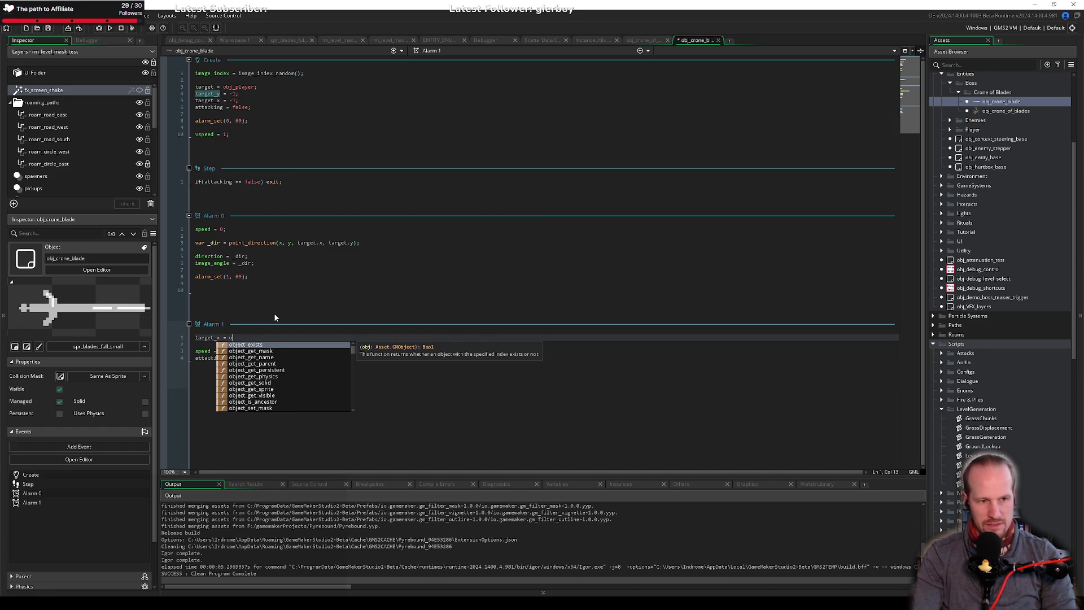
{"action": "type", "text": "x;"}
Add target_y = target.y; below it, then quit GameMaker.
{"action": "key", "text": "Return"}
{"action": "type", "text": "tarteg"}
{"action": "key", "text": "BackSpace"}
{"action": "key", "text": "BackSpace"}
{"action": "key", "text": "BackSpace"}
{"action": "type", "text": "get."}
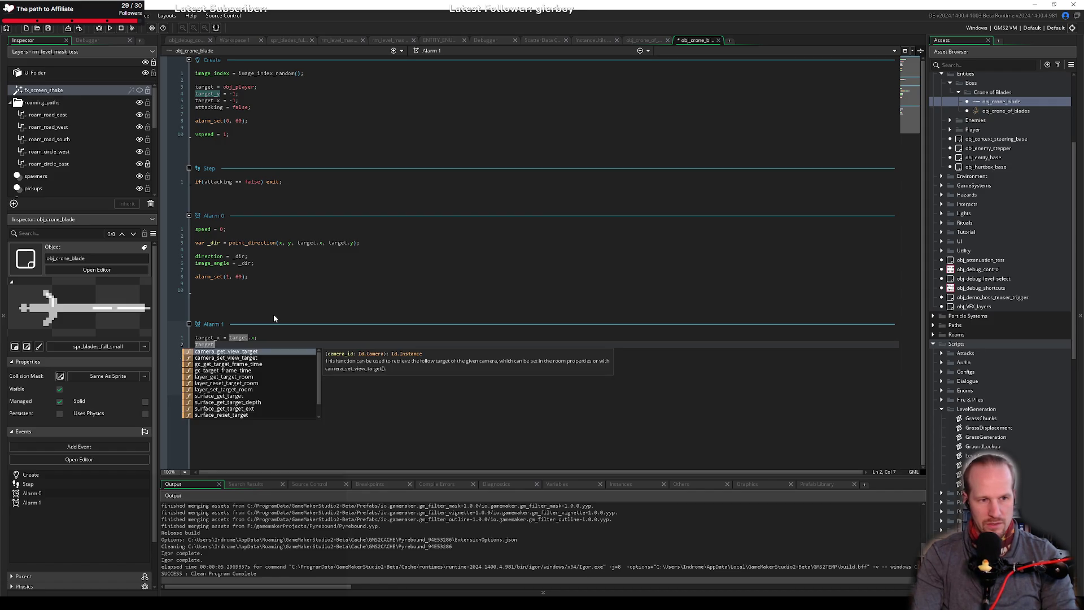
{"action": "key", "text": "BackSpace"}
{"action": "type", "text": "_y "}
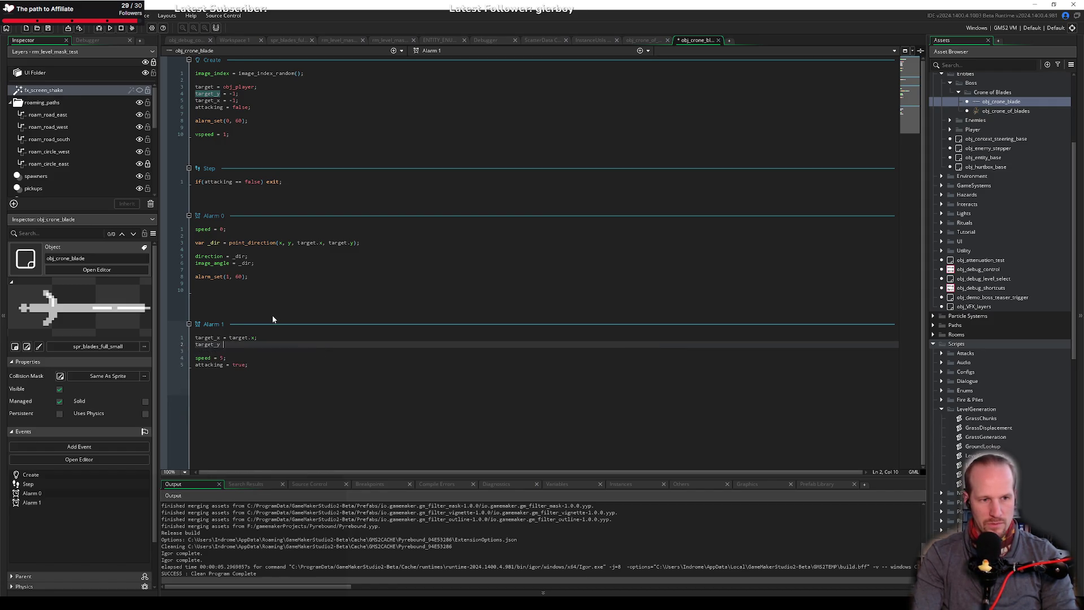
{"action": "type", "text": "= target.y;"}
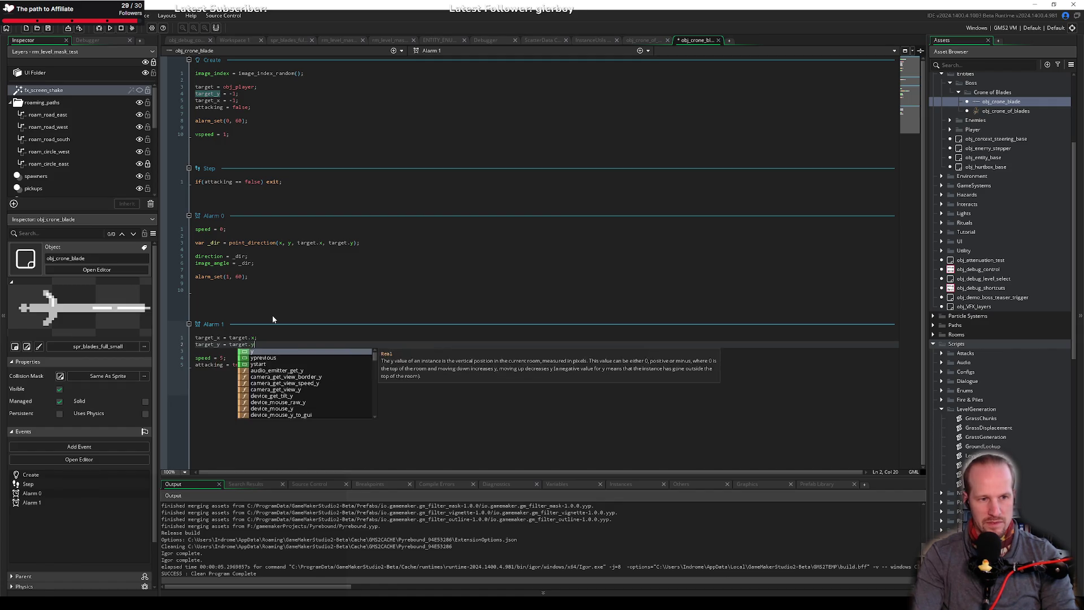
{"action": "left_click", "coordinate": [319, 283]}
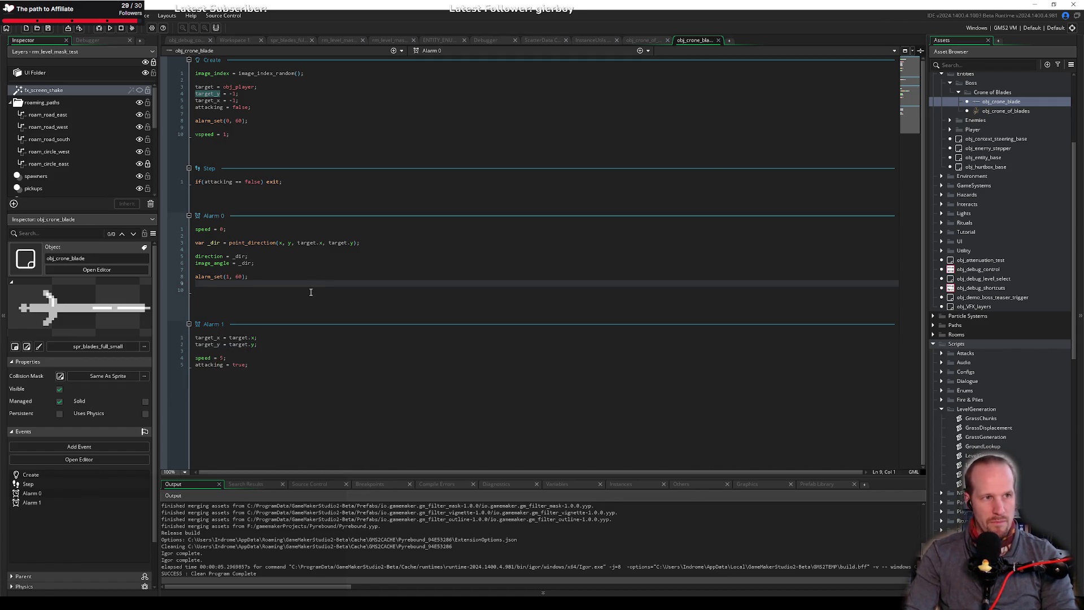
{"action": "key", "text": "alt+F4"}
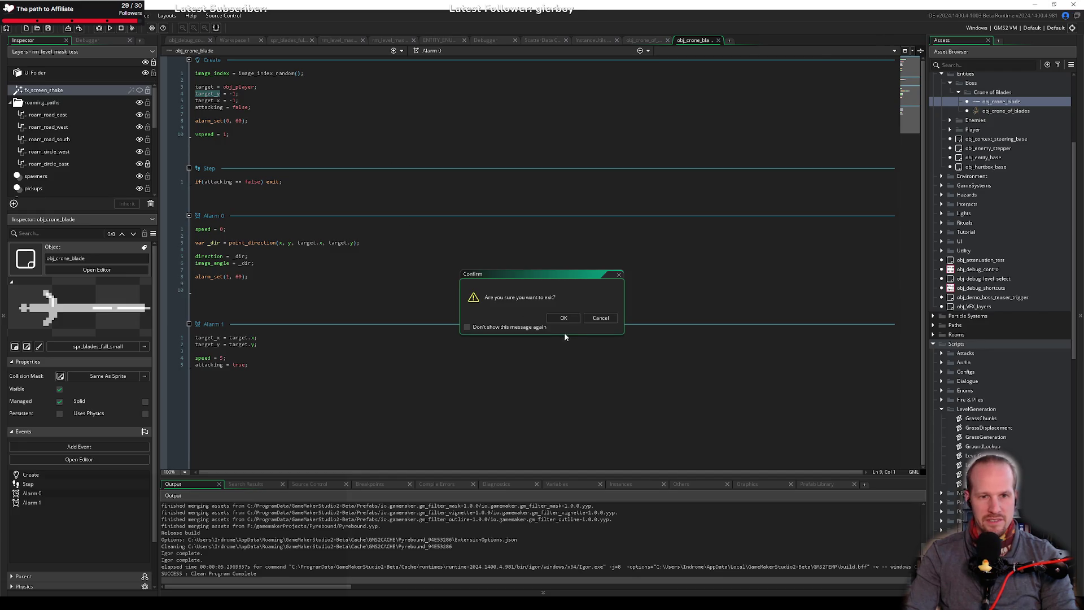
Confirm exiting GameMaker and launch Fork from the Start menu.
{"action": "left_click", "coordinate": [564, 318]}
{"action": "key", "text": "super"}
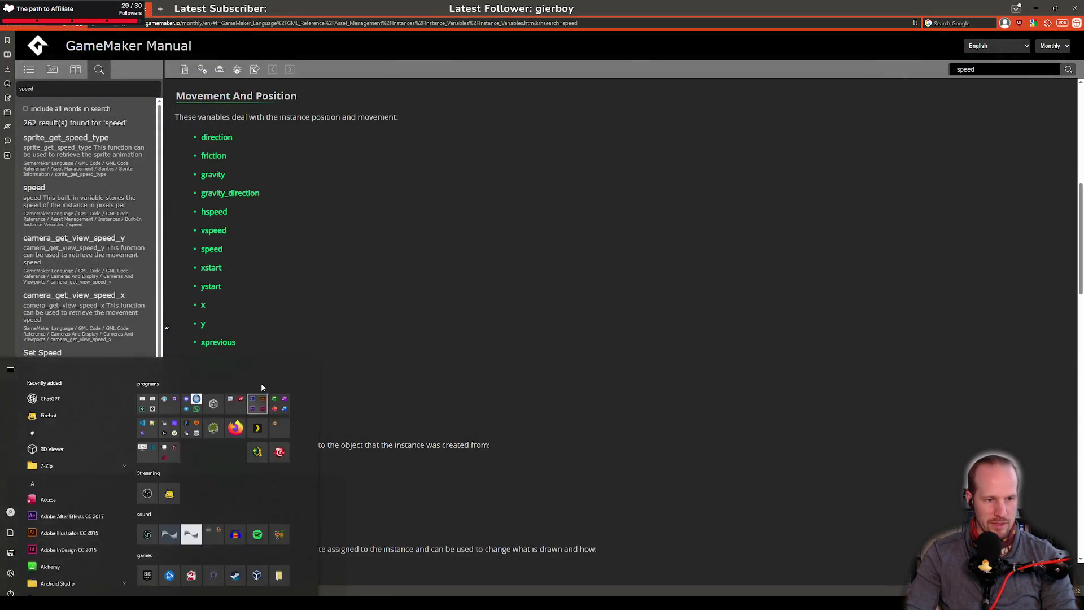
{"action": "left_click", "coordinate": [198, 385]}
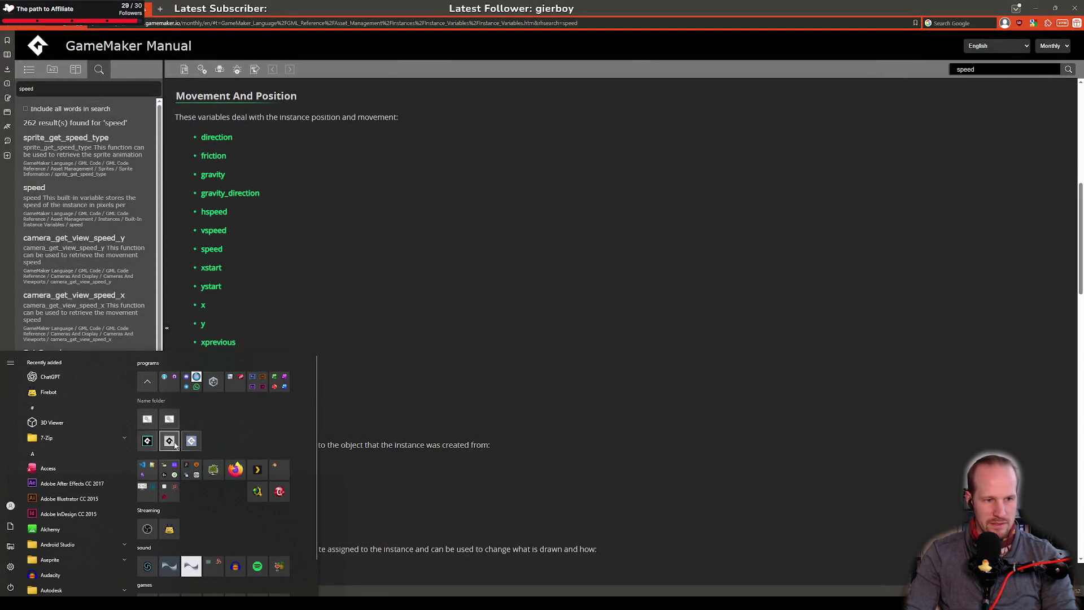
{"action": "left_click", "coordinate": [169, 441]}
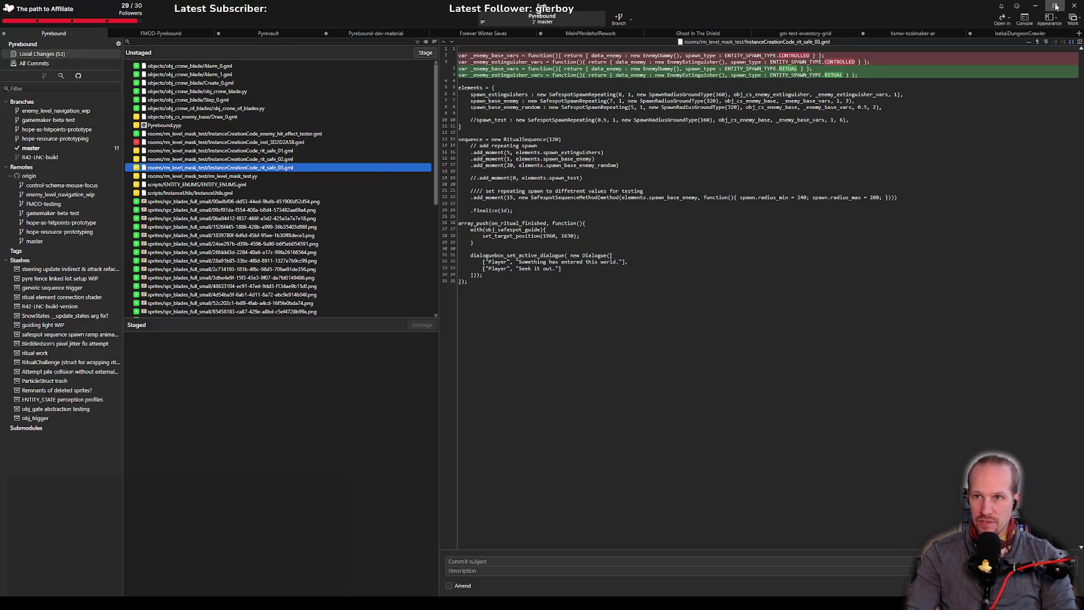
Minimise the Fork window while GameMaker relaunches.
{"action": "left_click", "coordinate": [1037, 7]}
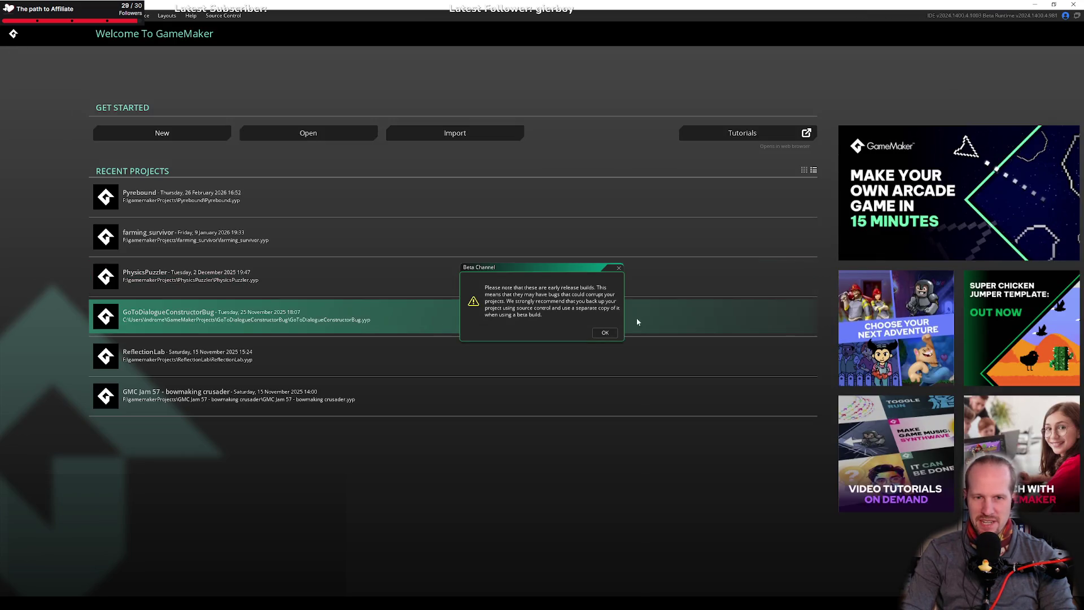
Dismiss the Beta Channel warning and open Pyrebound from Recent Projects.
{"action": "left_click", "coordinate": [616, 334]}
{"action": "left_click", "coordinate": [134, 205]}
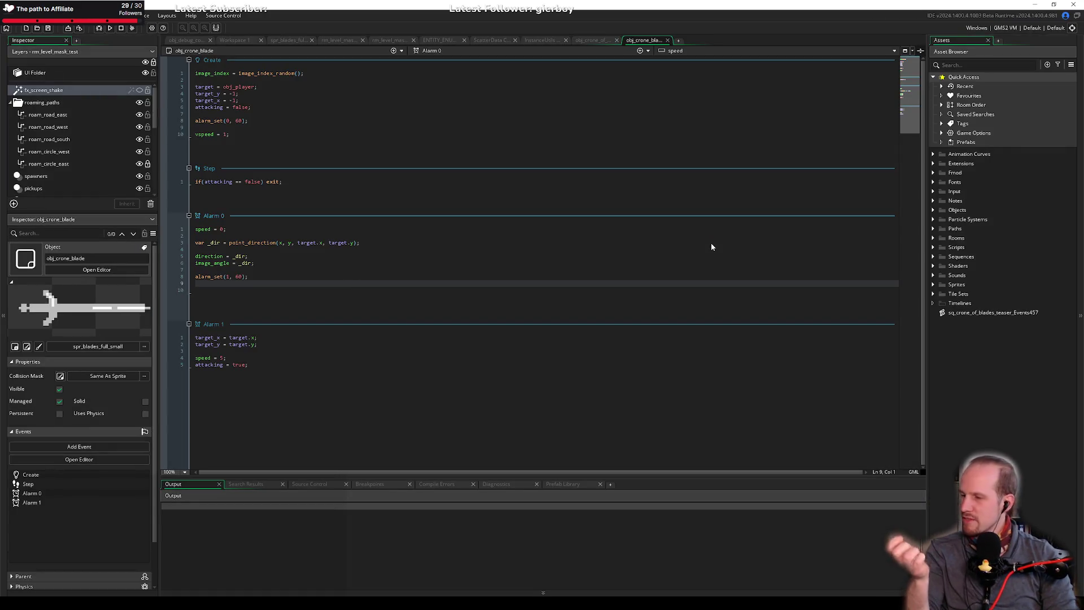
Remove the trailing blank lines in Alarm 0, save, and undo stray edits.
{"action": "left_click", "coordinate": [280, 343]}
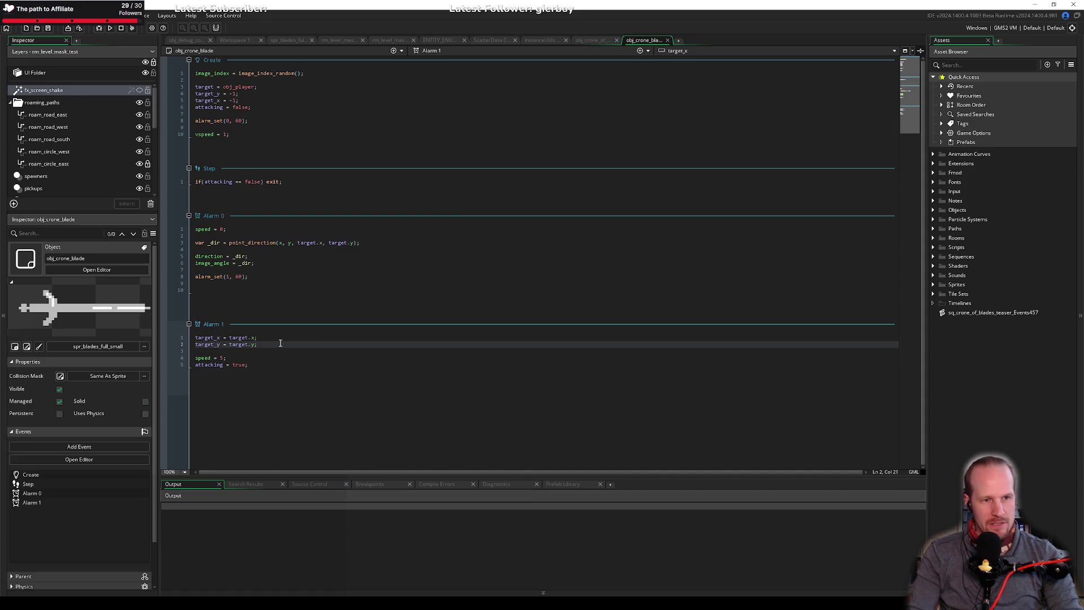
{"action": "left_click", "coordinate": [238, 297]}
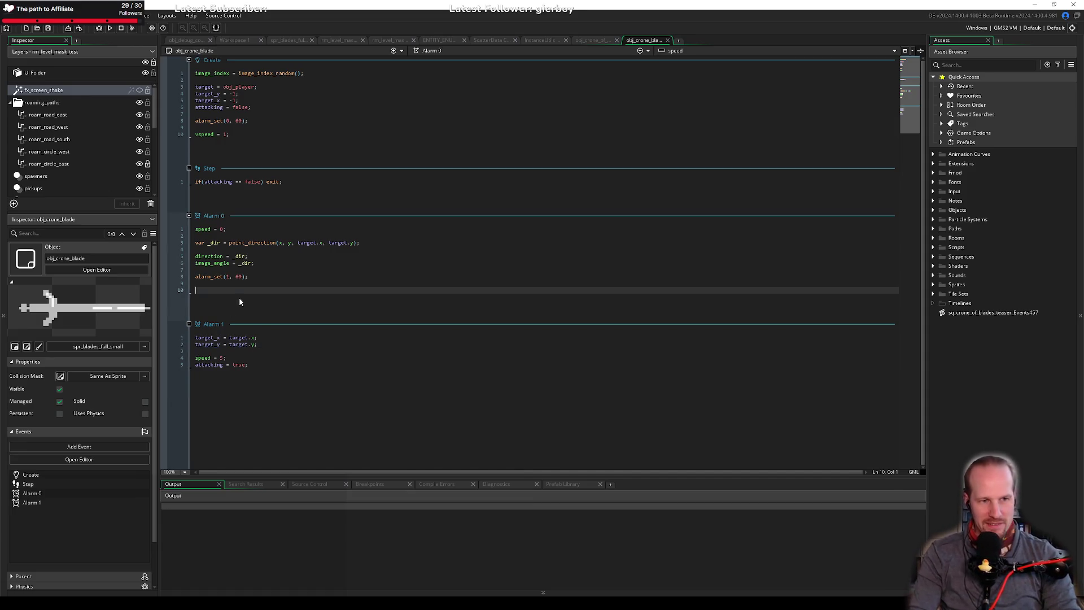
{"action": "key", "text": "BackSpace"}
{"action": "key", "text": "BackSpace"}
{"action": "left_click", "coordinate": [275, 352]}
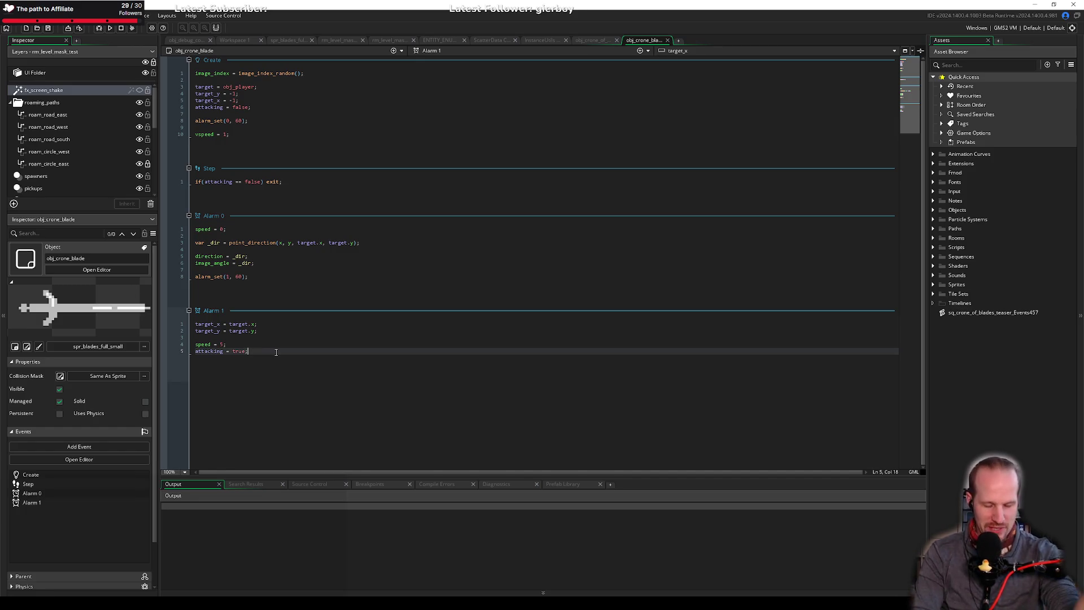
{"action": "key", "text": "Return"}
{"action": "key", "text": "Return"}
{"action": "key", "text": "ctrl+s"}
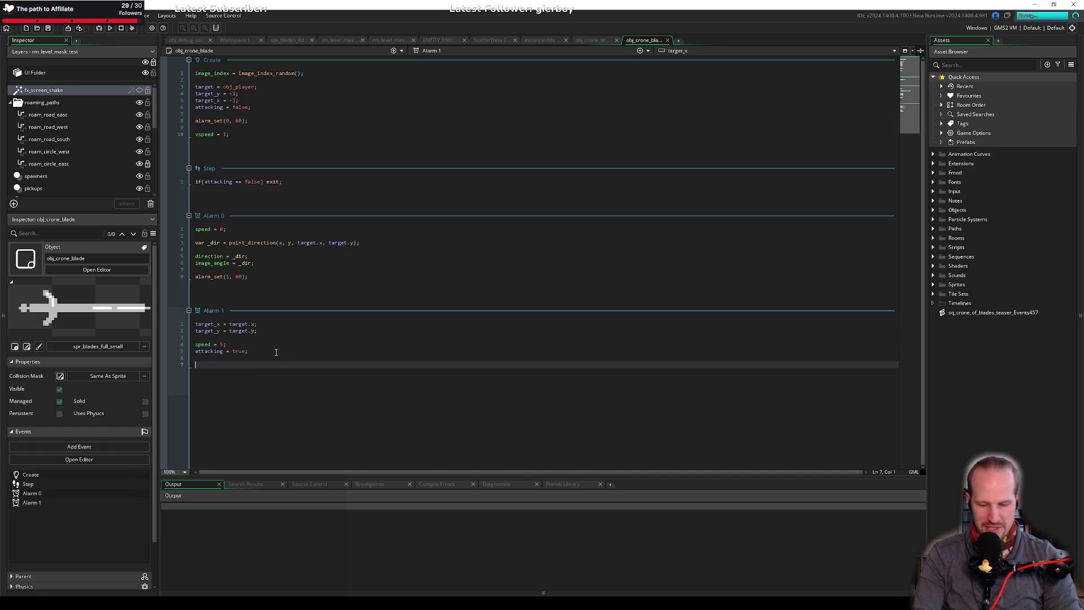
{"action": "type", "text": "image"}
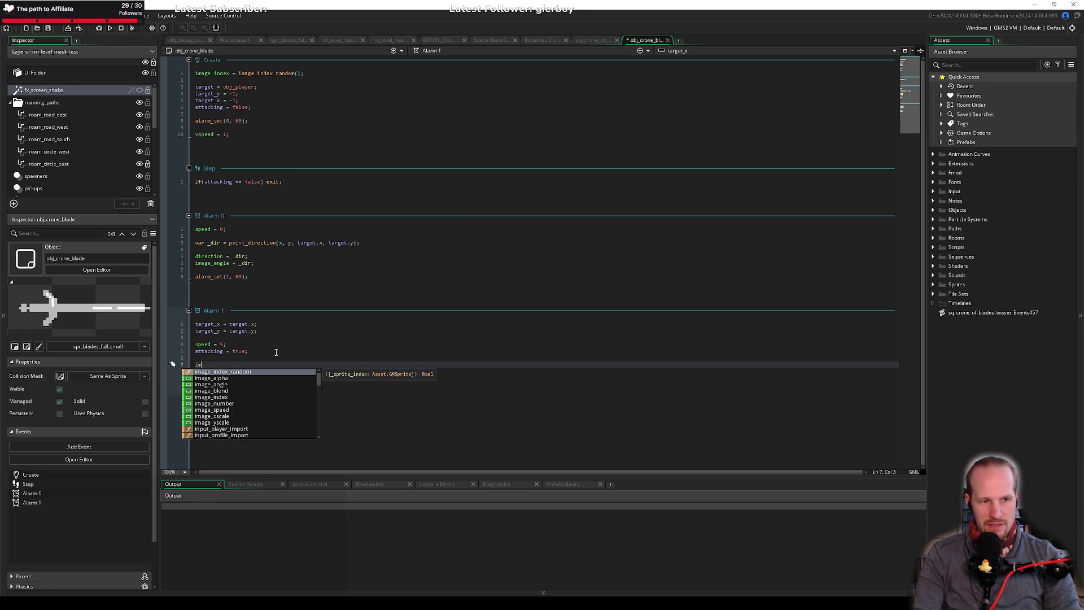
{"action": "key", "text": "ctrl+z"}
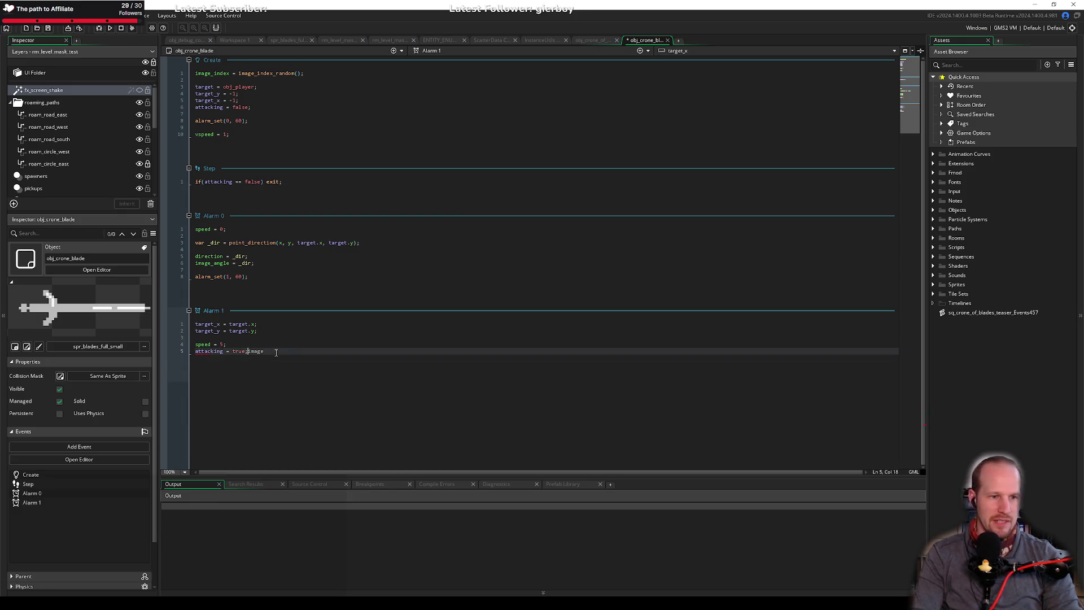
{"action": "key", "text": "ctrl+z"}
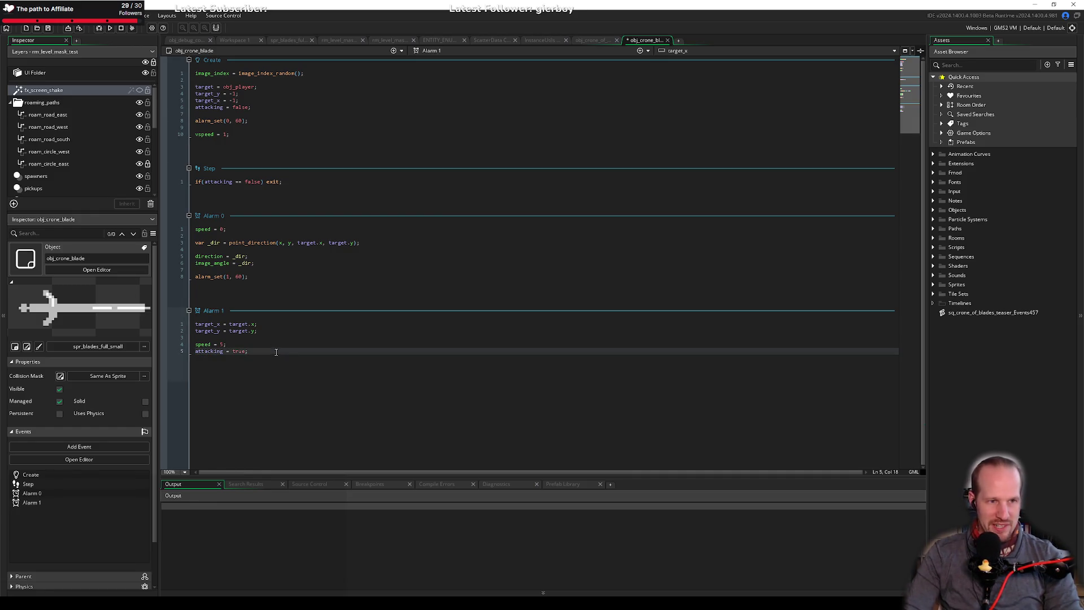
Start a Step event if condition checking abs(x - target_x) < 0.1.
{"action": "left_click", "coordinate": [306, 186]}
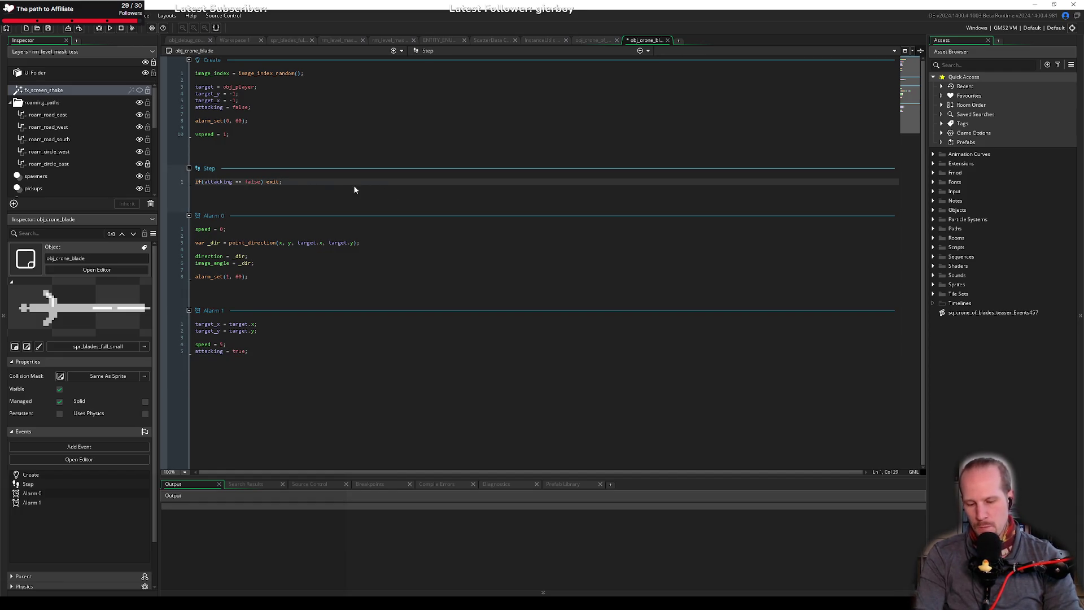
{"action": "key", "text": "Return"}
{"action": "key", "text": "Return"}
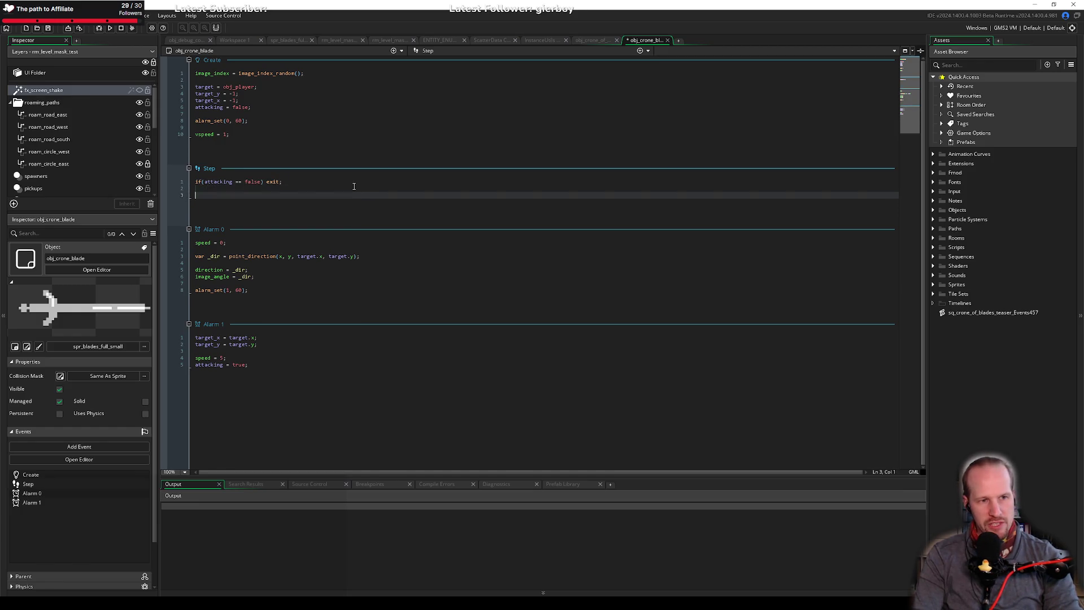
{"action": "type", "text": "if("}
{"action": "type", "text": "x =="}
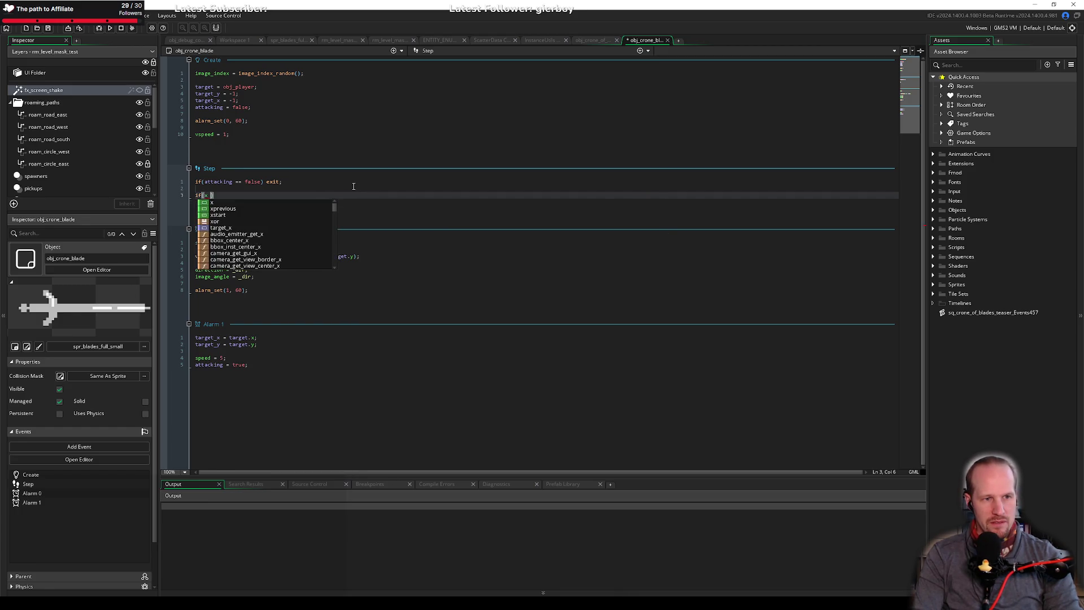
{"action": "key", "text": "ctrl+shift+Left"}
{"action": "key", "text": "ctrl+shift+Left"}
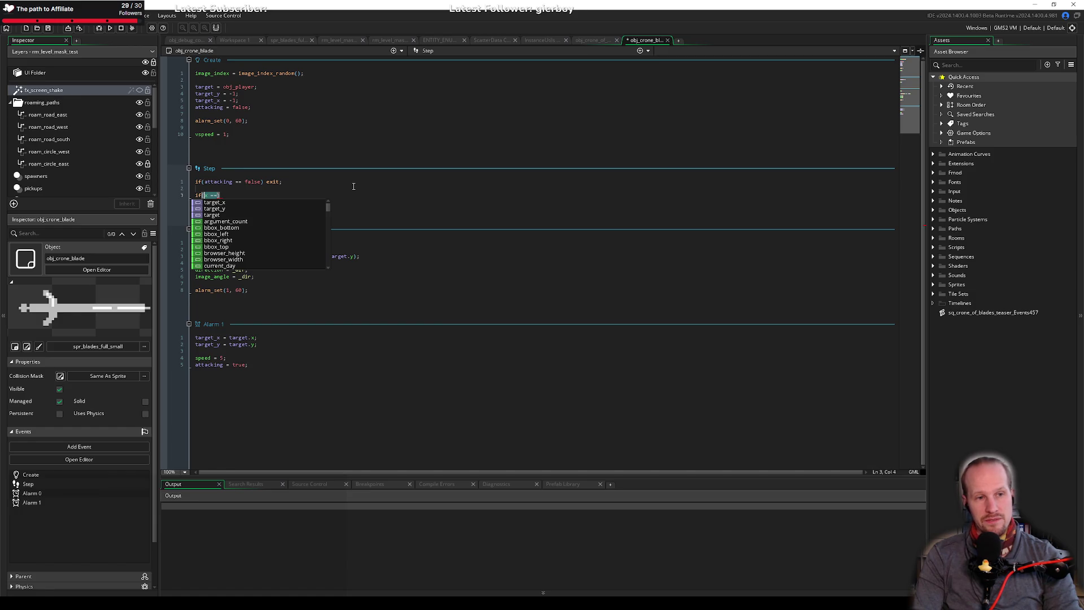
{"action": "type", "text": "abs(x"}
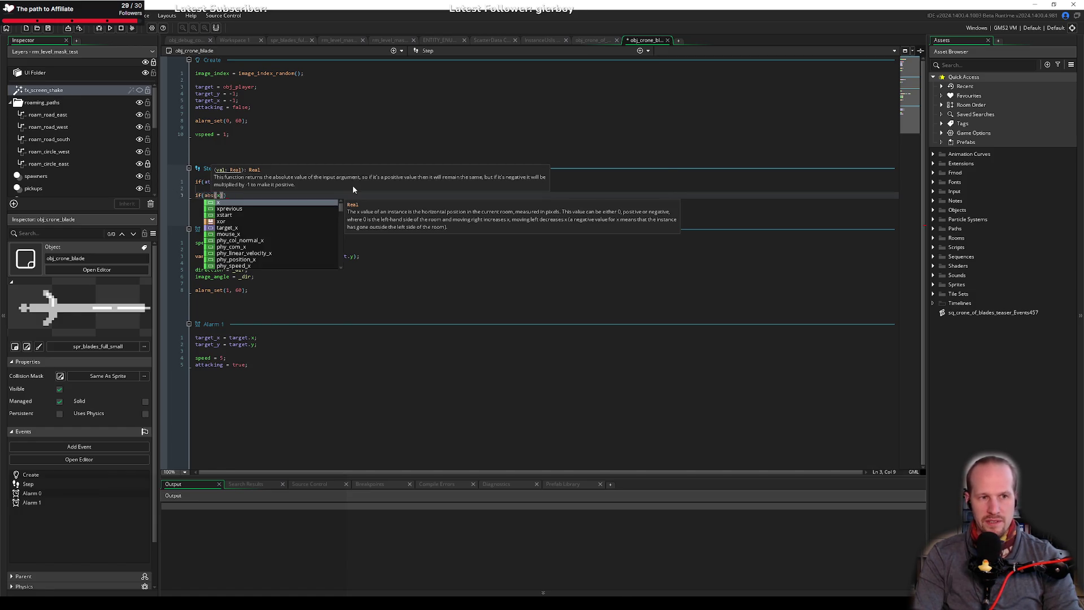
{"action": "type", "text": " - target_x"}
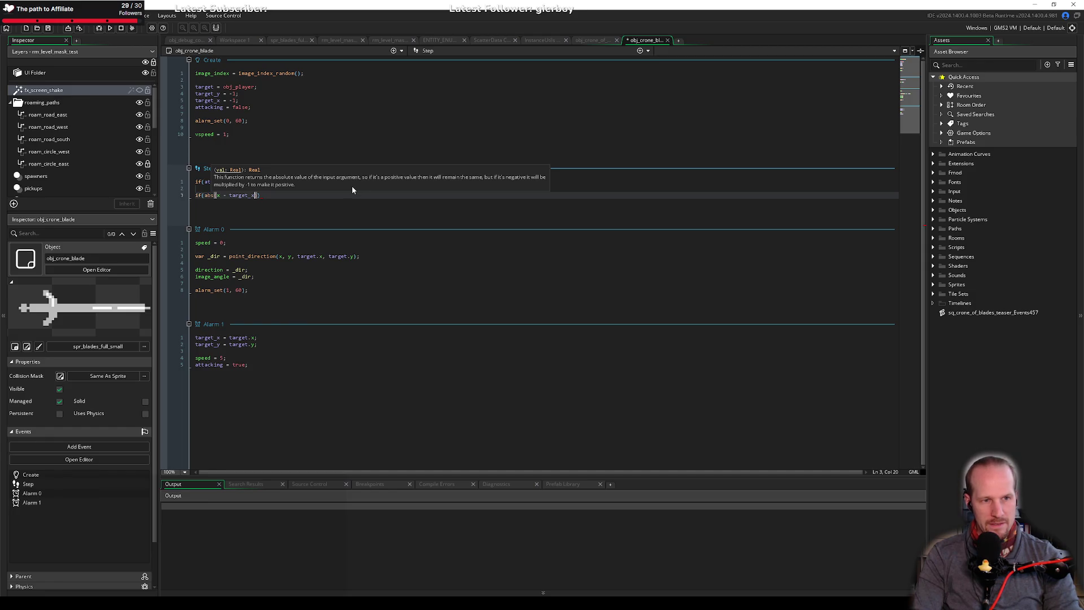
{"action": "type", "text": ") < 0.1)"}
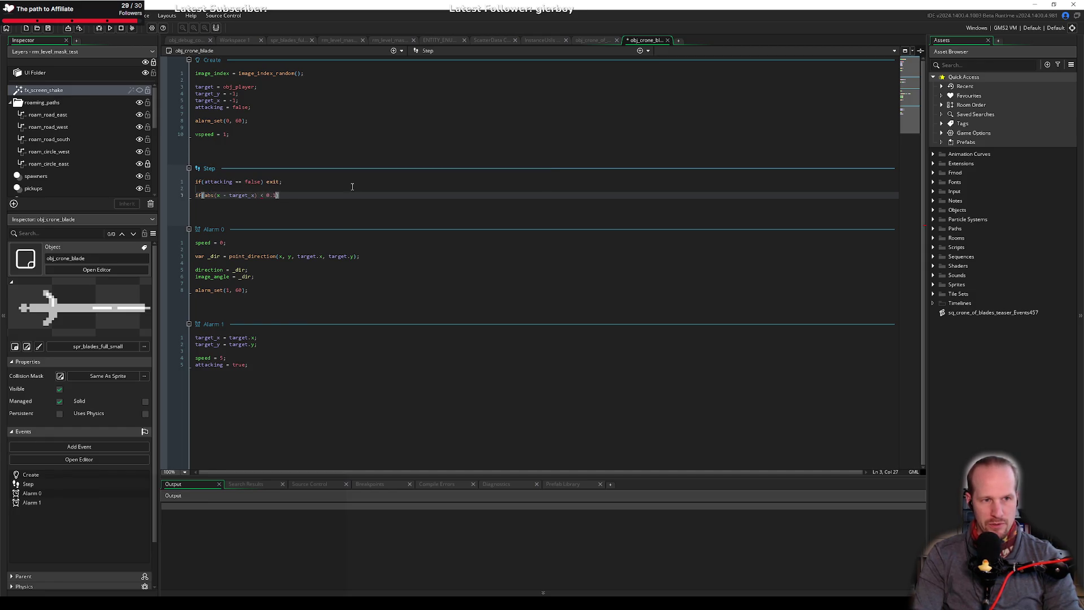
{"action": "type", "text": ";"}
{"action": "key", "text": "BackSpace"}
{"action": "key", "text": "Left"}
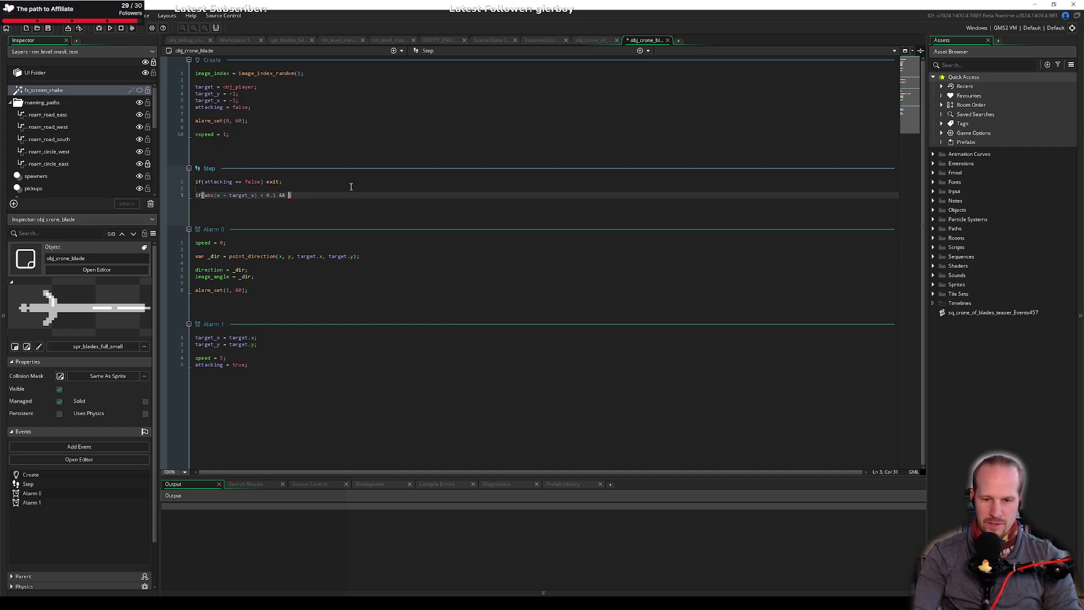
Extend the condition to abs(x - target_x) + abs(y - target_y) < 0.1 and open the block.
{"action": "type", "text": "abs("}
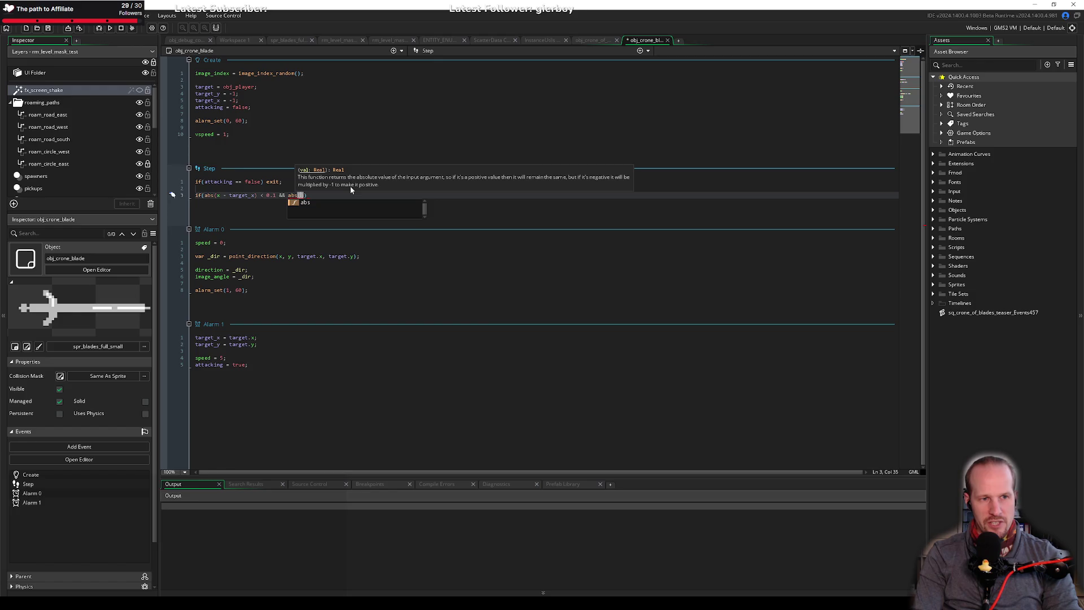
{"action": "type", "text": "y_targe"}
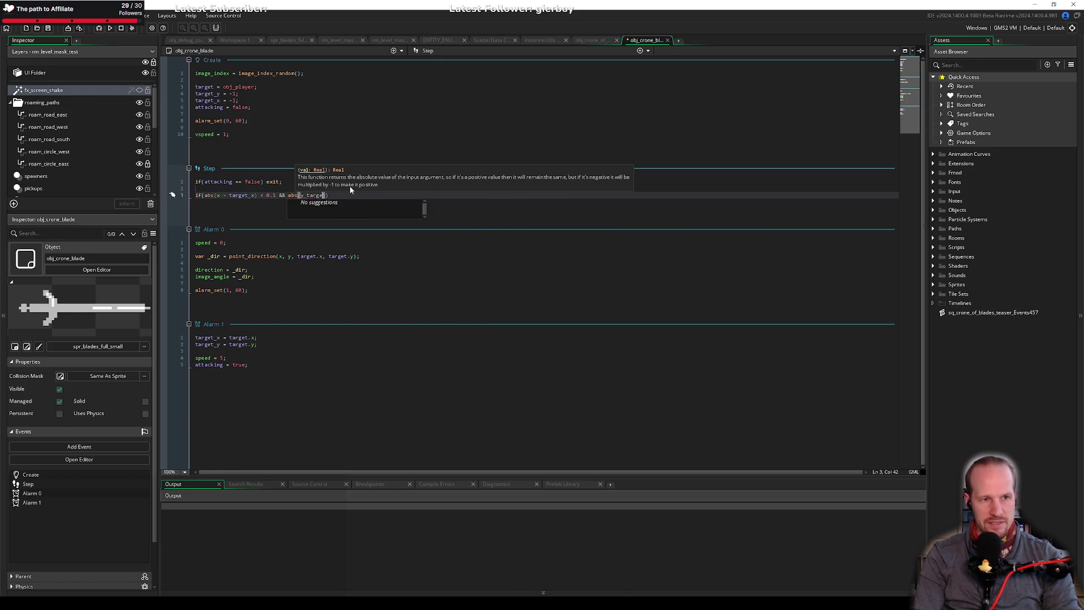
{"action": "key", "text": "ctrl+shift+Left"}
{"action": "type", "text": "y - target_y"}
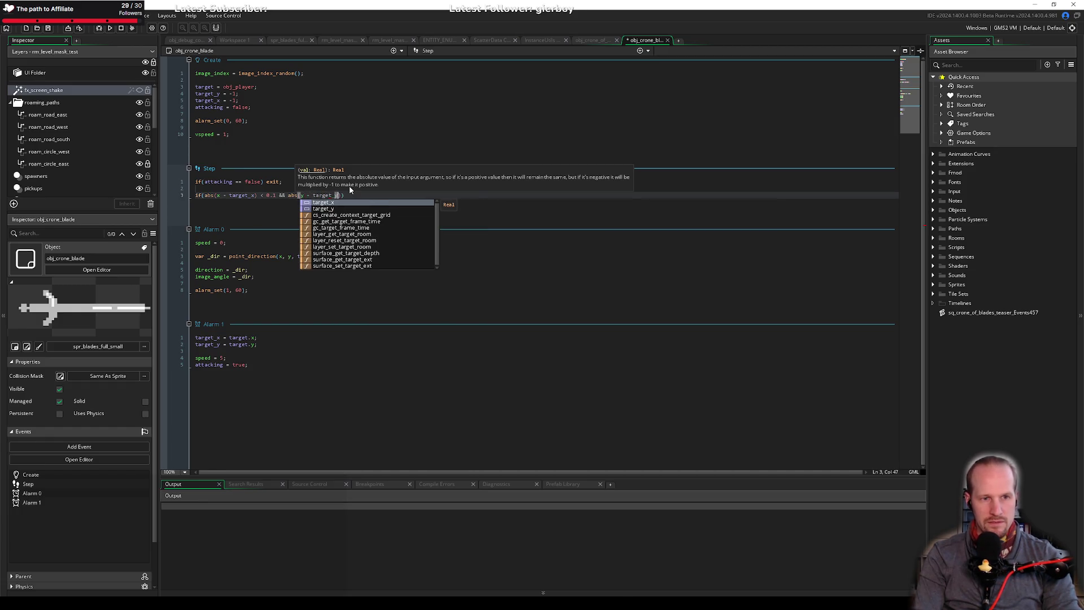
{"action": "type", "text": ") < 0.1"}
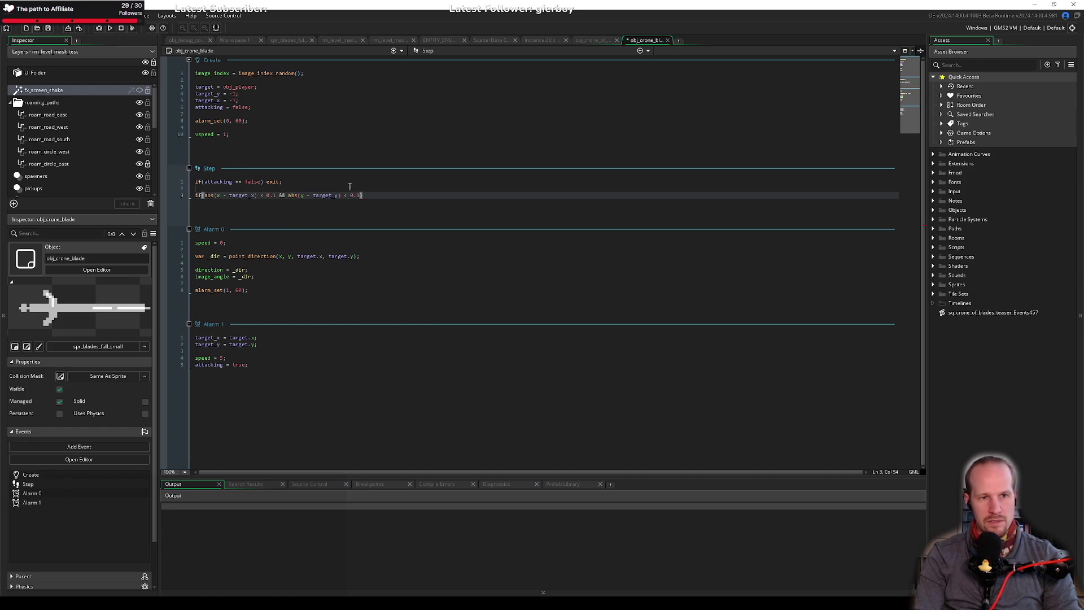
{"action": "key", "text": "Left"}
{"action": "key", "text": "Left"}
{"action": "key", "text": "Left"}
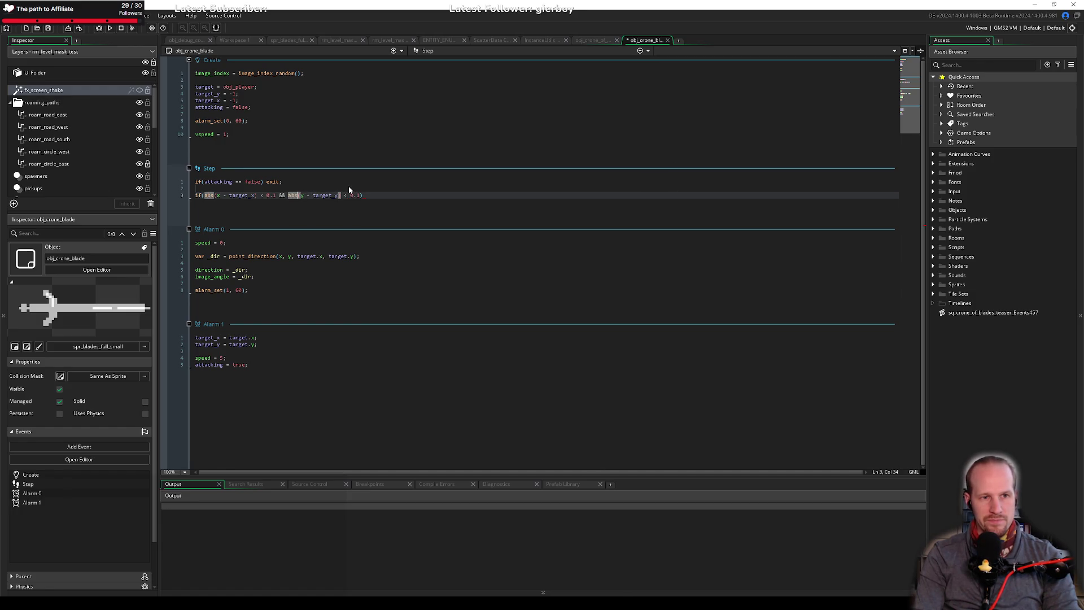
{"action": "key", "text": "BackSpace"}
{"action": "key", "text": "shift+Left"}
{"action": "key", "text": "shift+Left"}
{"action": "key", "text": "shift+Left"}
{"action": "type", "text": "+"}
{"action": "key", "text": "Delete"}
{"action": "key", "text": "End"}
{"action": "key", "text": "Left"}
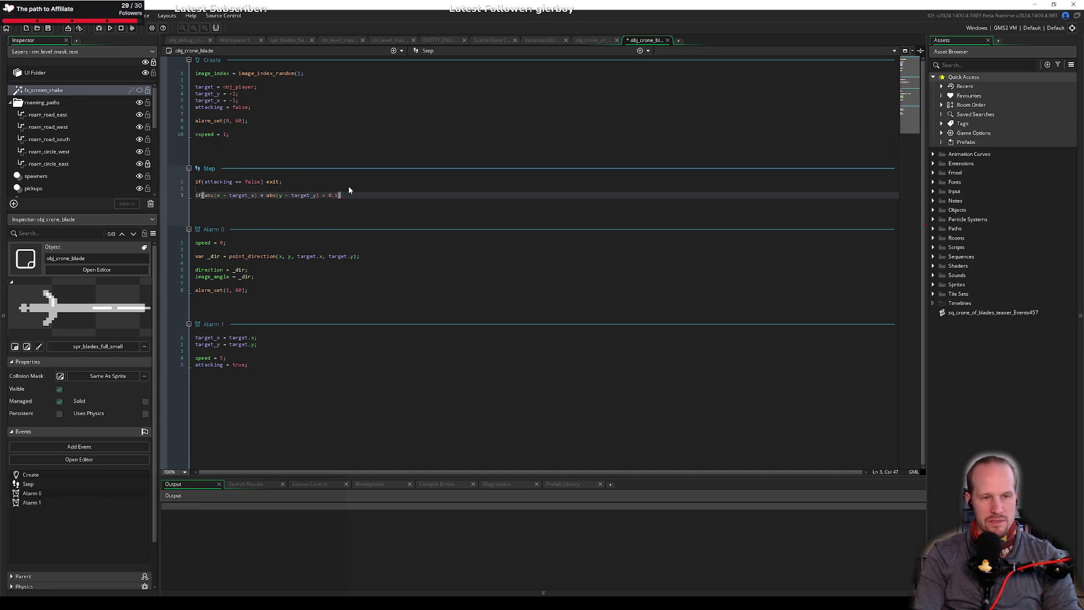
{"action": "key", "text": "BackSpace"}
{"action": "type", "text": "0.1)"}
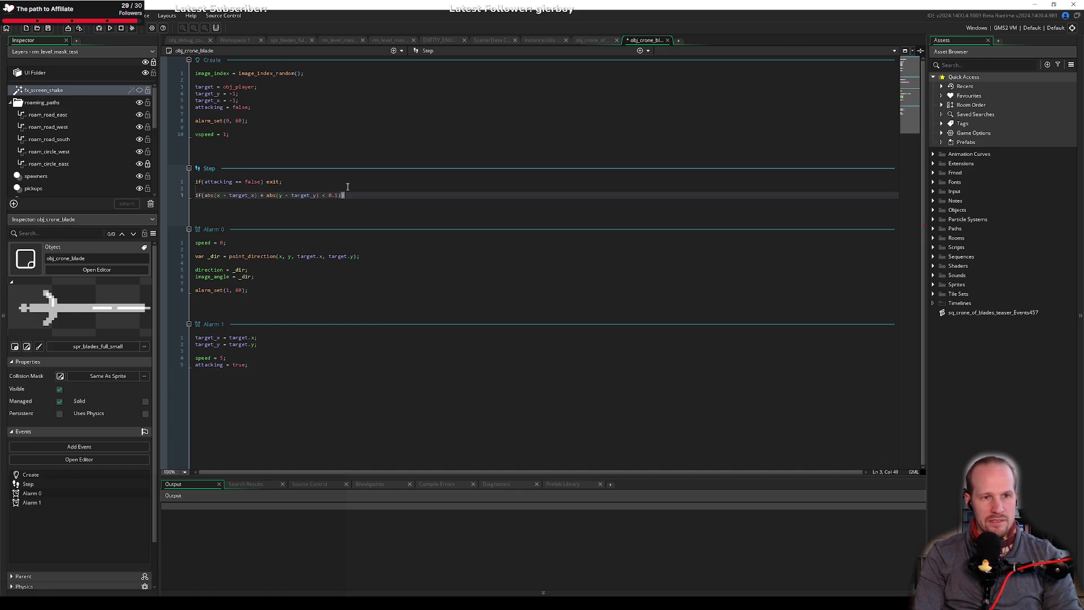
{"action": "type", "text": "{"}
{"action": "key", "text": "Return"}
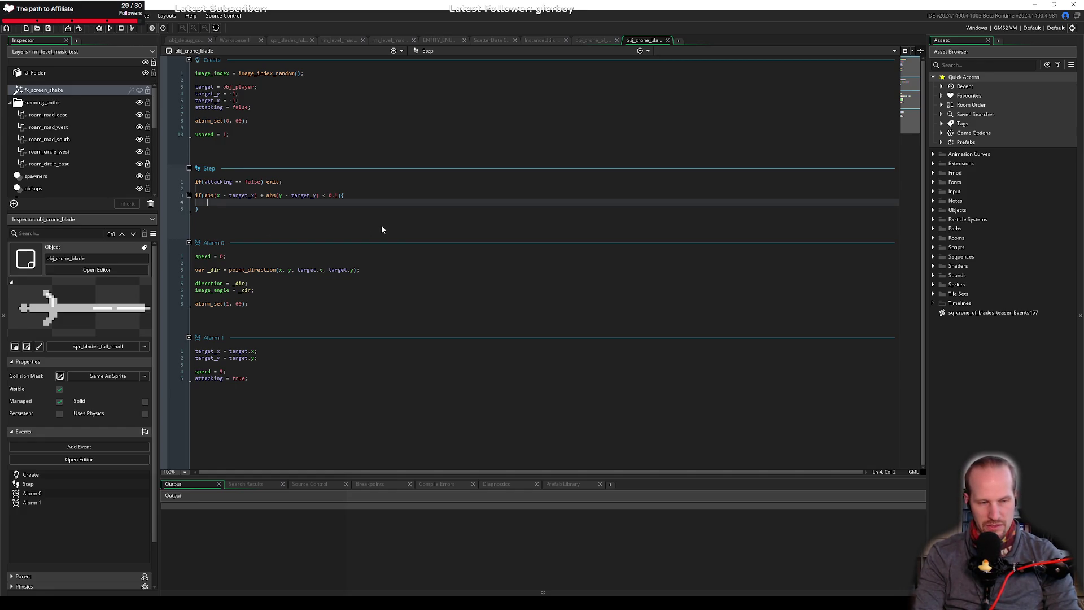
Put attacking = false; inside the Step if block.
{"action": "left_click", "coordinate": [273, 106]}
{"action": "key", "text": "Return"}
{"action": "key", "text": "Down"}
{"action": "key", "text": "Down"}
{"action": "key", "text": "Down"}
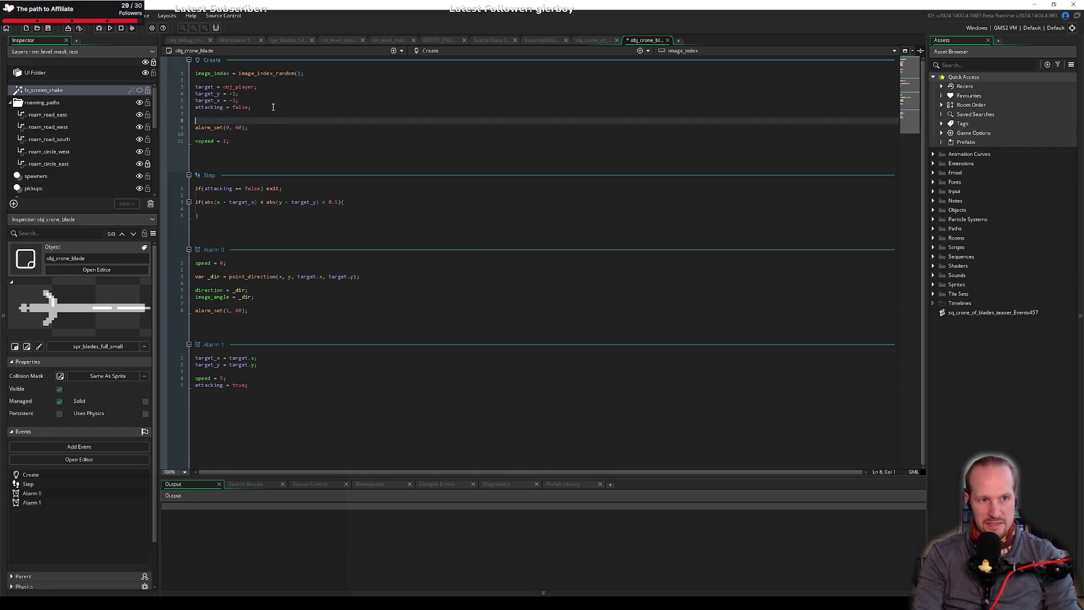
{"action": "key", "text": "Up"}
{"action": "key", "text": "Up"}
{"action": "key", "text": "Up"}
{"action": "type", "text": "at"}
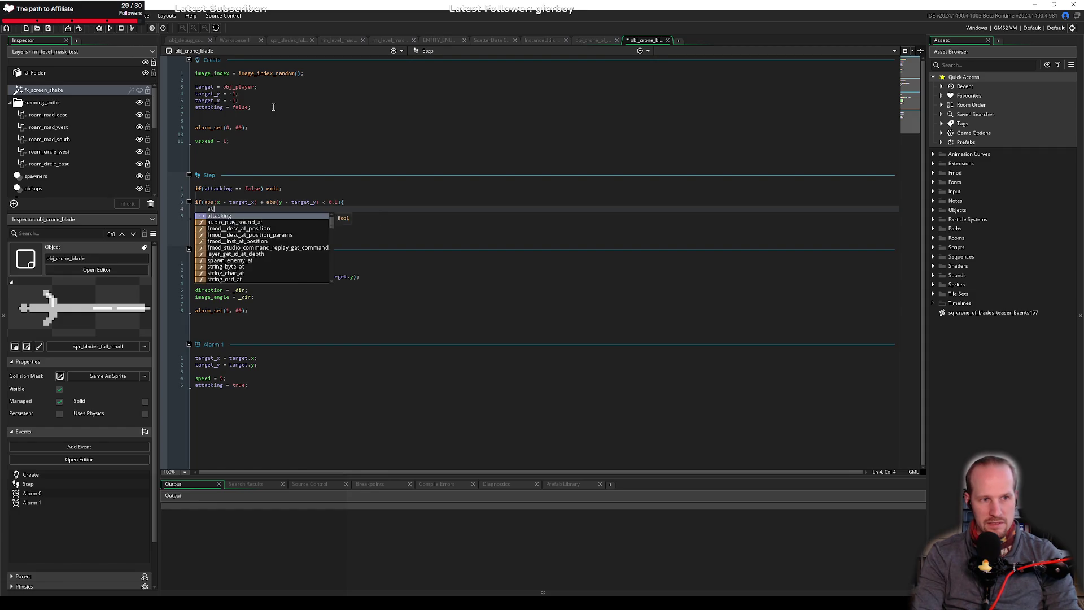
{"action": "type", "text": "tacking = false;"}
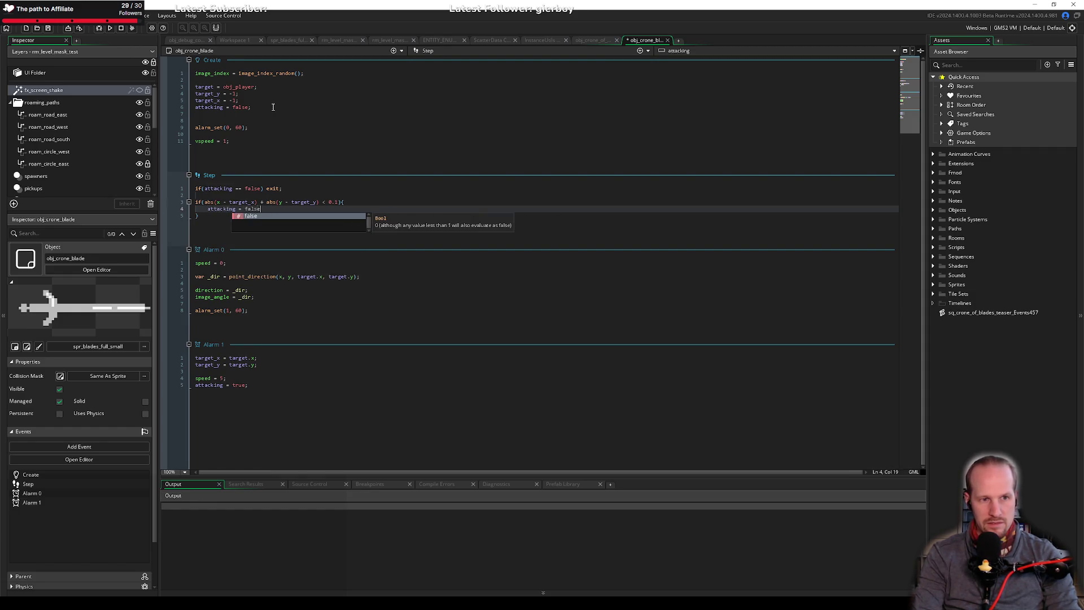
Initialise grounded = false; in the Create event.
{"action": "left_click", "coordinate": [273, 107]}
{"action": "left_click", "coordinate": [259, 115]}
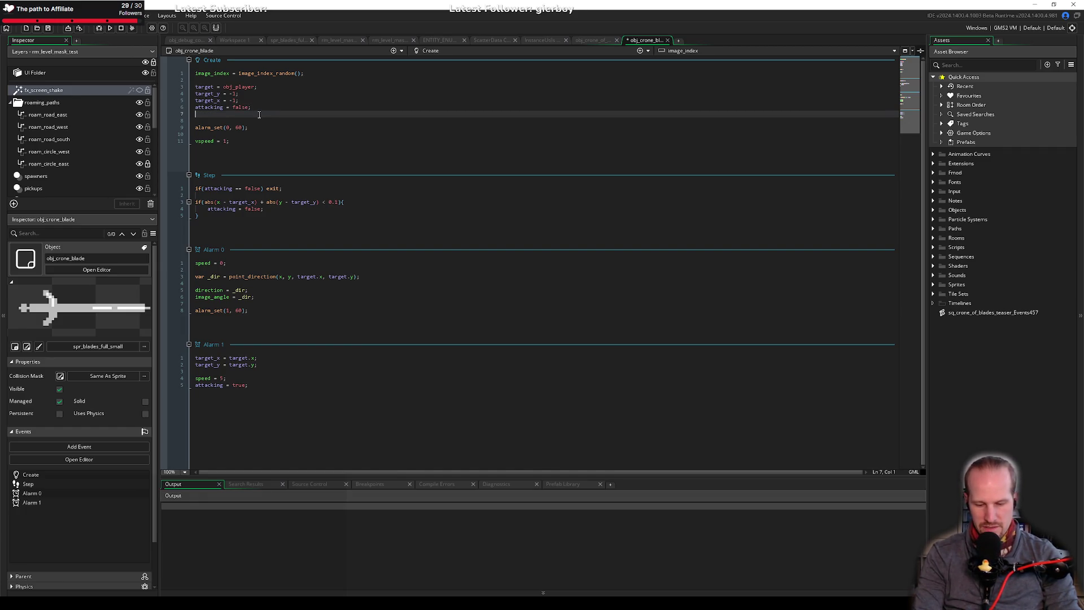
{"action": "type", "text": "grou"}
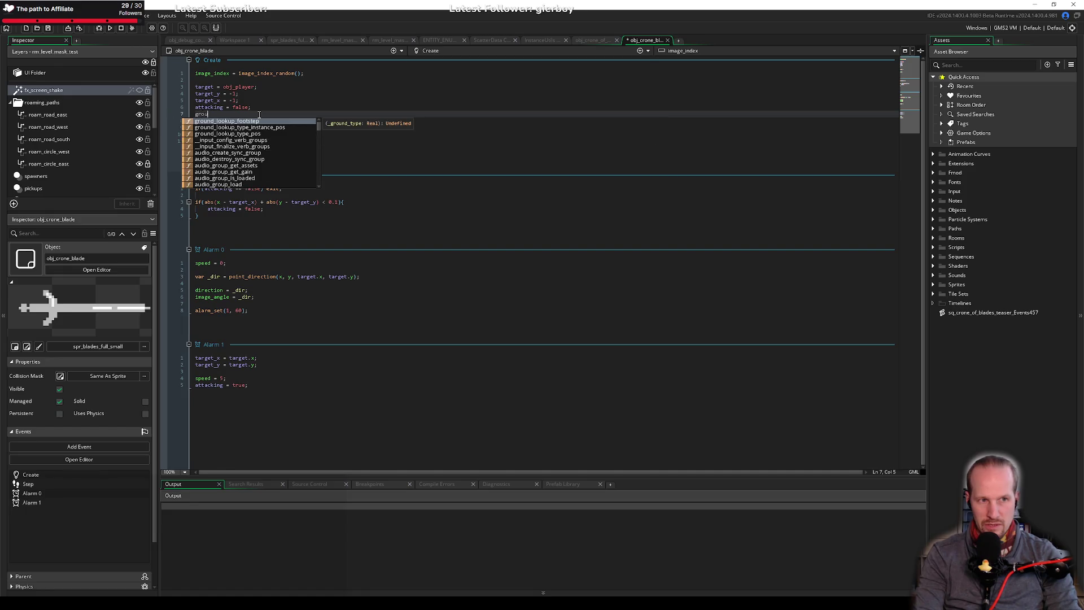
{"action": "type", "text": "nded = false;"}
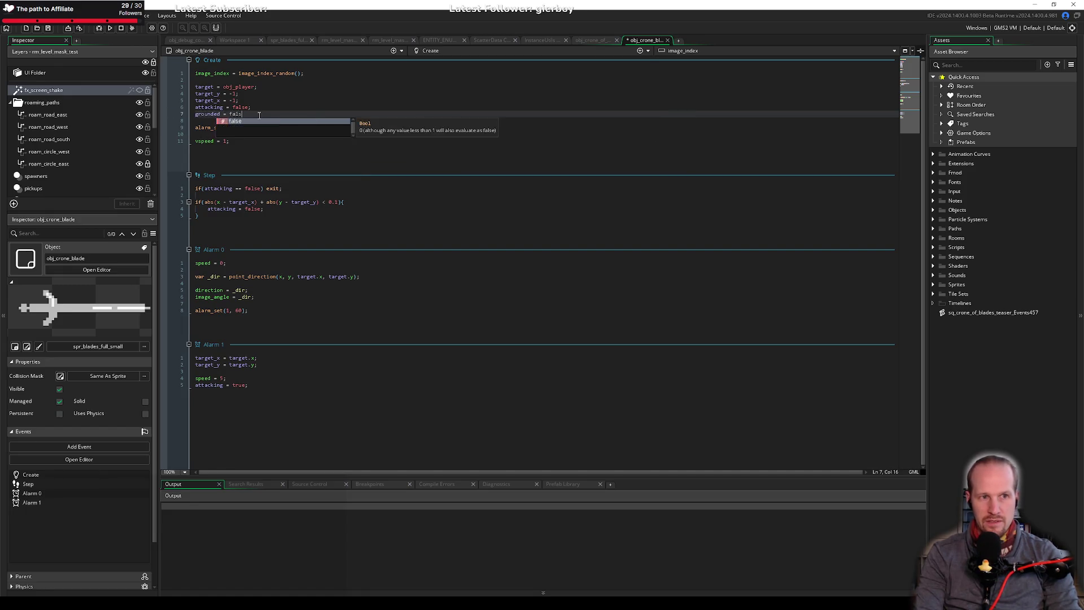
Add grounded = true; after attacking = false; in the Step if block and save.
{"action": "left_click", "coordinate": [272, 209]}
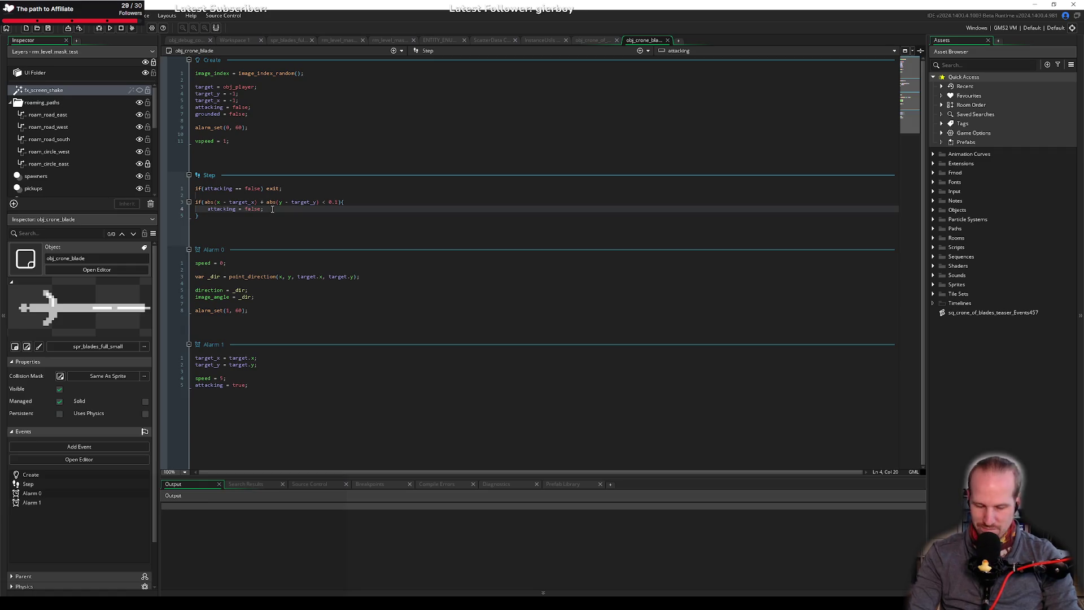
{"action": "key", "text": "Return"}
{"action": "type", "text": "grounded "}
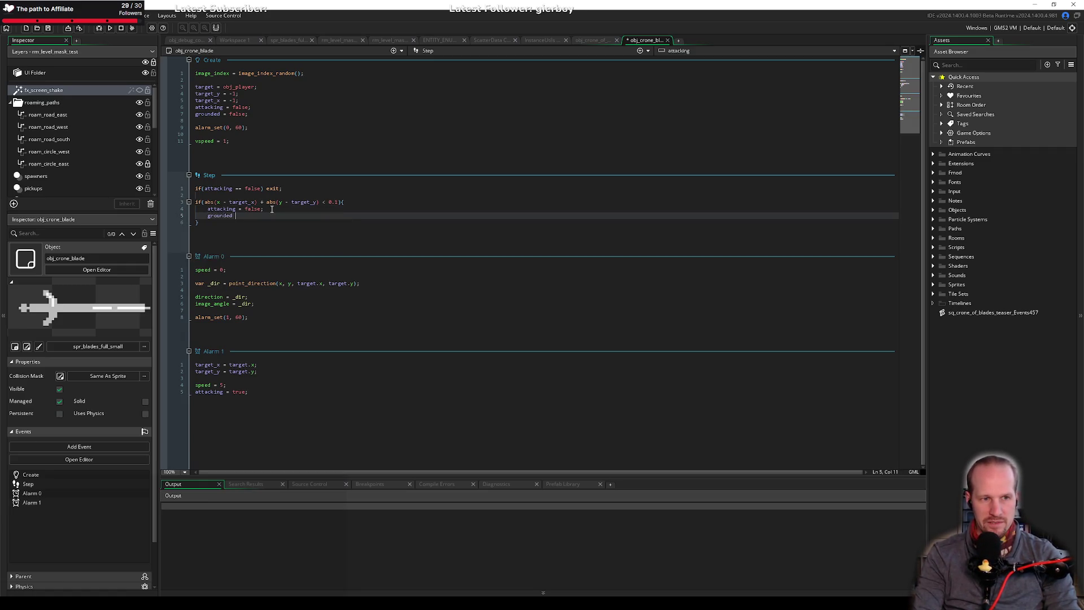
{"action": "type", "text": "= true;"}
{"action": "key", "text": "ctrl+s"}
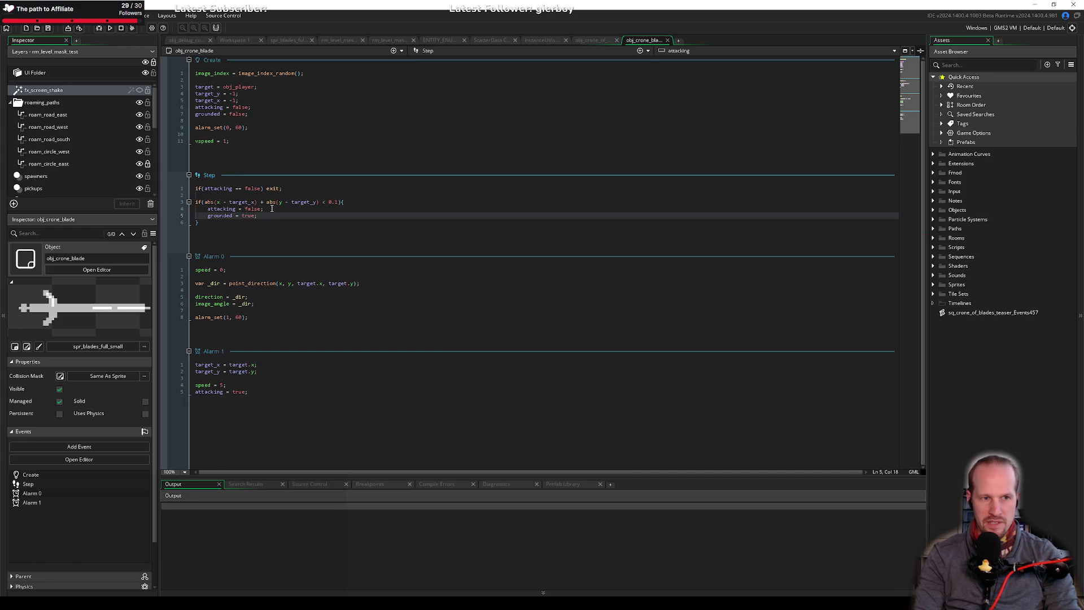
{"action": "key", "text": "Down"}
{"action": "left_click", "coordinate": [260, 317]}
{"action": "left_click", "coordinate": [275, 211]}
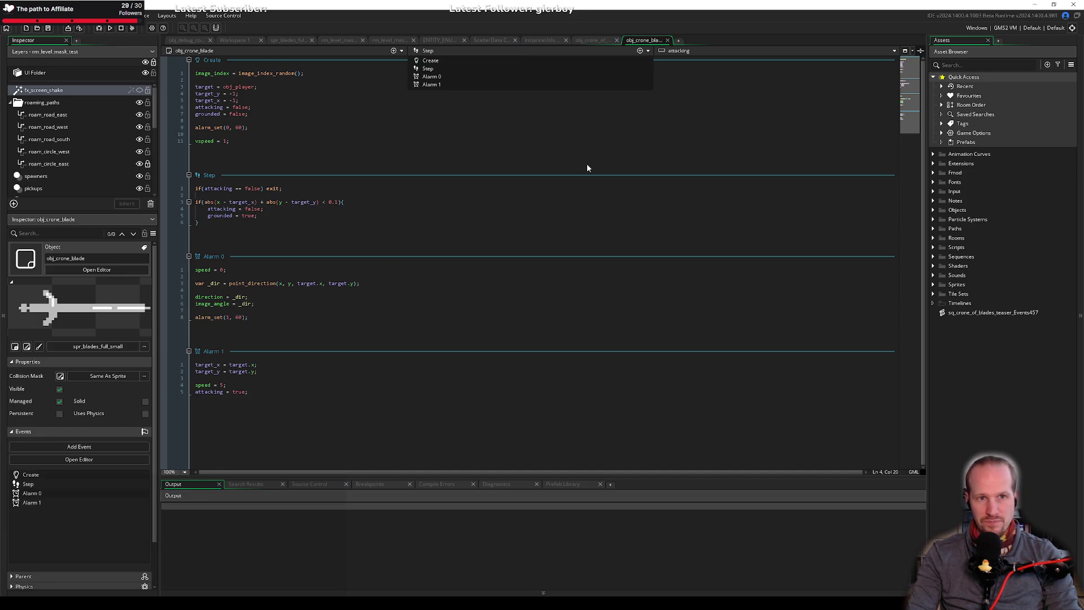
Add a Draw event to obj_crone_blade.
{"action": "left_click", "coordinate": [639, 50]}
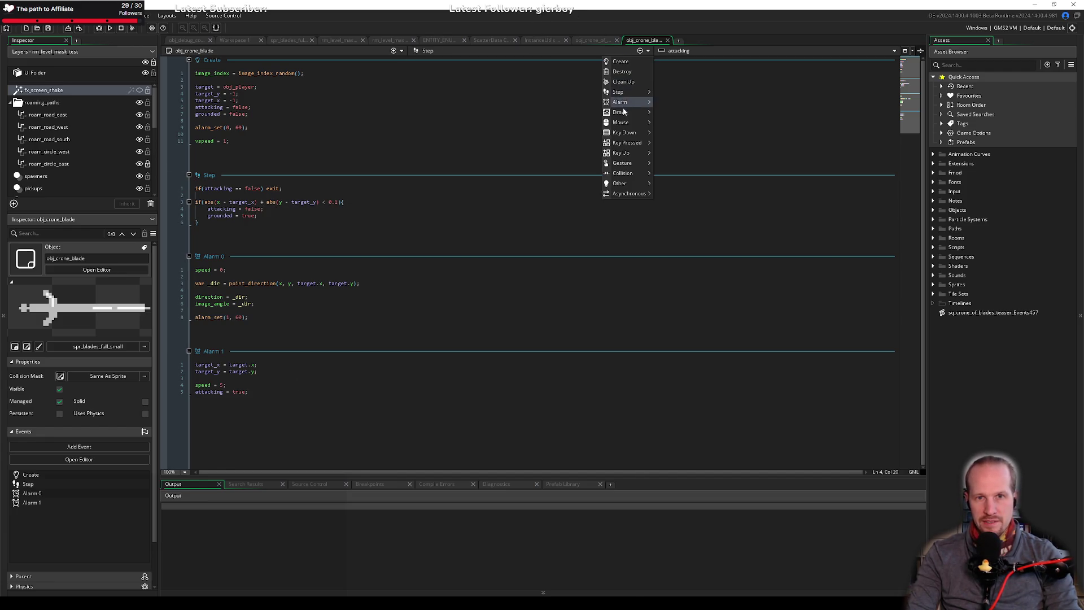
{"action": "mouse_move", "coordinate": [627, 111]}
{"action": "left_click", "coordinate": [673, 112]}
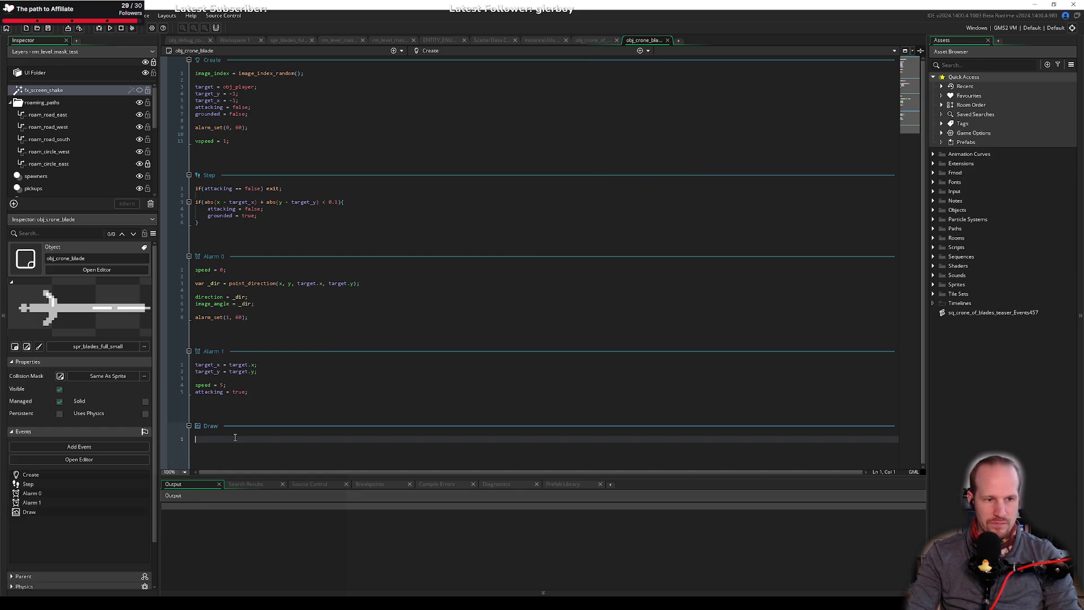
Write if(grounded == false){ draw_self(); exit; } followed by an empty line.
{"action": "type", "text": "if("}
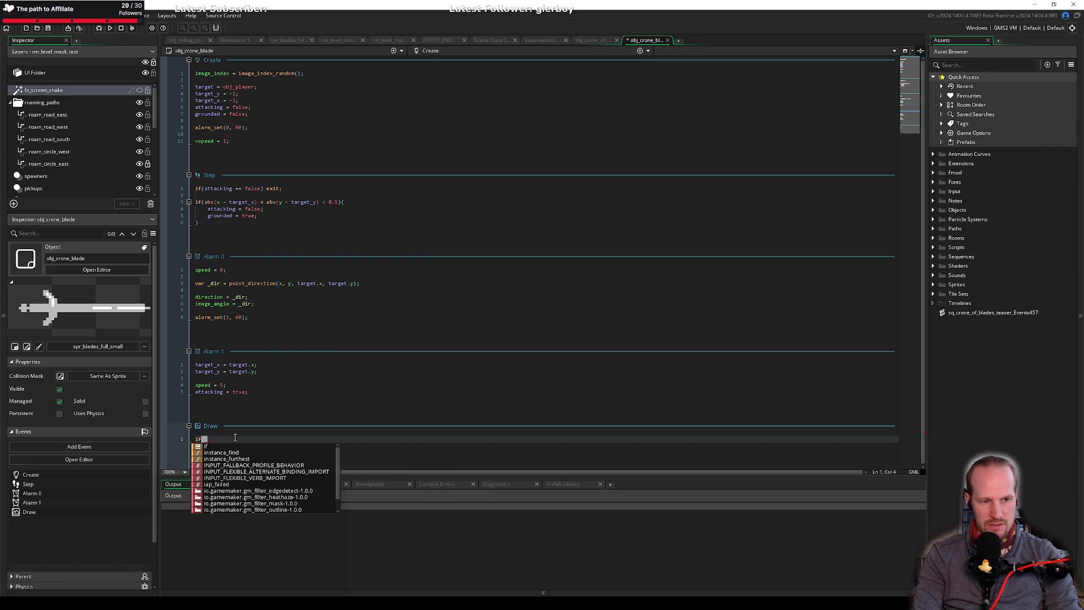
{"action": "type", "text": "grounded)"}
{"action": "key", "text": "Left"}
{"action": "type", "text": "== false"}
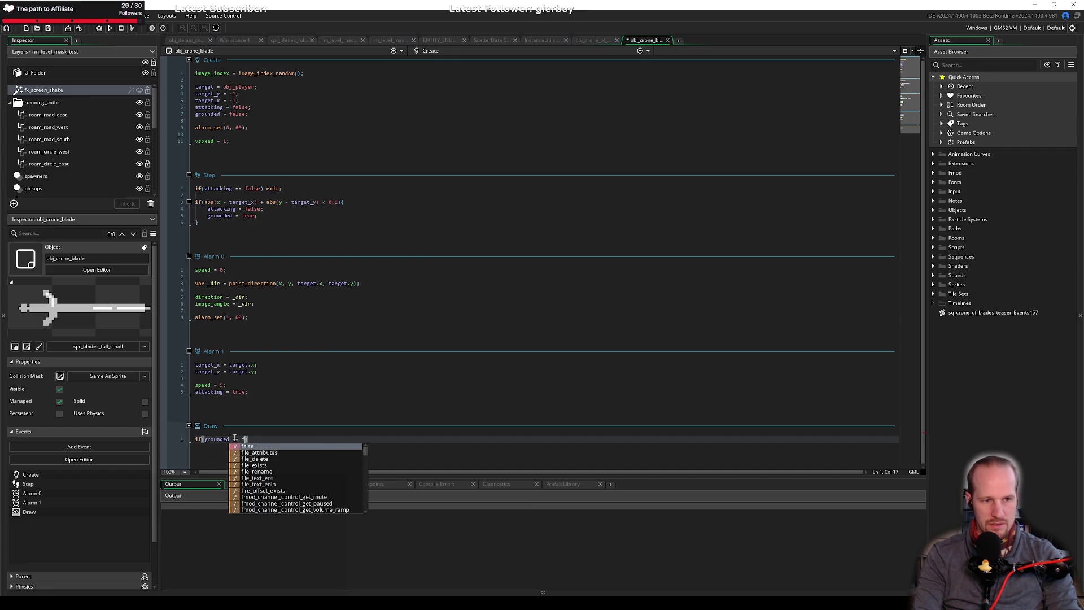
{"action": "key", "text": "Right"}
{"action": "key", "text": "BackSpace"}
{"action": "type", "text": "{"}
{"action": "key", "text": "Return"}
{"action": "type", "text": "draw_self();"}
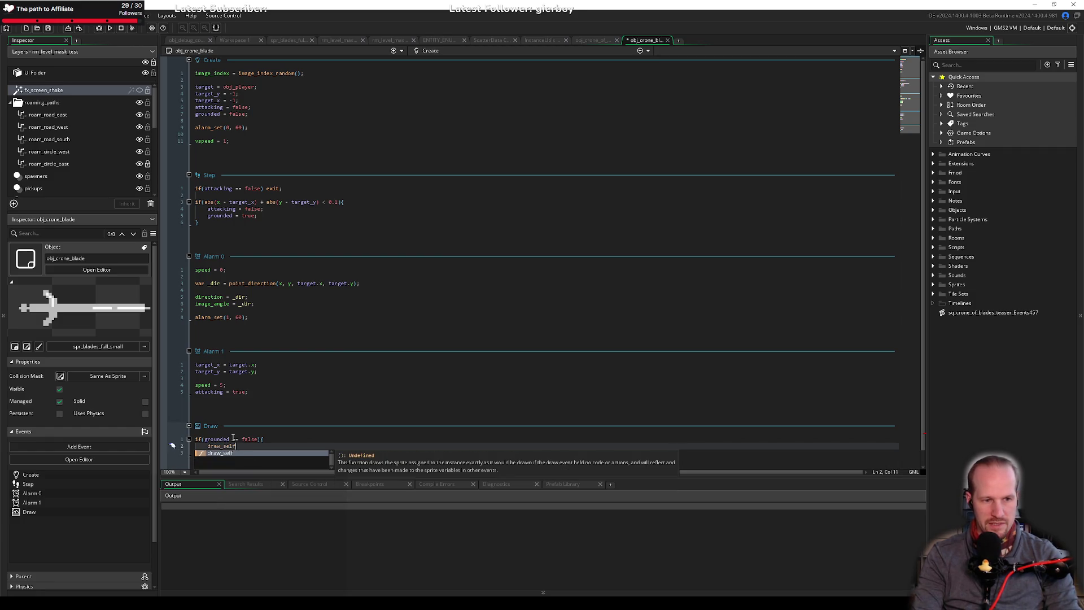
{"action": "key", "text": "Return"}
{"action": "type", "text": "exit;"}
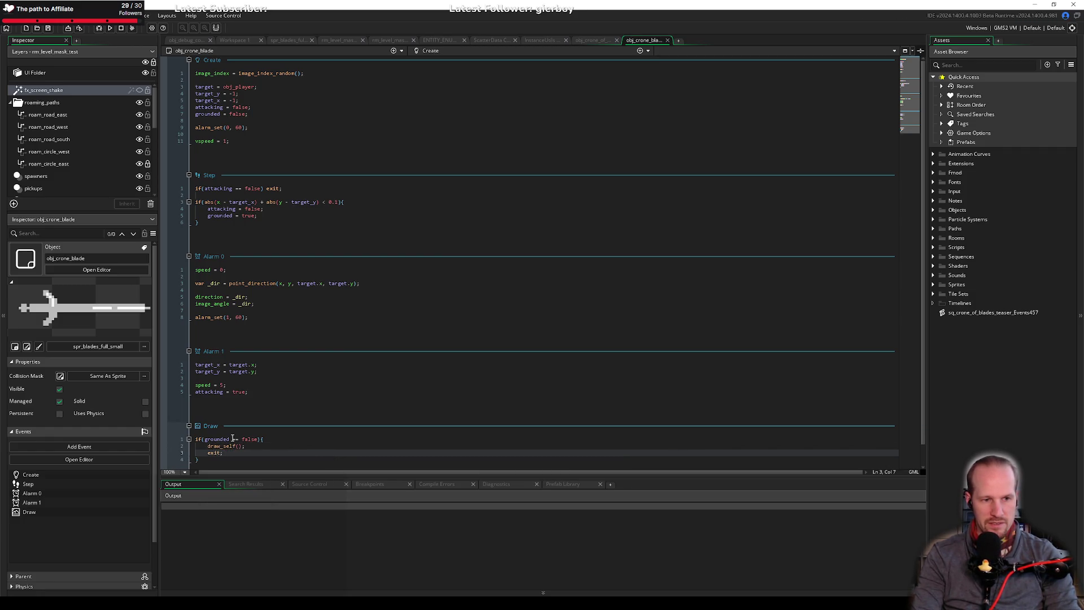
{"action": "key", "text": "Down"}
{"action": "key", "text": "Down"}
{"action": "key", "text": "Return"}
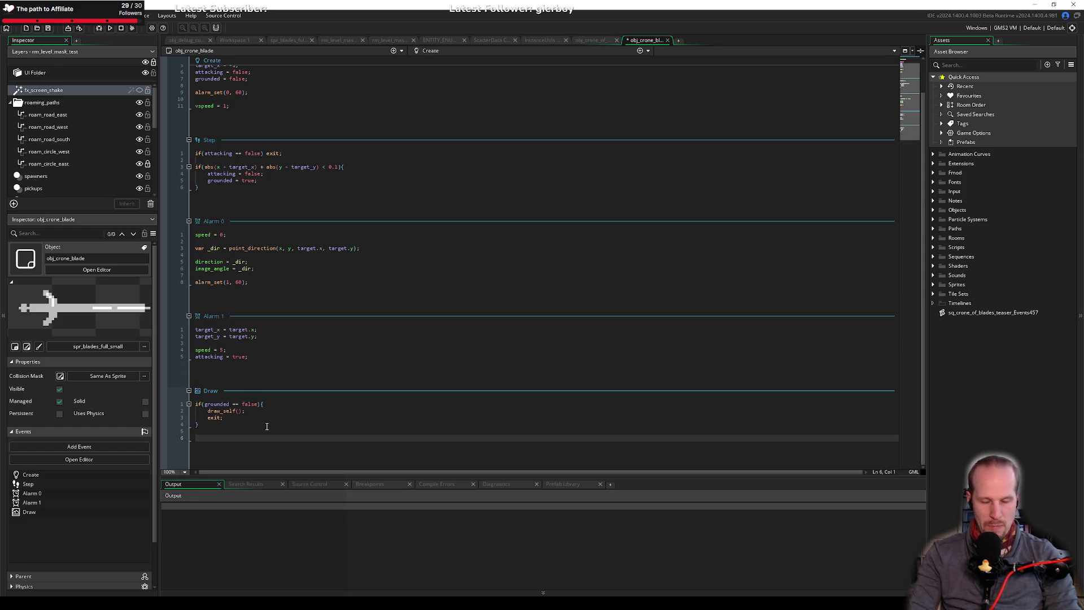
Insert draw_sprite_general from autocomplete below the if block and view its manual page.
{"action": "type", "text": "draw_spri"}
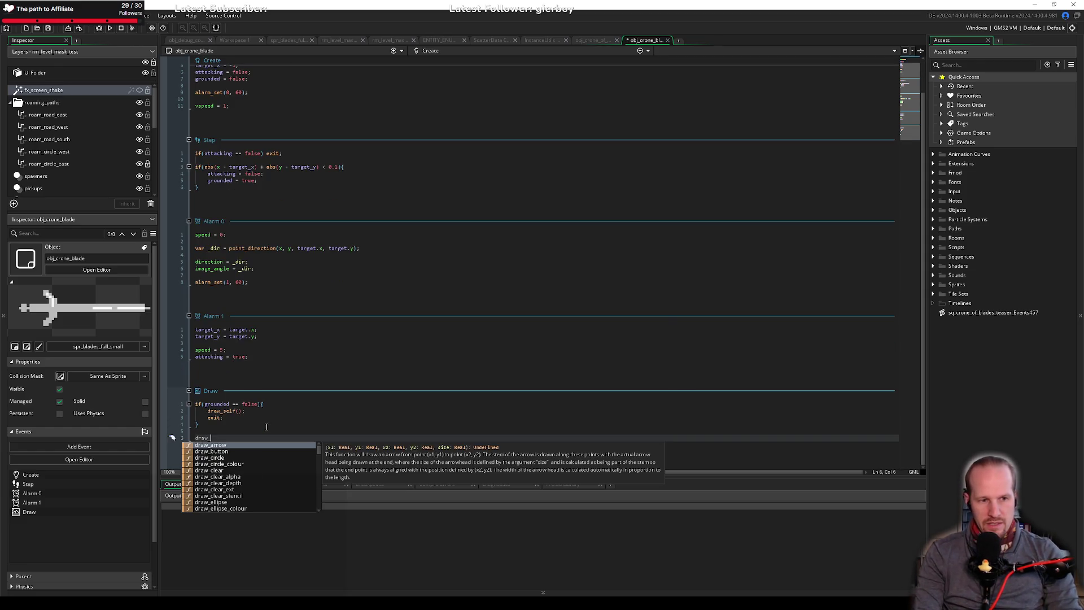
{"action": "key", "text": "Down"}
{"action": "key", "text": "Down"}
{"action": "key", "text": "Down"}
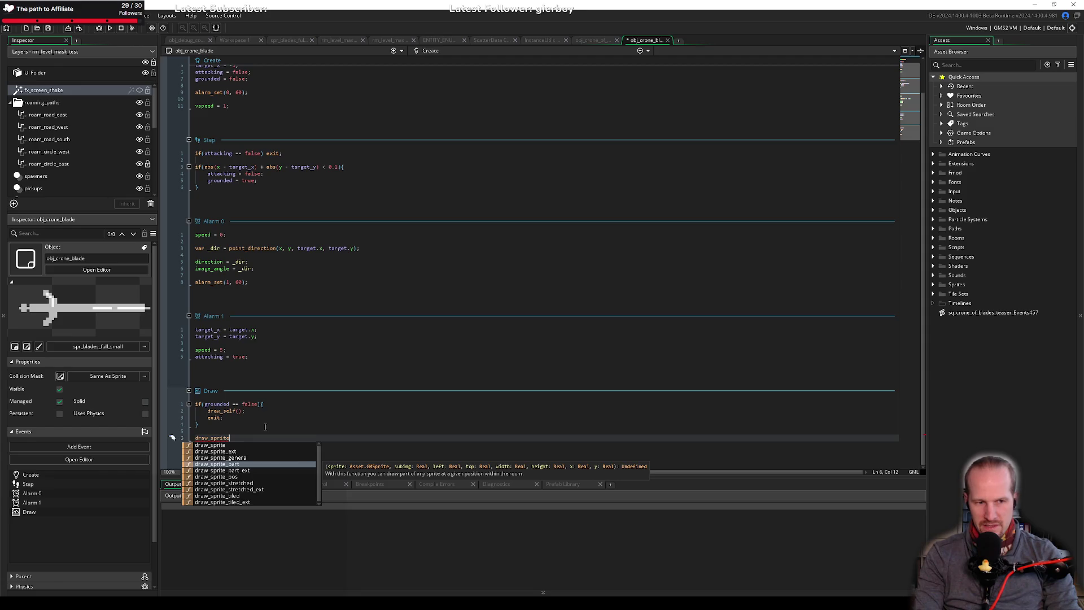
{"action": "key", "text": "Up"}
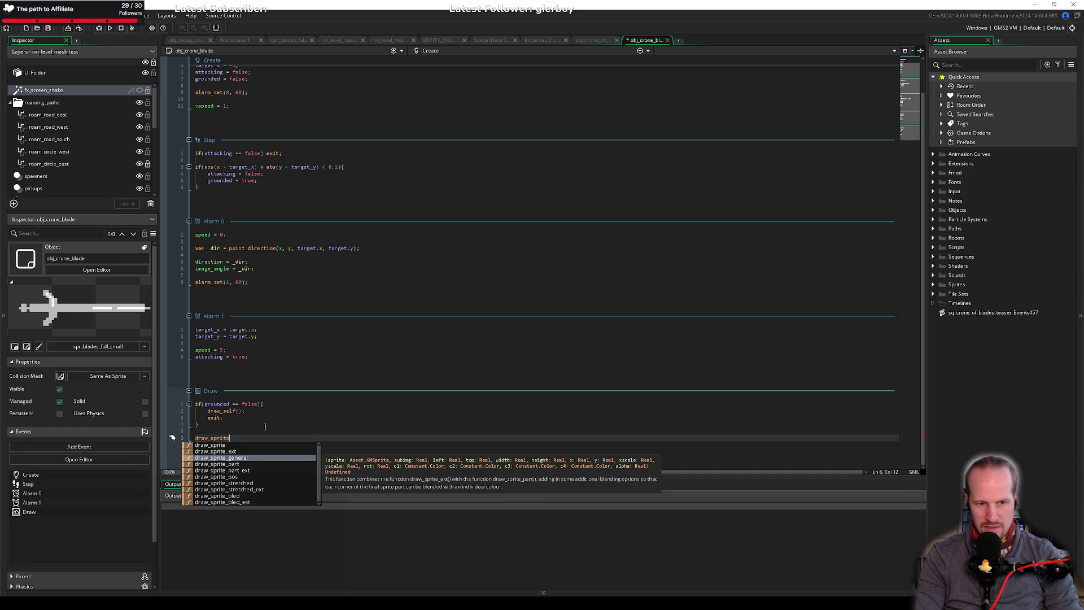
{"action": "key", "text": "Return"}
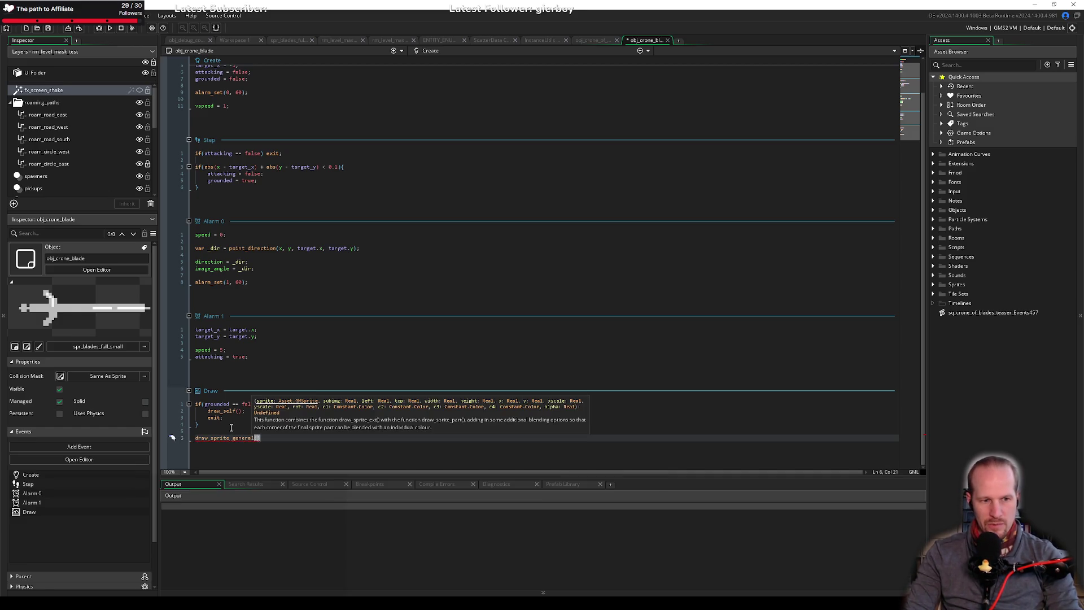
{"action": "key", "text": "alt+Tab"}
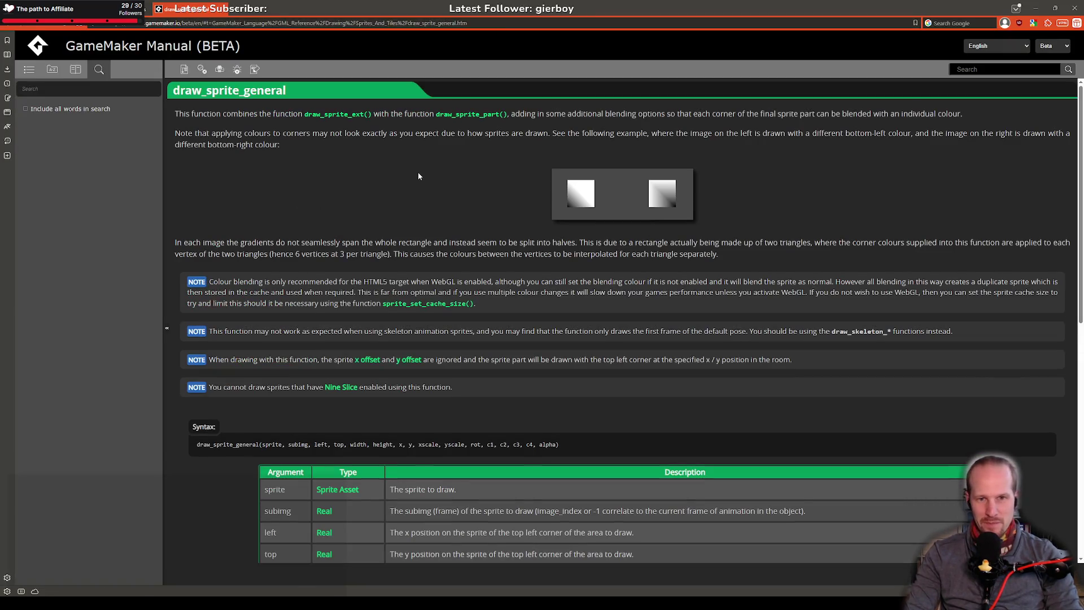
{"action": "scroll", "coordinate": [294, 135], "scroll_direction": "down", "scroll_amount": 8}
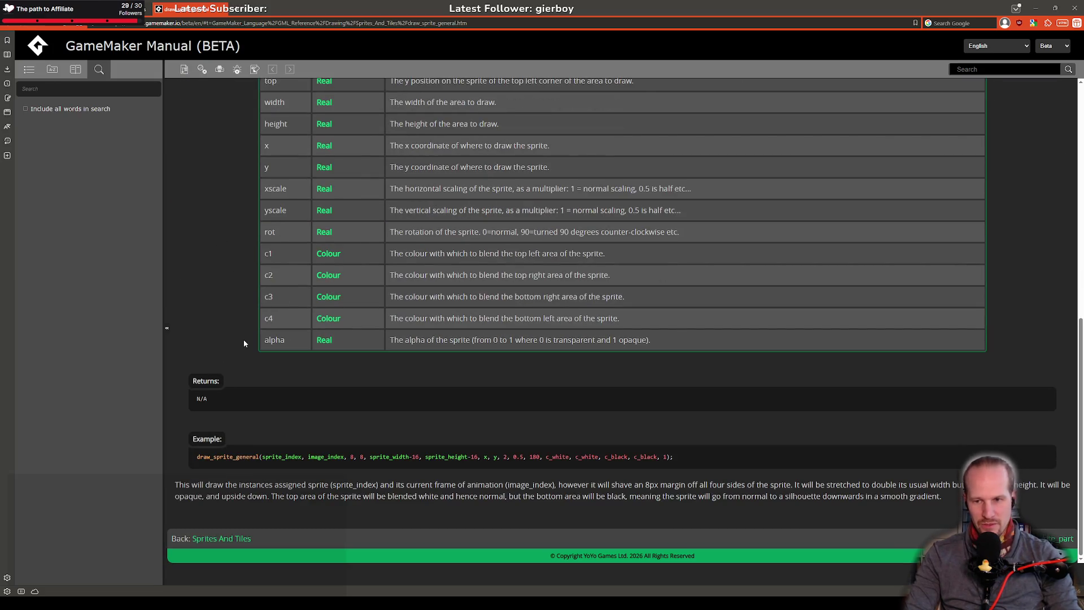
{"action": "scroll", "coordinate": [256, 336], "scroll_direction": "up", "scroll_amount": 8}
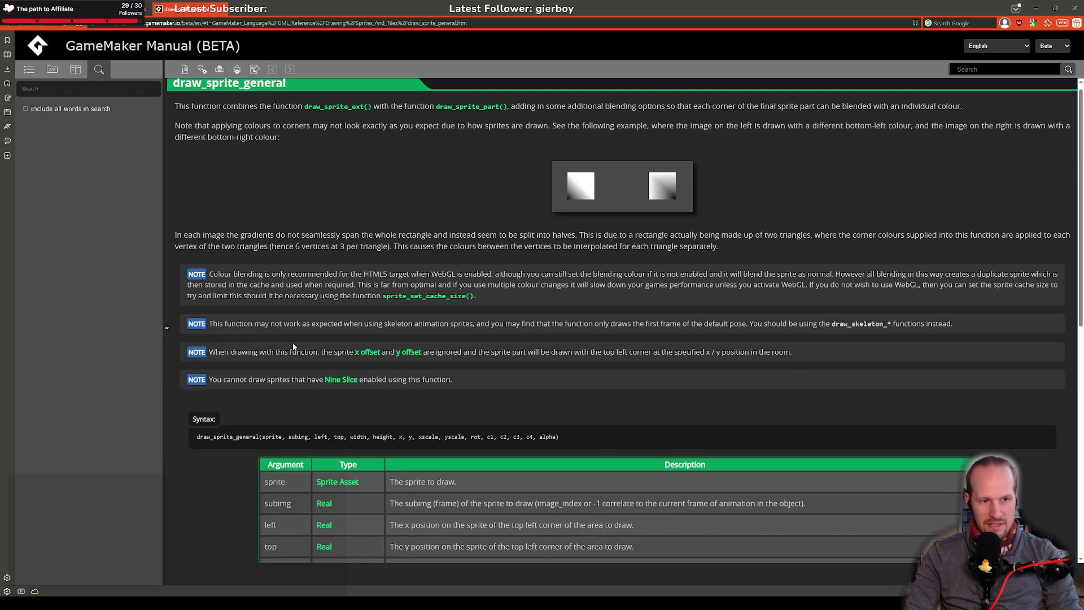
{"action": "scroll", "coordinate": [295, 348], "scroll_direction": "down", "scroll_amount": 3}
{"action": "left_click_drag", "start_coordinate": [497, 398], "coordinate": [390, 399]}
{"action": "left_click", "coordinate": [424, 402]}
{"action": "left_click_drag", "start_coordinate": [393, 356], "coordinate": [537, 355]}
{"action": "left_click", "coordinate": [421, 390]}
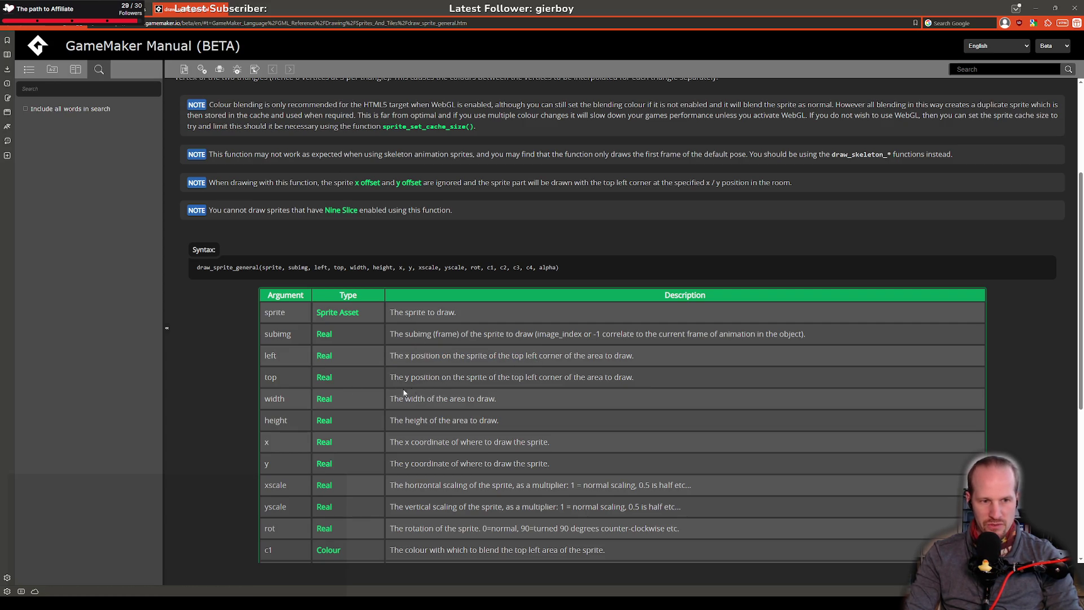
{"action": "scroll", "coordinate": [395, 402], "scroll_direction": "down", "scroll_amount": 2}
{"action": "double_click", "coordinate": [273, 358]}
{"action": "left_click_drag", "start_coordinate": [259, 391], "coordinate": [295, 407]}
{"action": "left_click", "coordinate": [289, 403]}
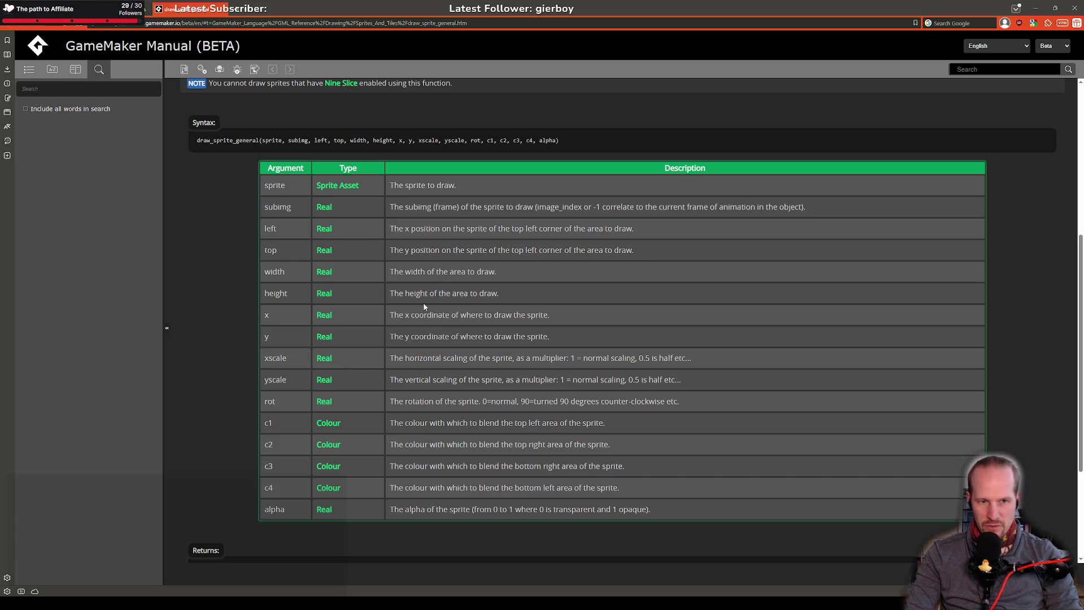
{"action": "scroll", "coordinate": [425, 306], "scroll_direction": "up", "scroll_amount": 4}
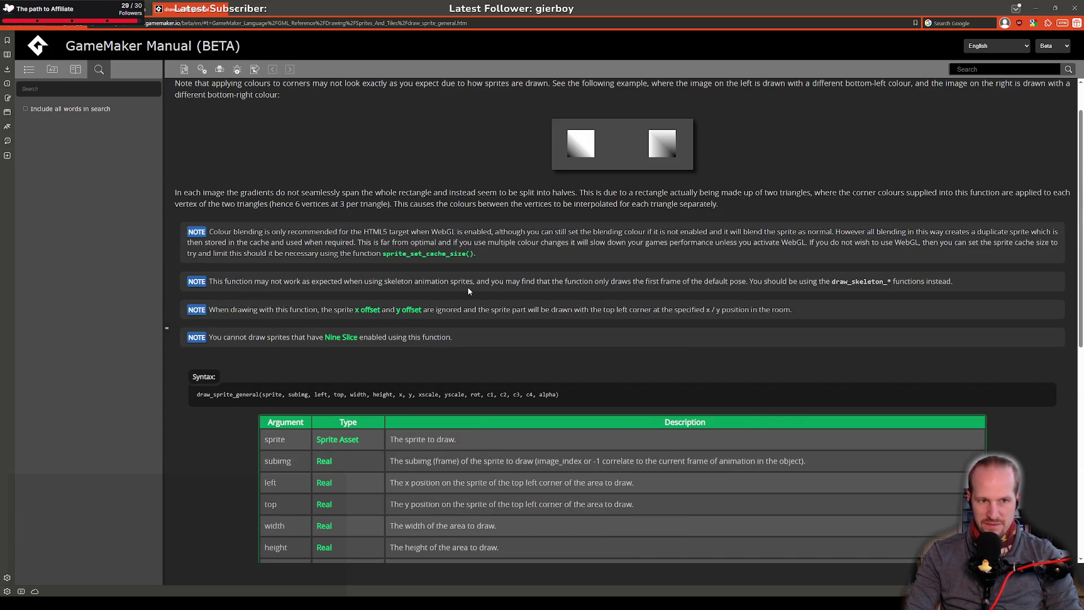
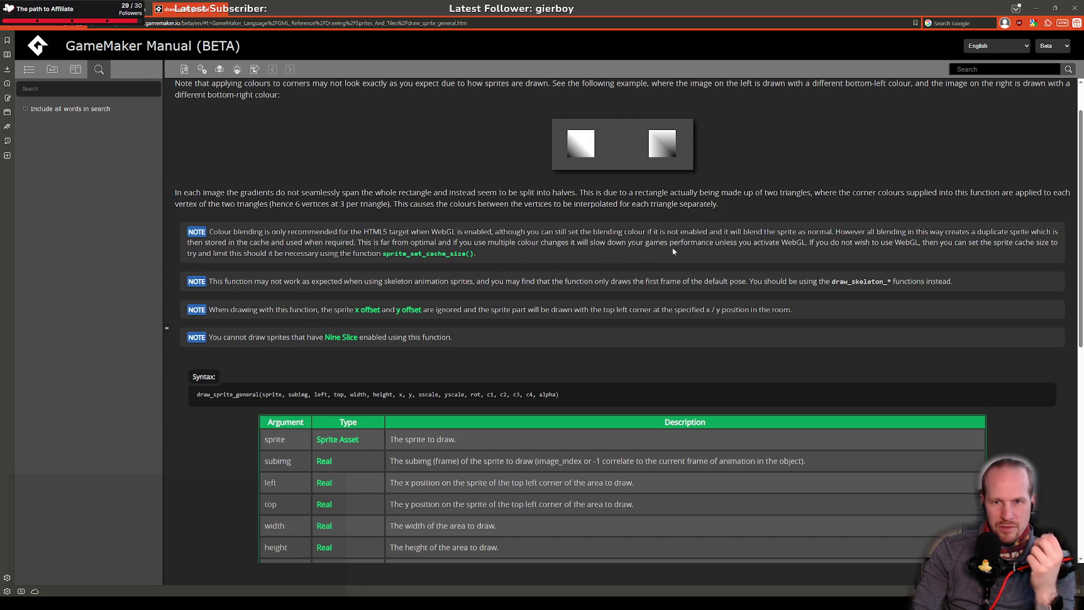
Read down the draw_sprite_general manual page to its arguments and example, then return to GameMaker.
{"action": "scroll", "coordinate": [255, 384], "scroll_direction": "down", "scroll_amount": 8}
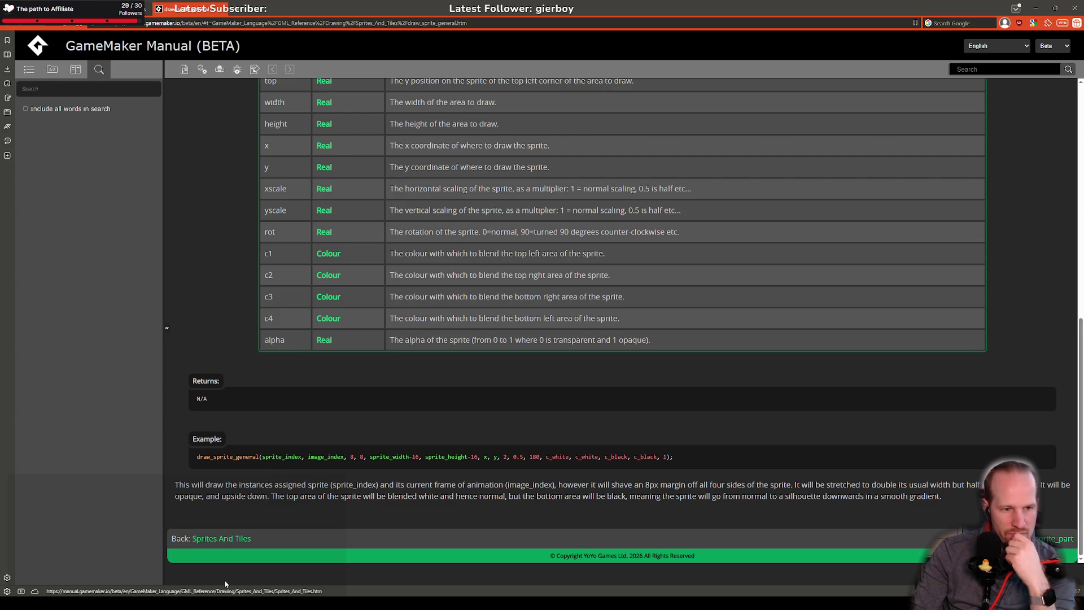
{"action": "key", "text": "alt+Tab"}
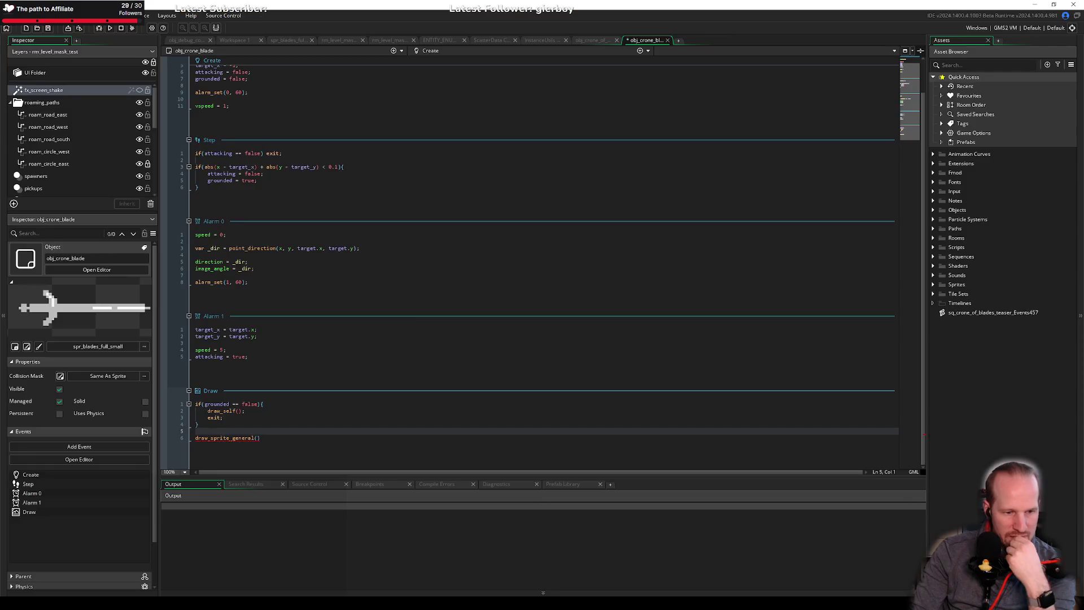
Retype the Draw event's last line as draw_sprite_general(sprite_index, image_index, 0, 0,.
{"action": "left_click", "coordinate": [284, 440]}
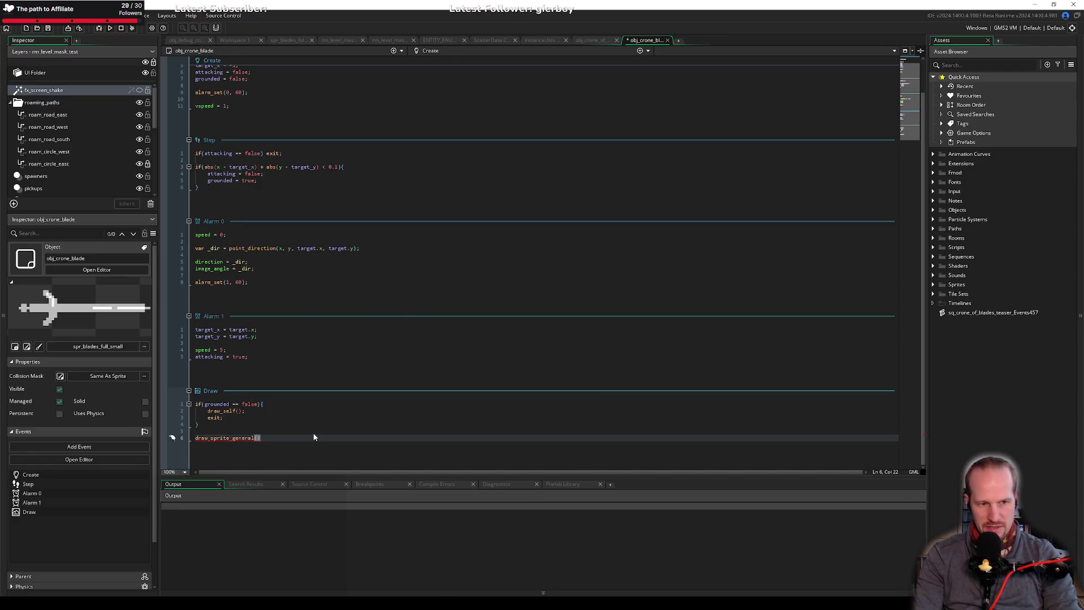
{"action": "key", "text": "Left"}
{"action": "key", "text": "shift+Home"}
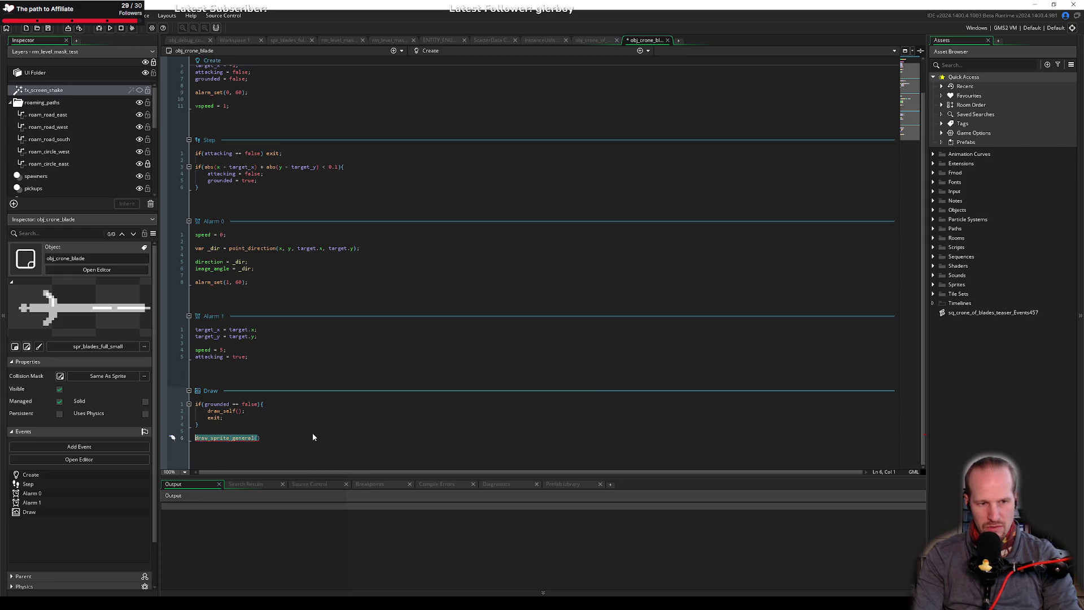
{"action": "key", "text": "BackSpace"}
{"action": "type", "text": "s"}
{"action": "key", "text": "BackSpace"}
{"action": "type", "text": "draw_spire"}
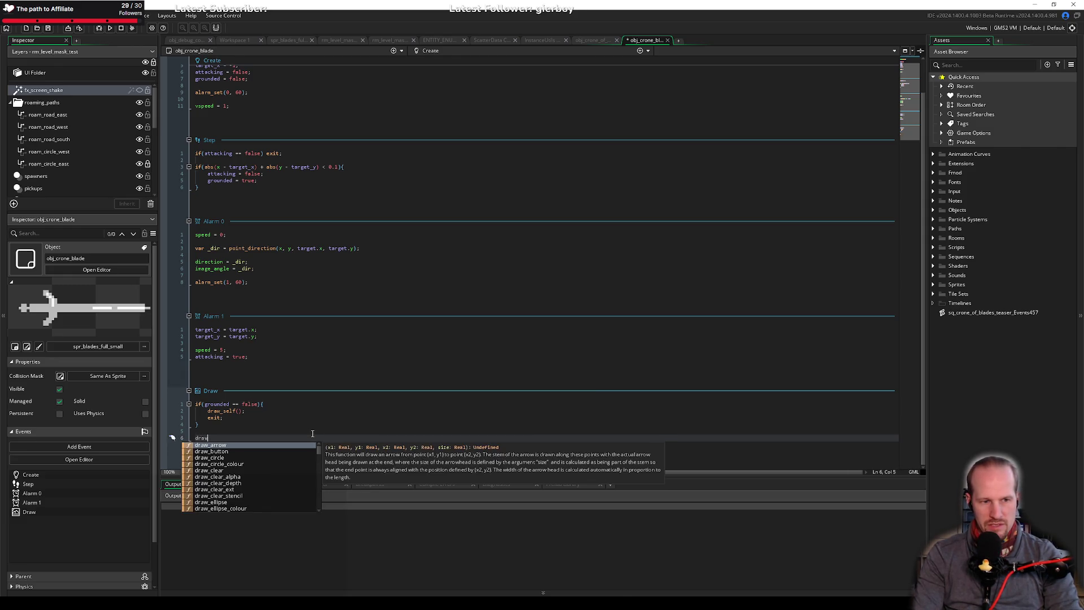
{"action": "key", "text": "BackSpace"}
{"action": "key", "text": "BackSpace"}
{"action": "key", "text": "BackSpace"}
{"action": "type", "text": "rite"}
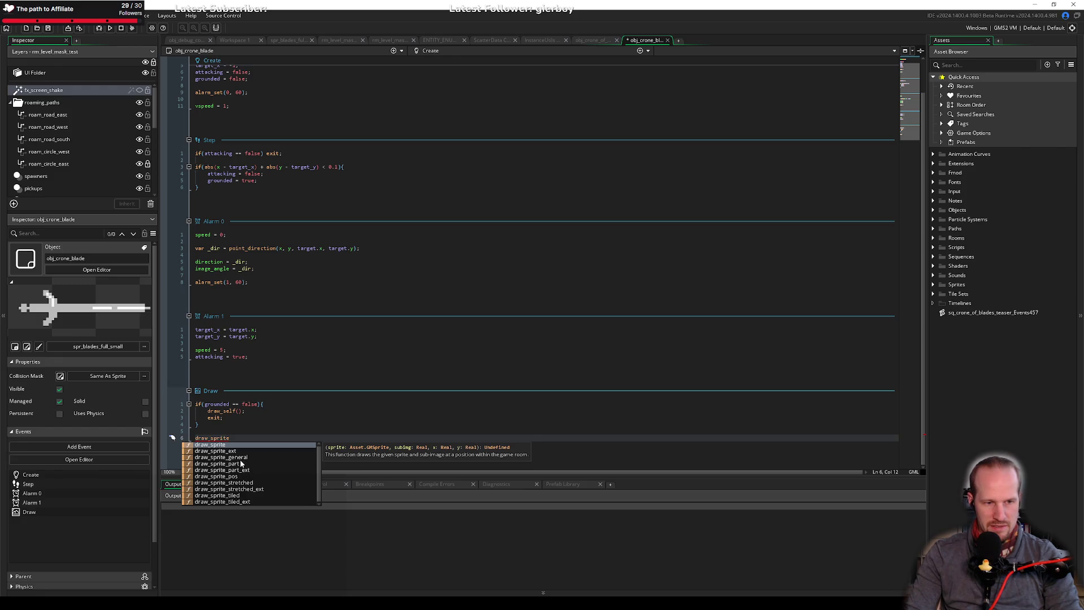
{"action": "double_click", "coordinate": [246, 456]}
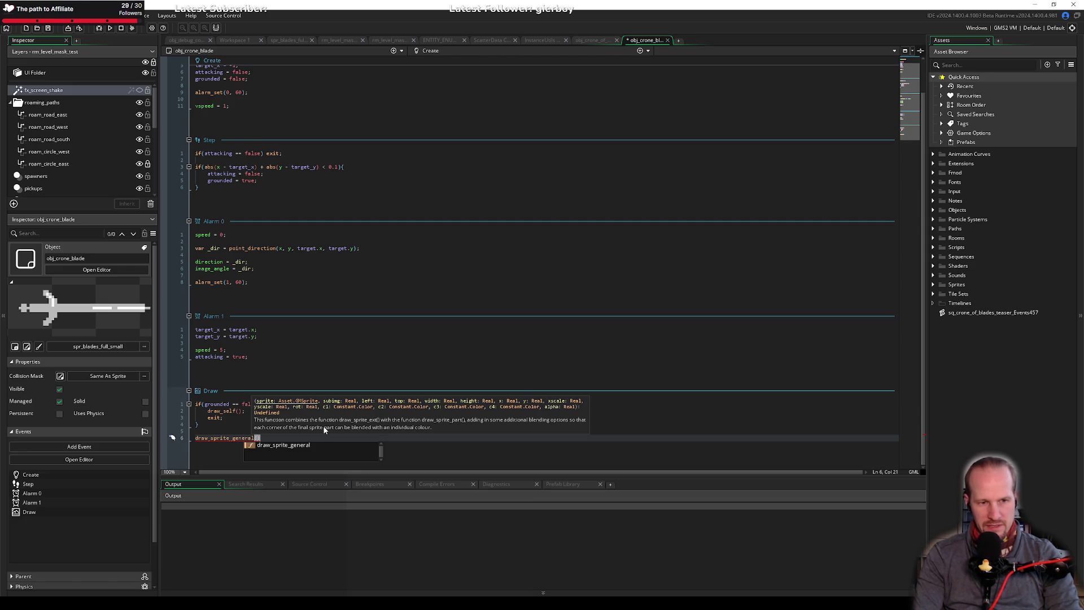
{"action": "type", "text": "sprite_index, im"}
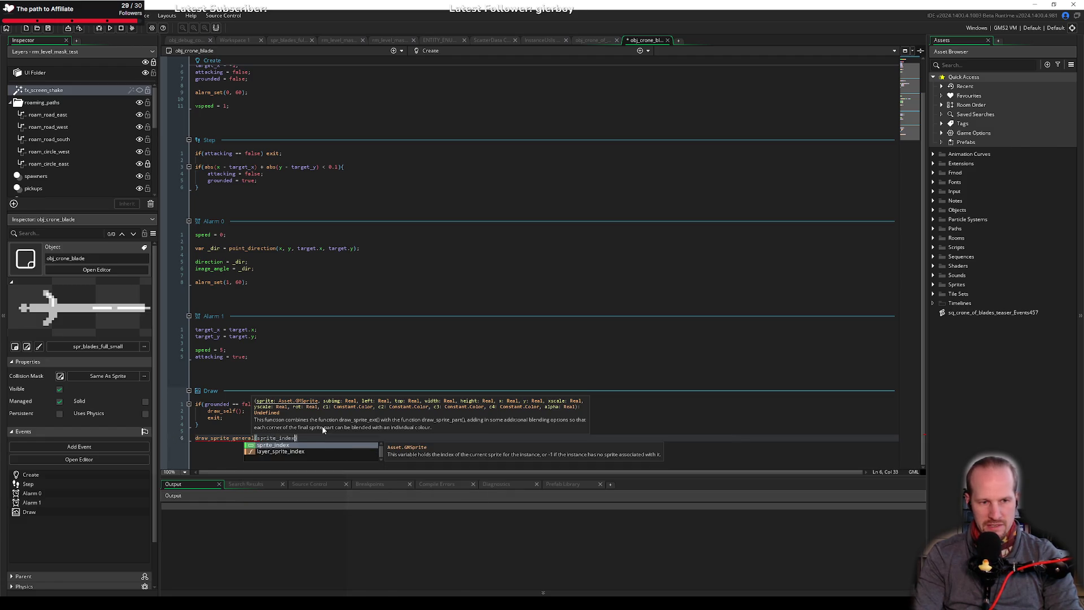
{"action": "type", "text": "age_ind"}
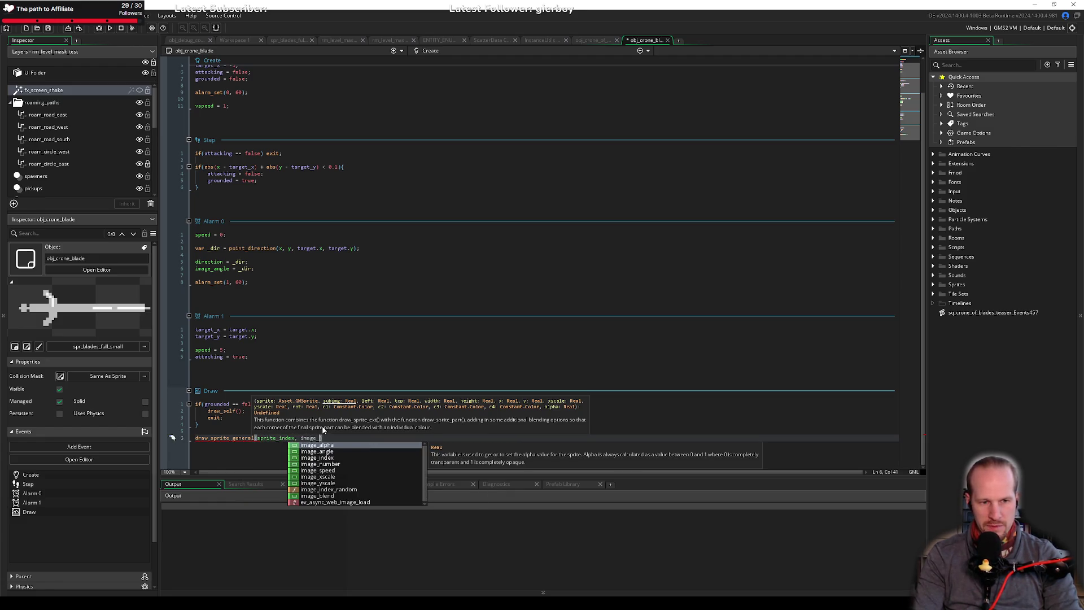
{"action": "type", "text": "ex, "}
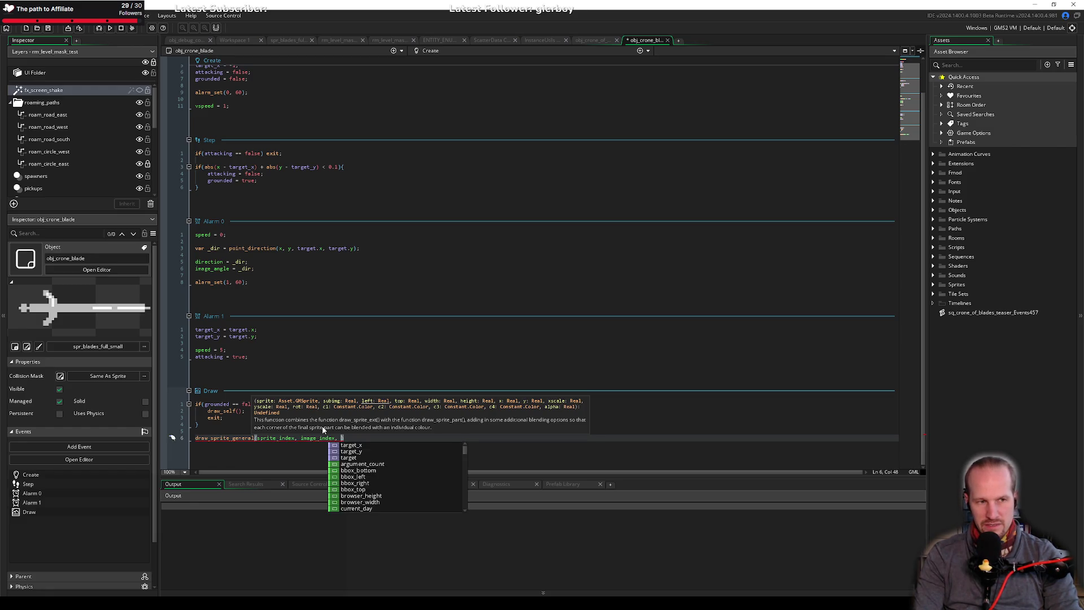
{"action": "type", "text": "0, 0,"}
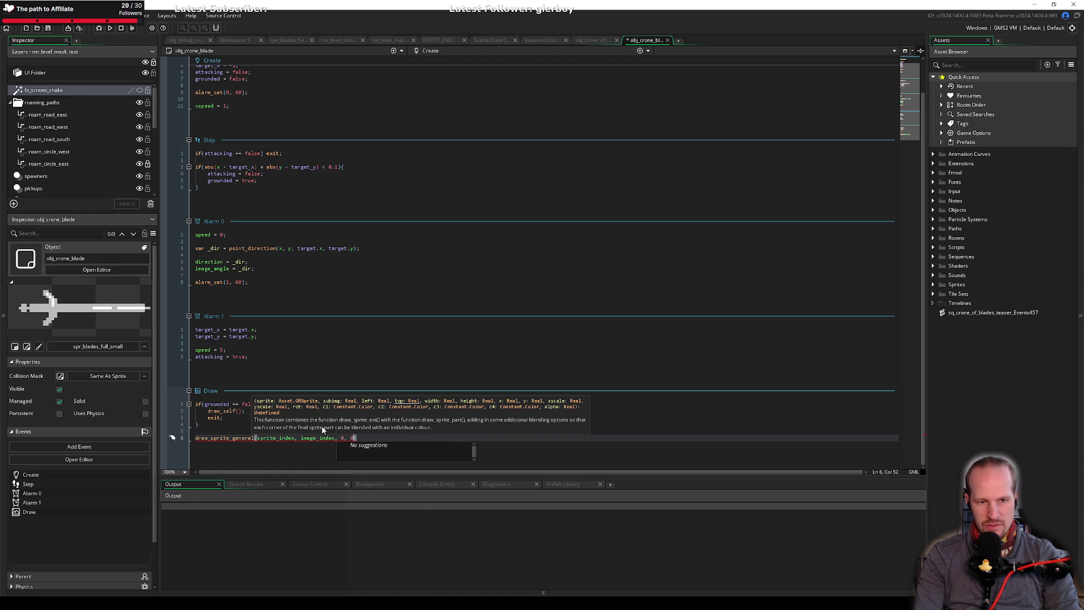
Check the next argument's description in the manual's draw_sprite_general argument table.
{"action": "key", "text": "alt+Tab"}
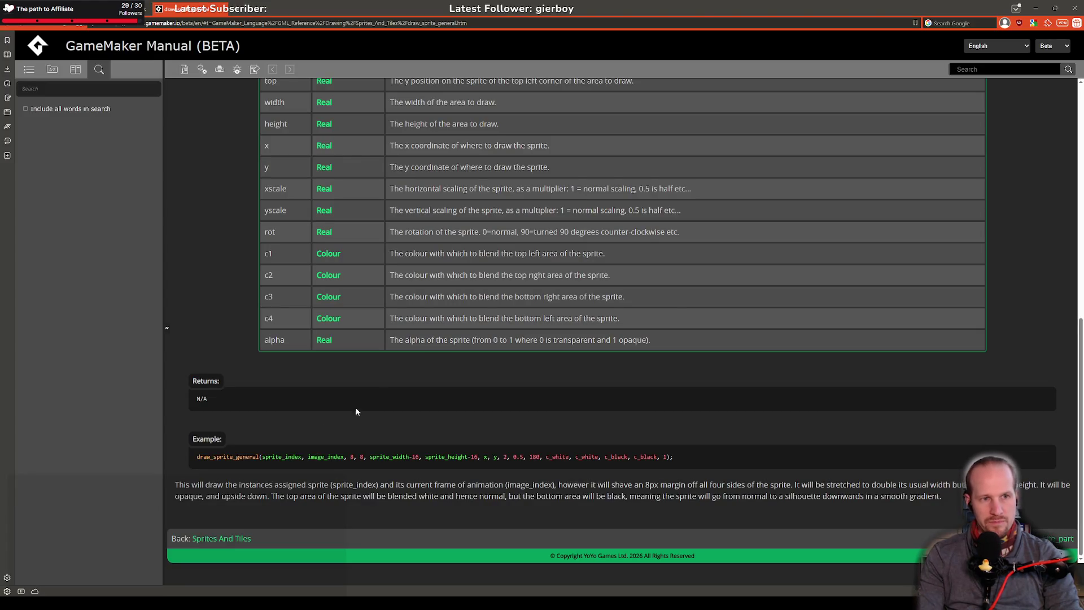
{"action": "scroll", "coordinate": [331, 422], "scroll_direction": "up", "scroll_amount": 2}
{"action": "left_click_drag", "start_coordinate": [428, 187], "coordinate": [556, 187]}
{"action": "left_click", "coordinate": [556, 187]}
{"action": "key", "text": "alt+Tab"}
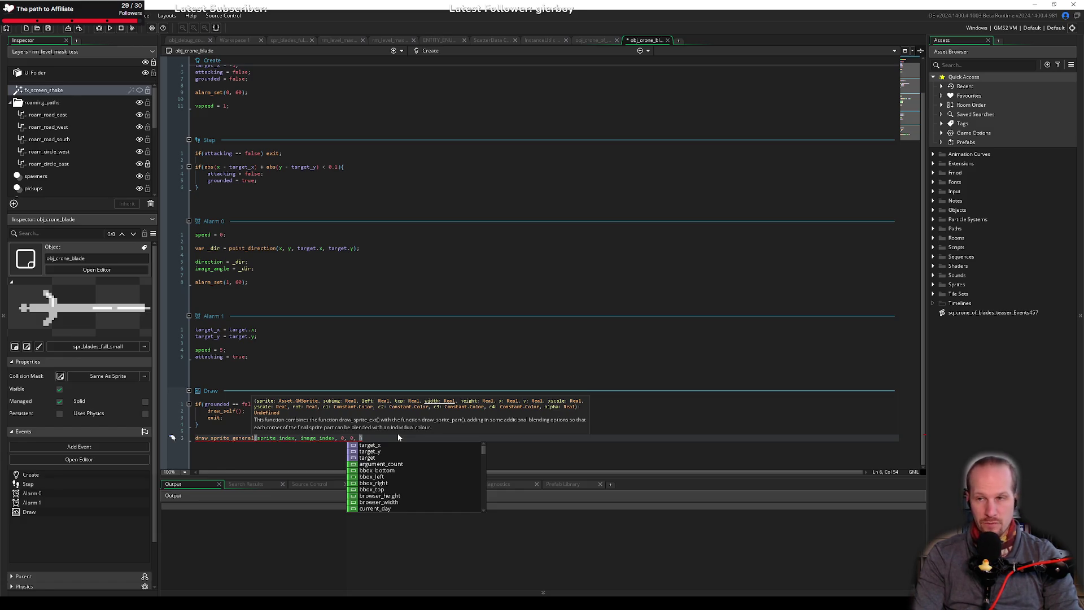
Pass sprite_get_width(sprite_index) and sprite_get_height(sprite_index) * 0.5 as the width and height arguments.
{"action": "type", "text": "sprite_"}
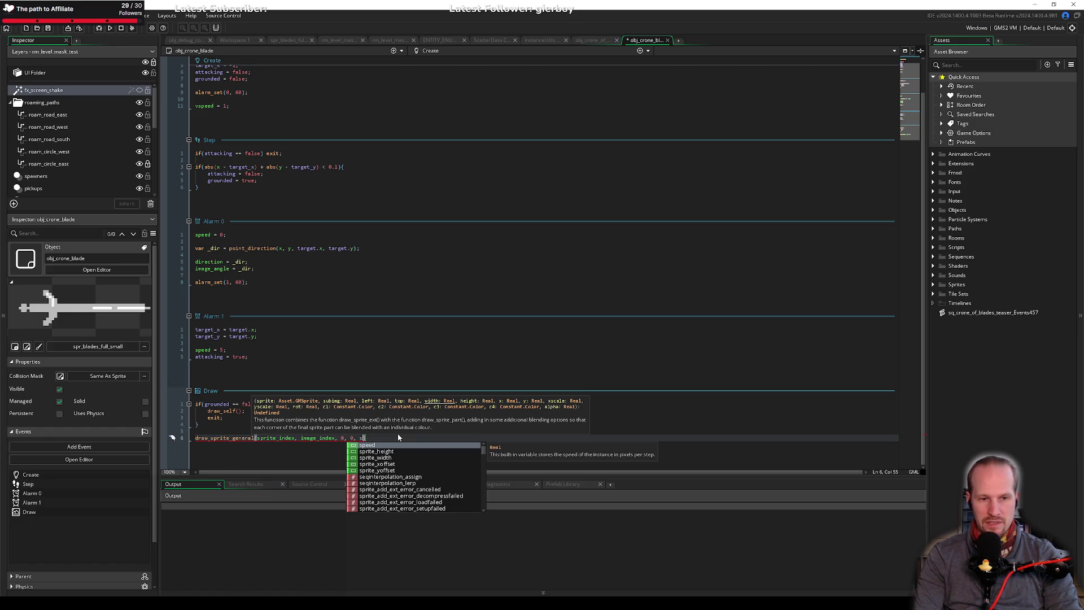
{"action": "type", "text": "get_"}
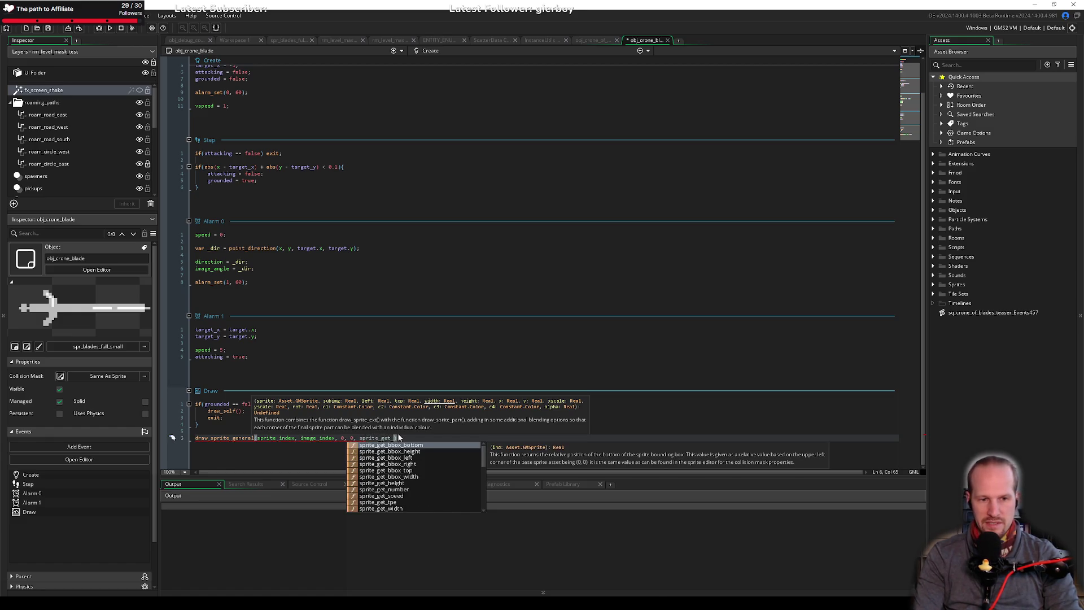
{"action": "key", "text": "ctrl+shift+Left"}
{"action": "key", "text": "Right"}
{"action": "type", "text": "width"}
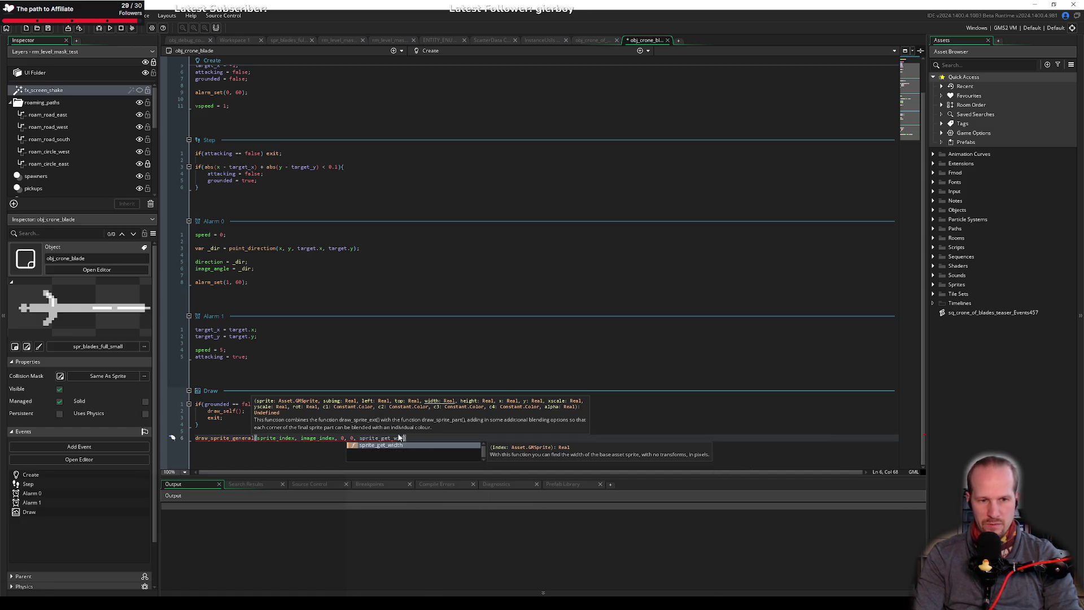
{"action": "type", "text": "(sprite_index)"}
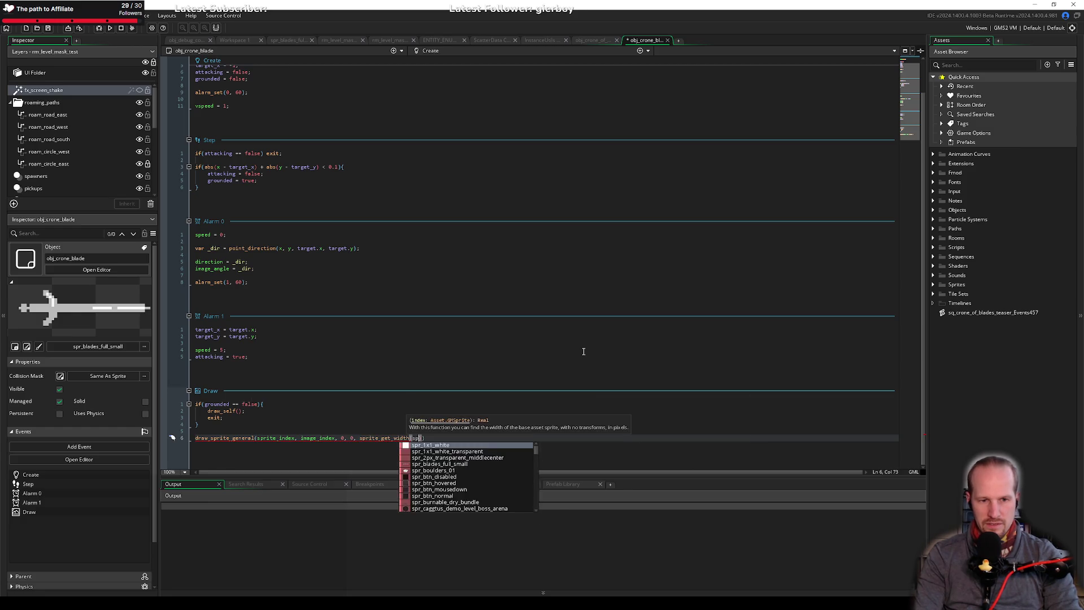
{"action": "type", "text": ", "}
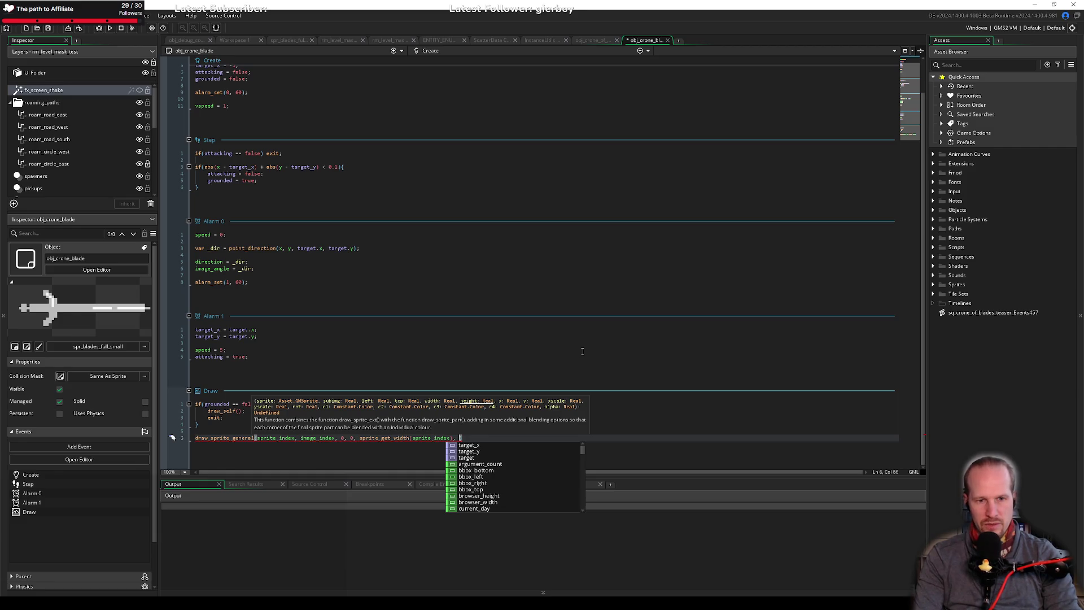
{"action": "type", "text": "sprite_"}
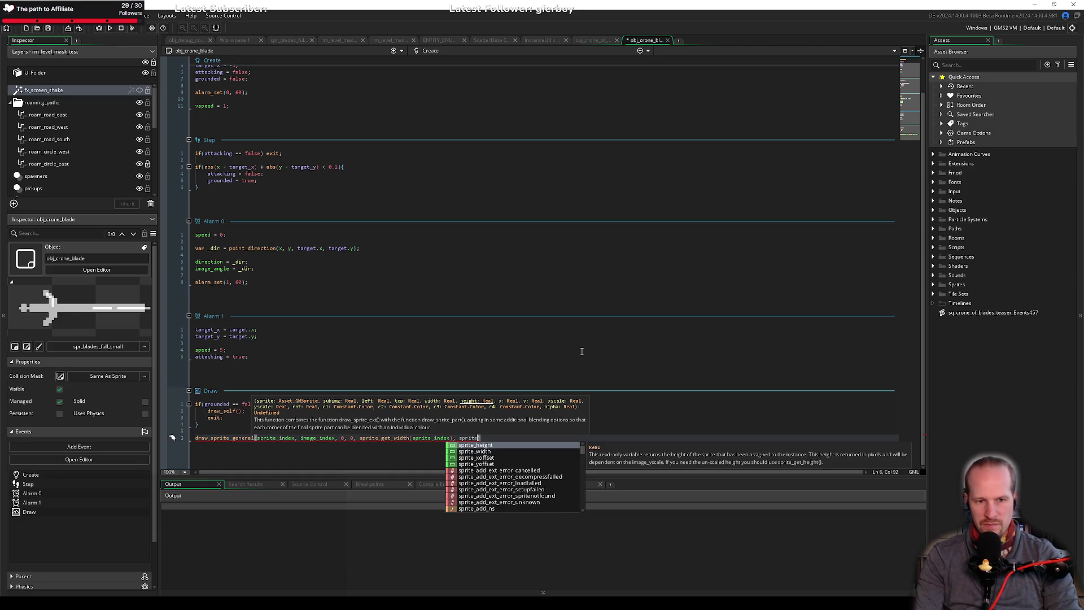
{"action": "type", "text": "get_height("}
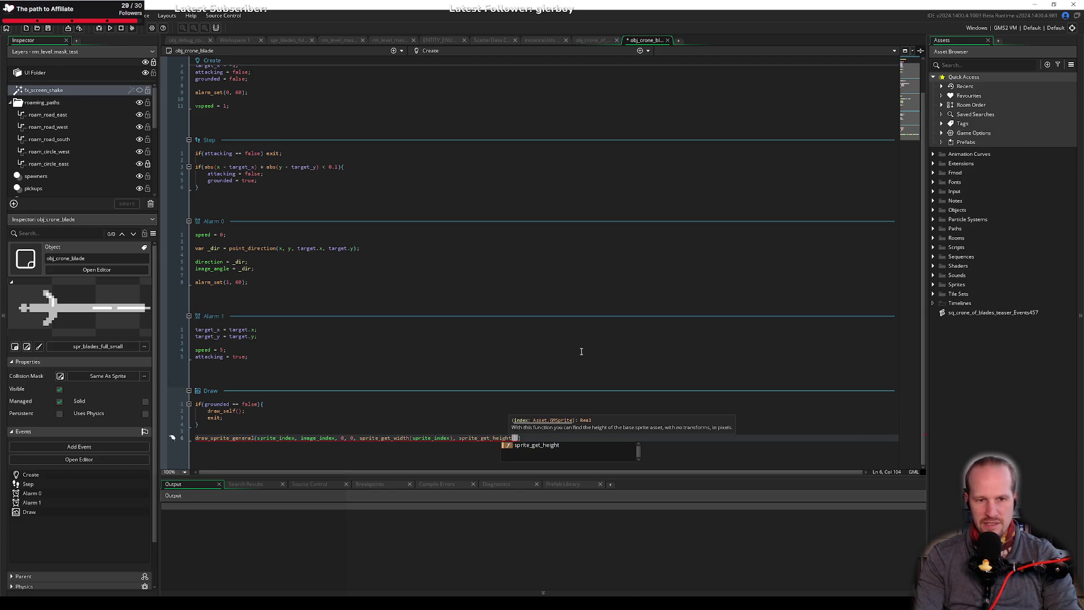
{"action": "type", "text": "sprite_index) * "}
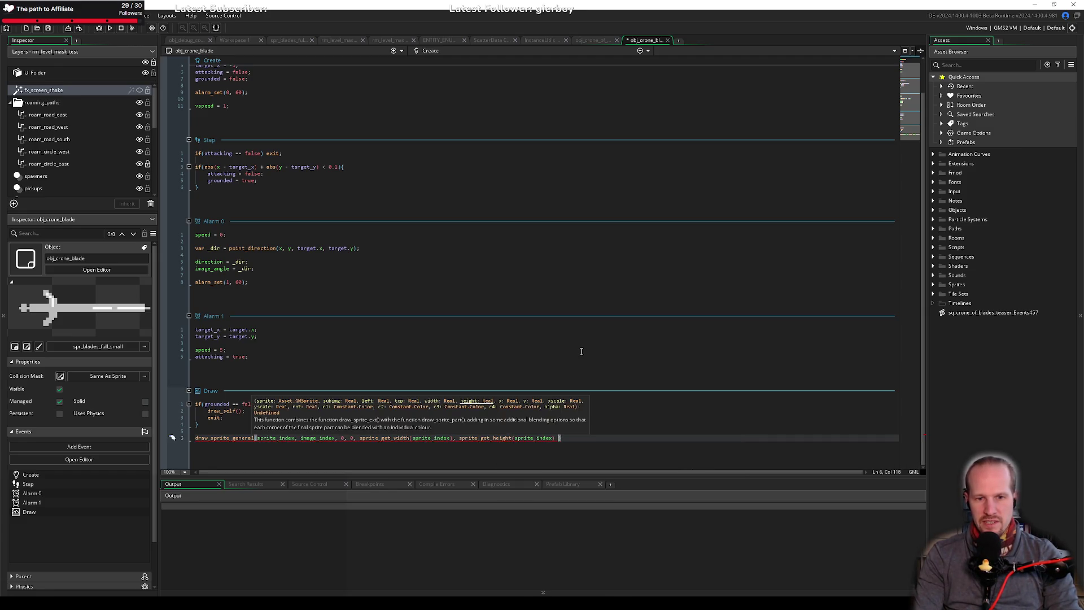
{"action": "type", "text": "0.5,"}
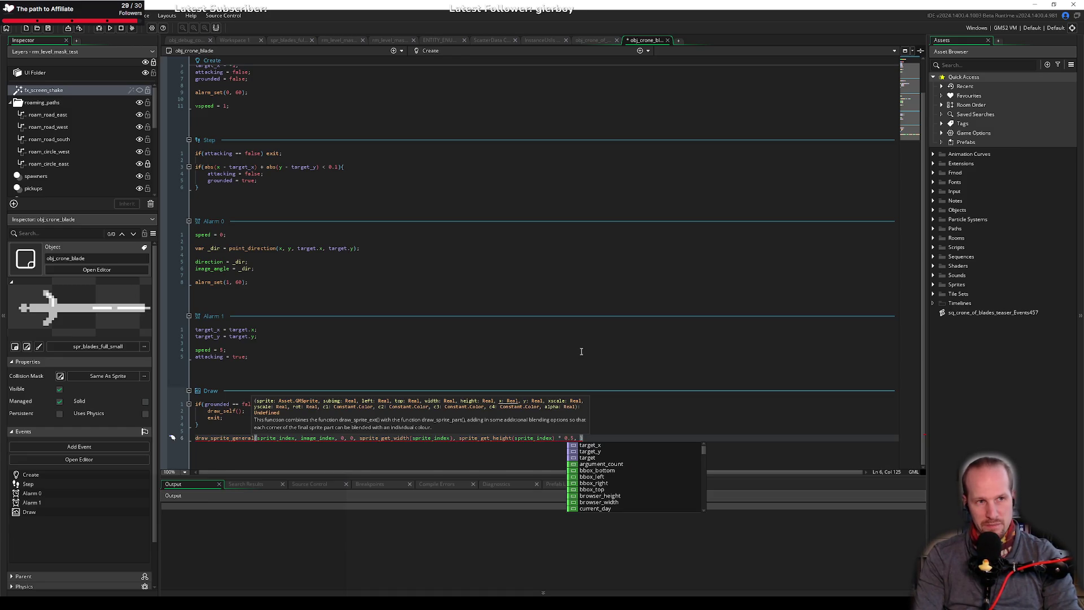
{"action": "key", "text": "alt+Tab"}
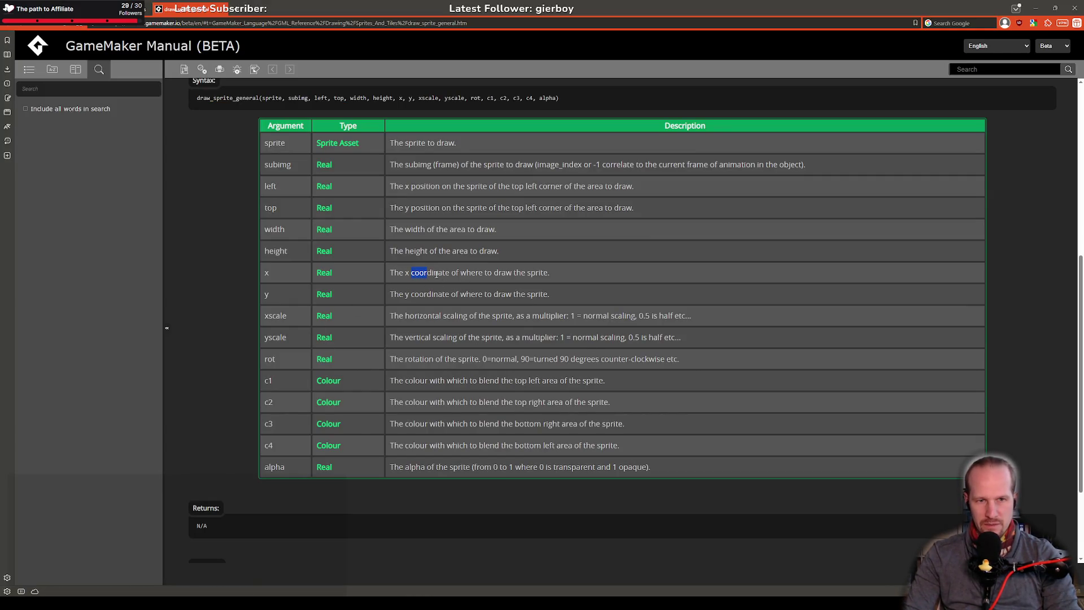
Review the manual's note that draw_sprite_general ignores the sprite's x/y offsets.
{"action": "scroll", "coordinate": [493, 317], "scroll_direction": "up", "scroll_amount": 3}
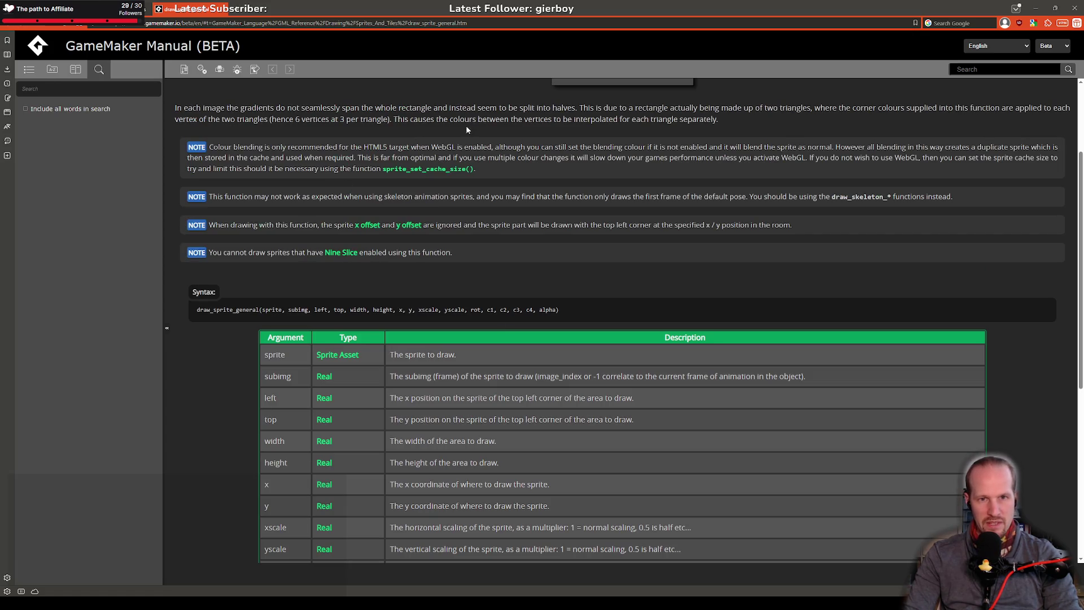
{"action": "scroll", "coordinate": [466, 130], "scroll_direction": "up", "scroll_amount": 2}
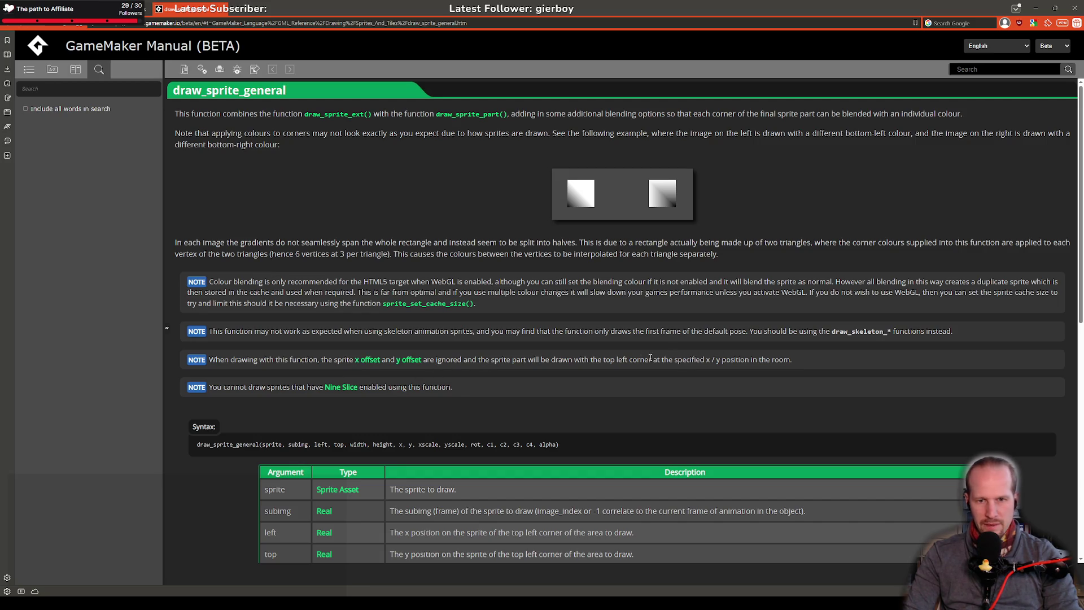
{"action": "left_click_drag", "start_coordinate": [508, 363], "coordinate": [740, 360]}
{"action": "left_click", "coordinate": [754, 360]}
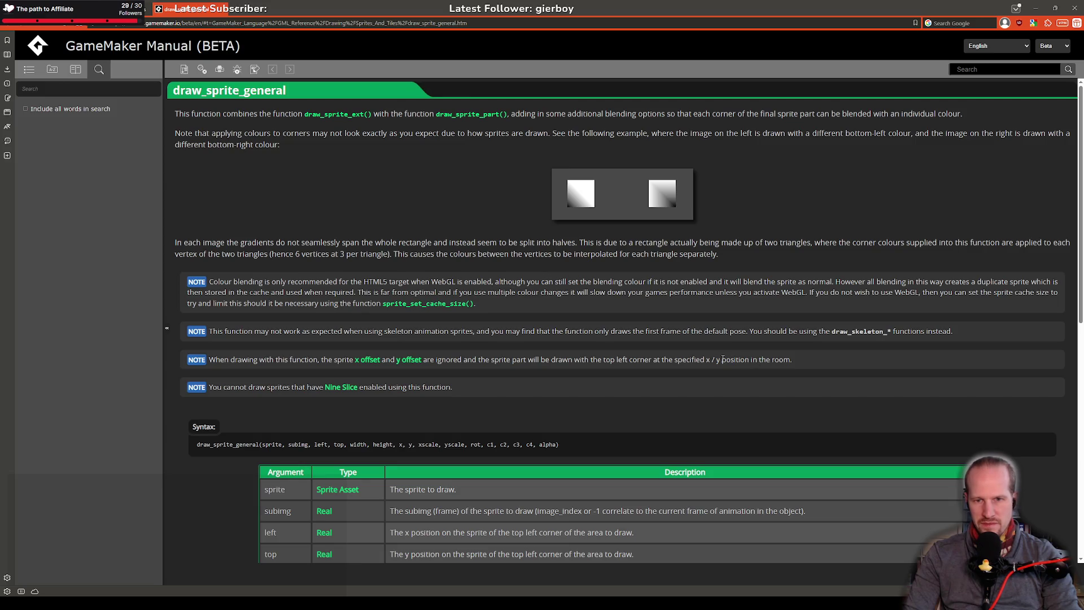
{"action": "key", "text": "alt+Tab"}
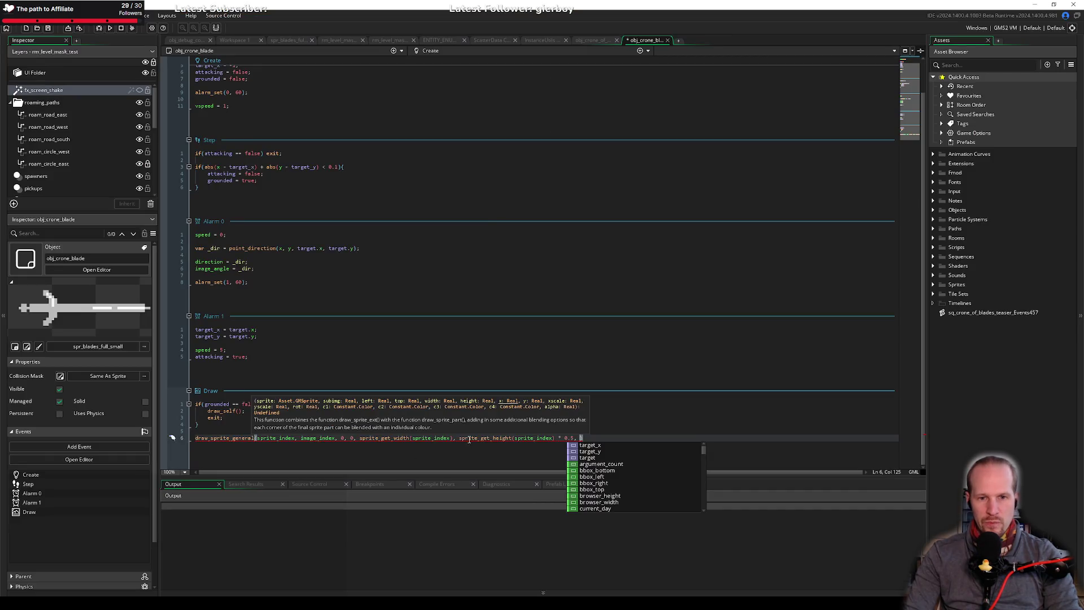
Replace the unfinished draw line with var _dist_x = x - sprite_xoffset;.
{"action": "key", "text": "Escape"}
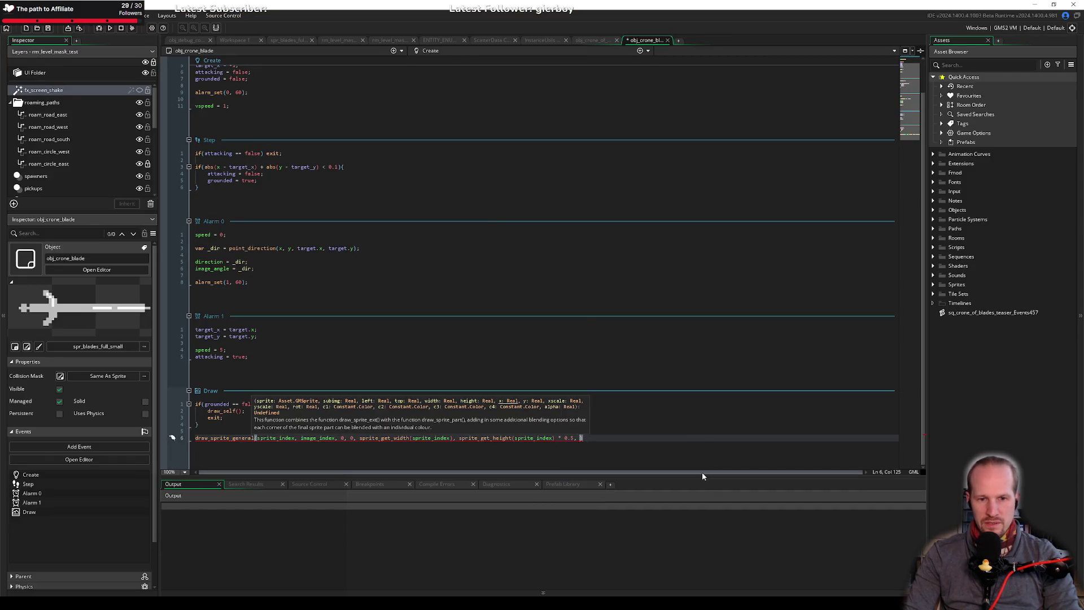
{"action": "key", "text": "Escape"}
{"action": "key", "text": "shift+Home"}
{"action": "type", "text": "var _"}
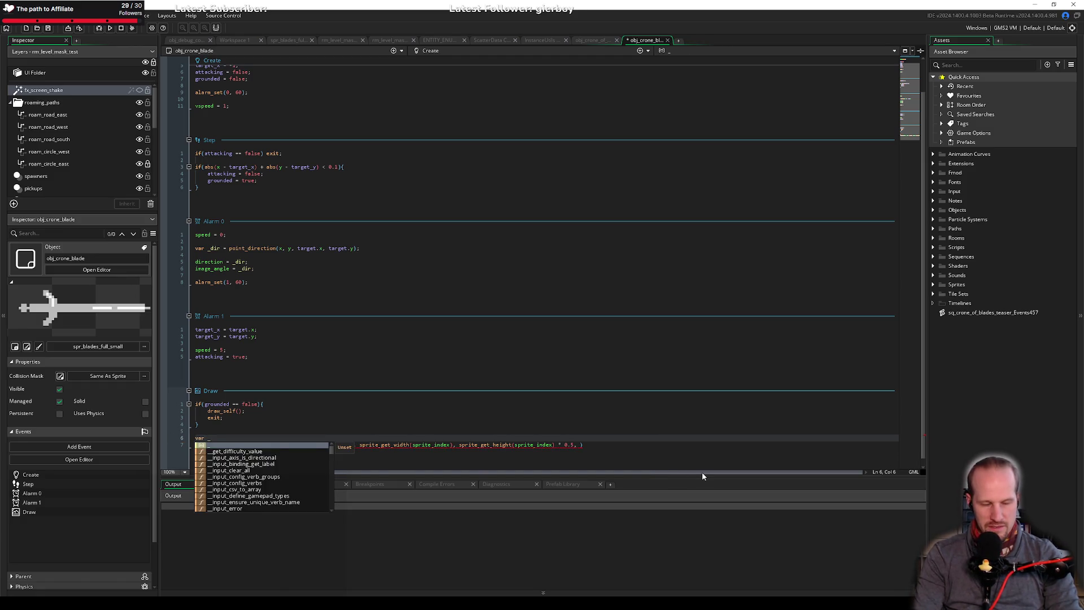
{"action": "type", "text": "x ="}
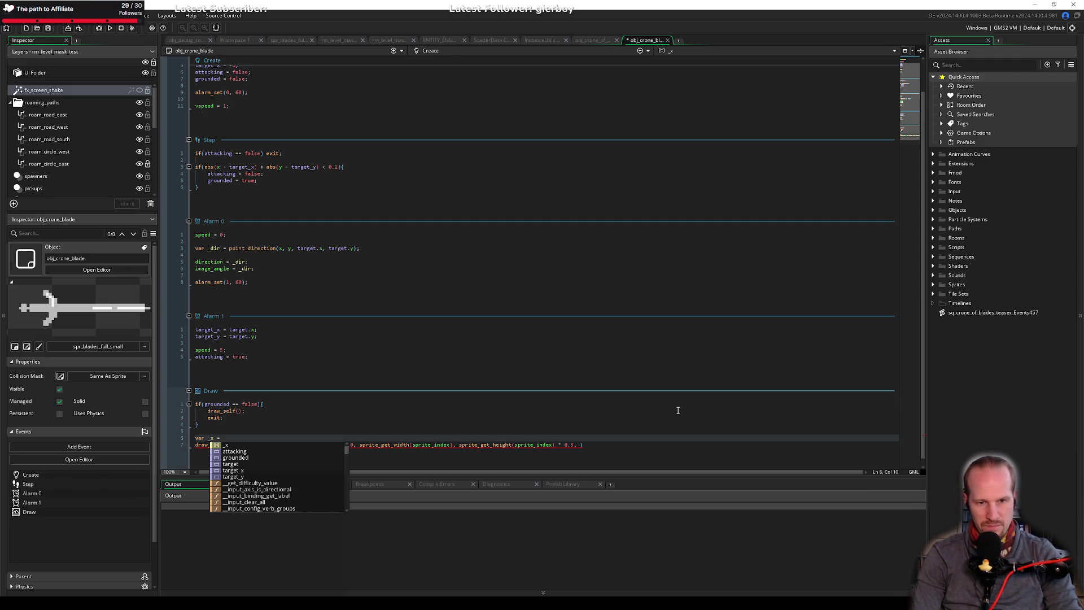
{"action": "type", "text": "x"}
{"action": "type", "text": " - "}
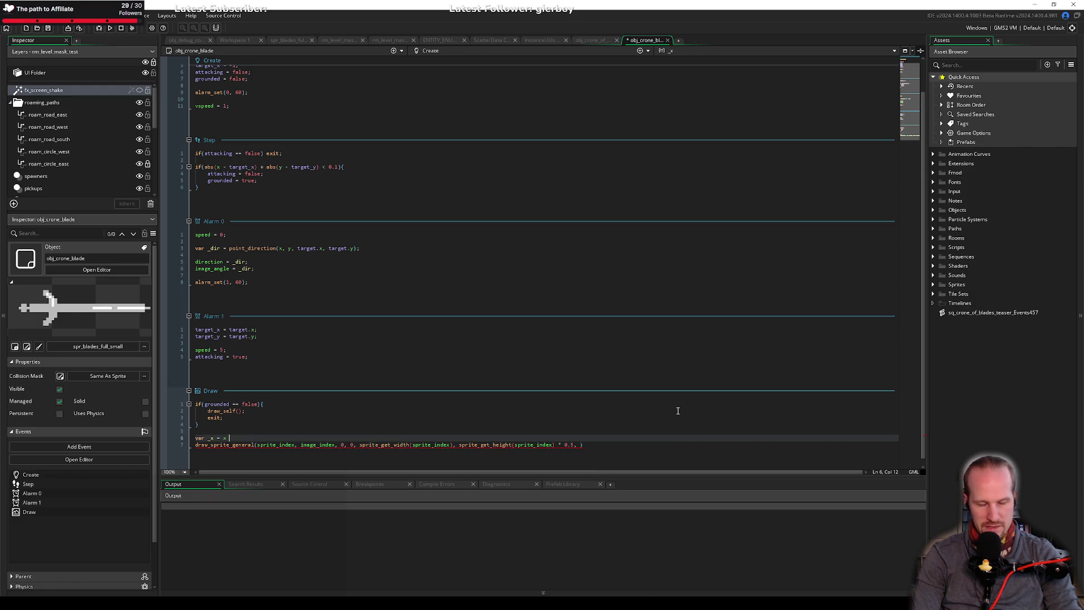
{"action": "type", "text": "sprite_get_of"}
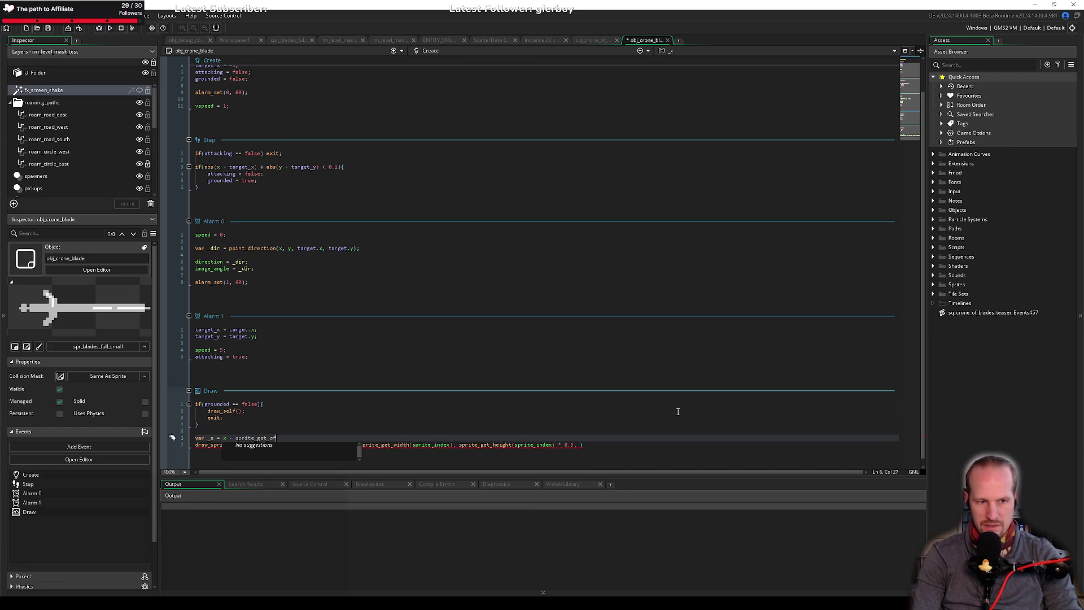
{"action": "key", "text": "ctrl+shift+Left"}
{"action": "type", "text": "xof"}
{"action": "key", "text": "Return"}
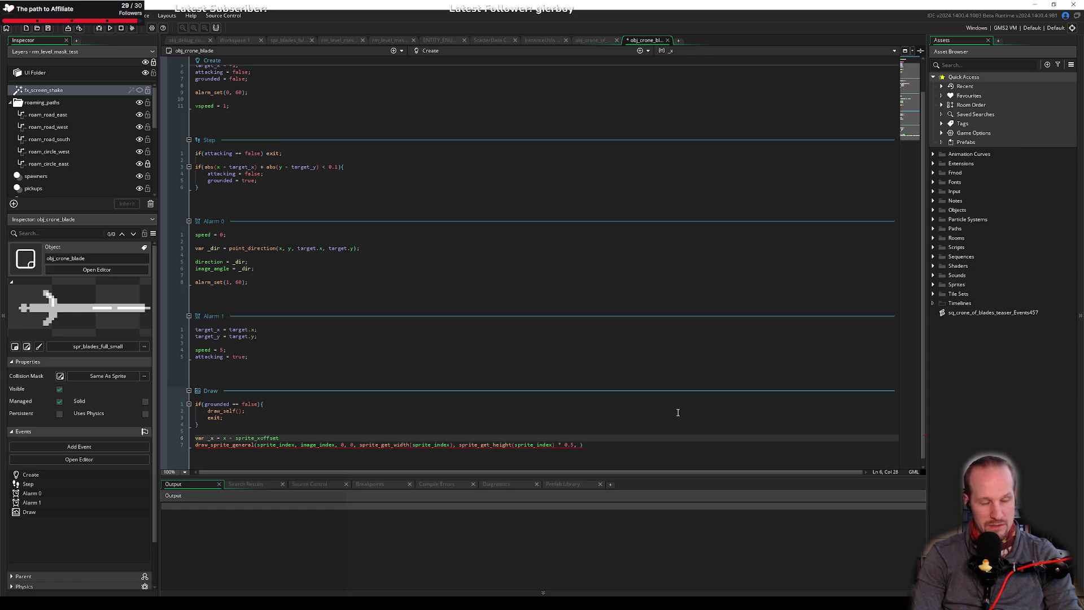
{"action": "type", "text": ";"}
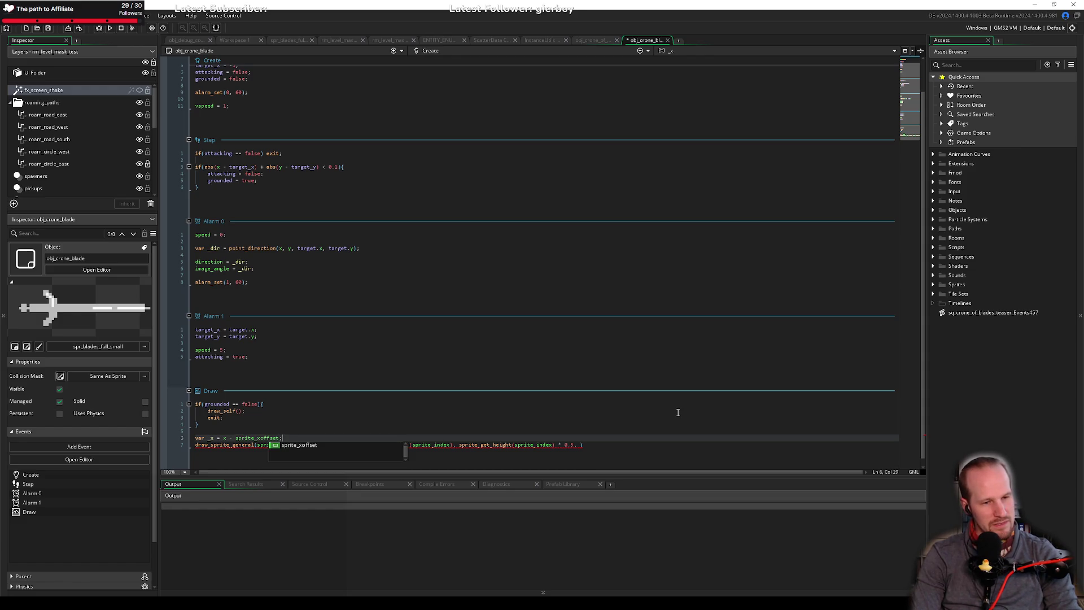
{"action": "key", "text": "Left"}
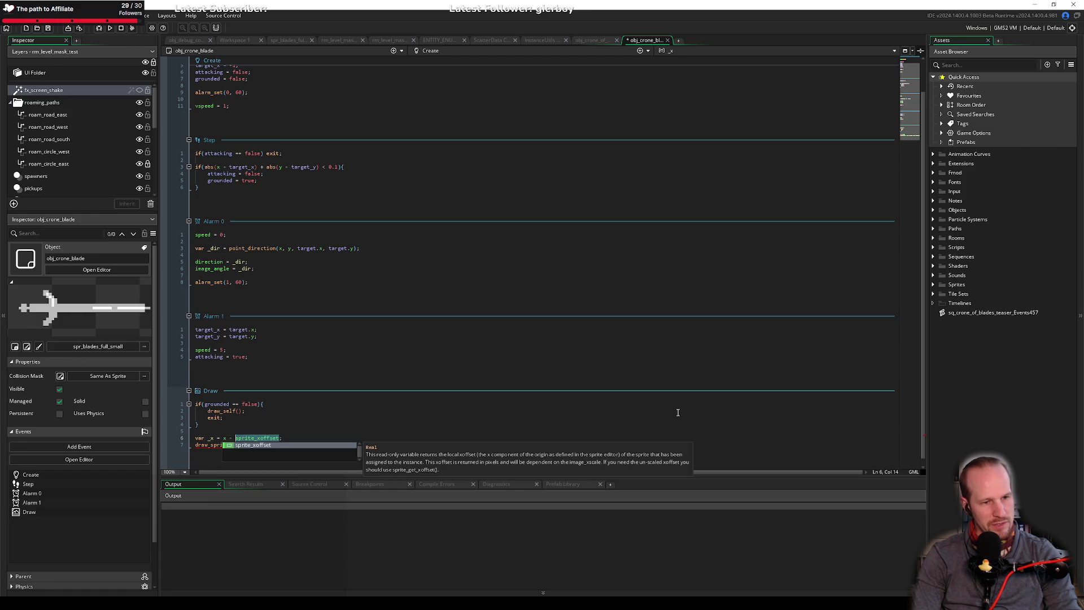
{"action": "key", "text": "ctrl+shift+Left"}
{"action": "key", "text": "ctrl+shift+Left"}
{"action": "key", "text": "ctrl+shift+Left"}
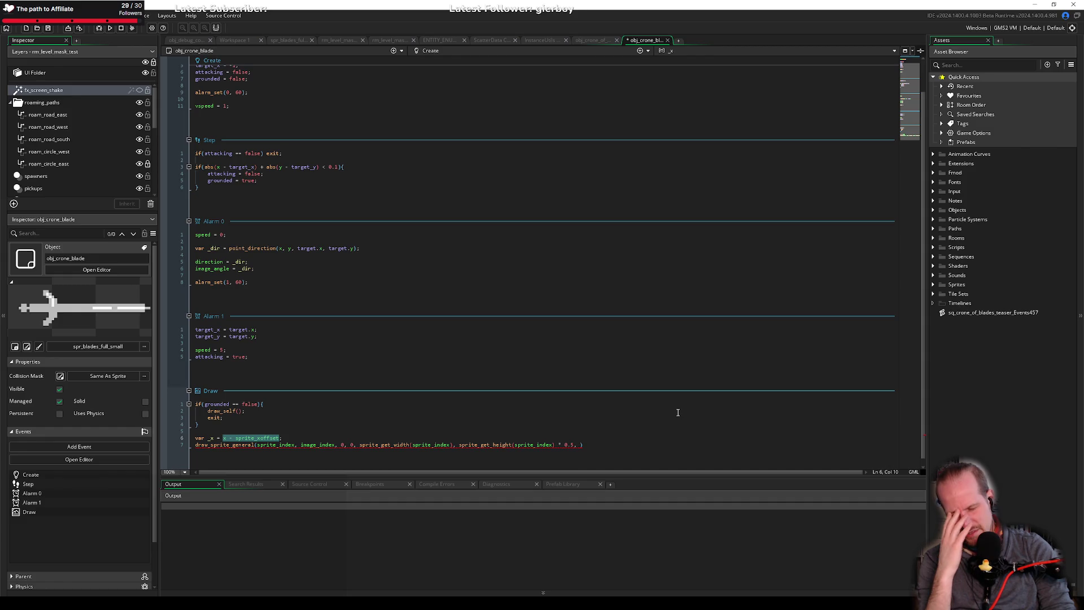
{"action": "key", "text": "Left"}
{"action": "key", "text": "Left"}
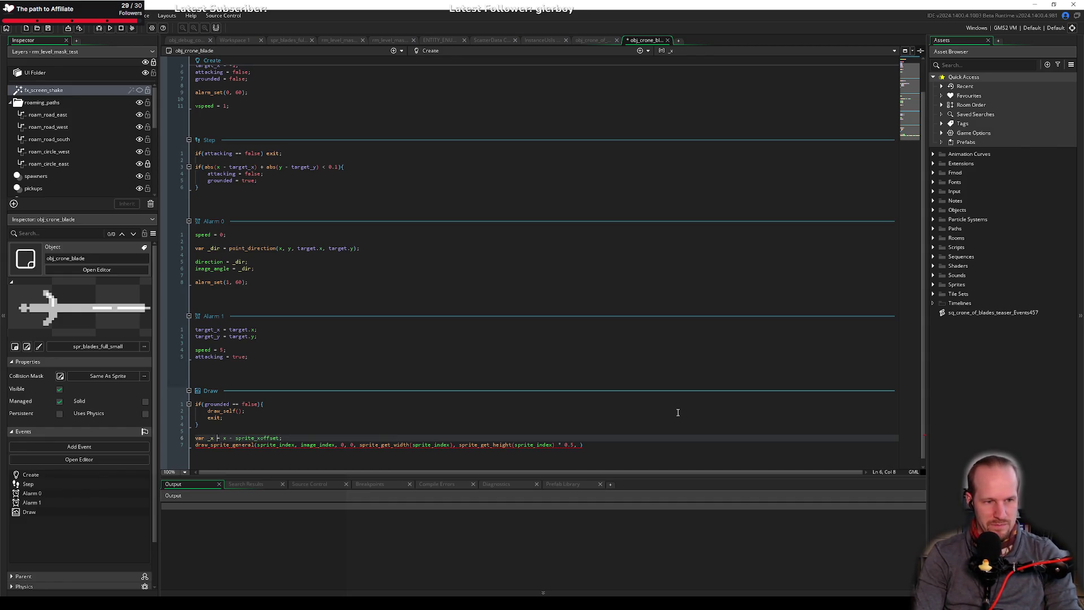
{"action": "key", "text": "shift+Left"}
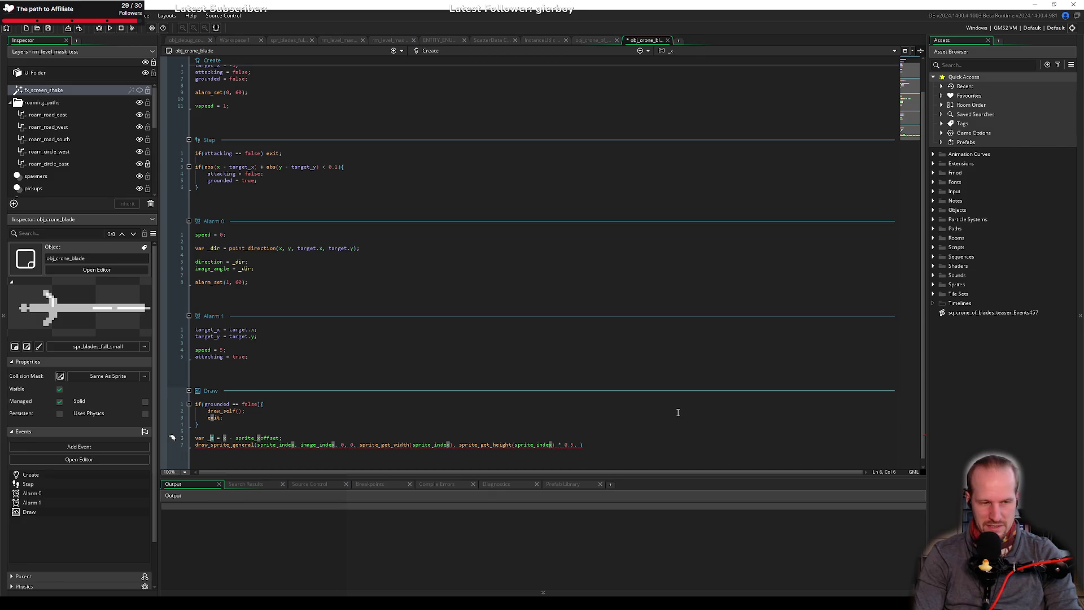
{"action": "type", "text": "dist_x"}
Duplicate it into var _dist_y = y - sprite_yoffset;.
{"action": "key", "text": "ctrl+d"}
{"action": "key", "text": "Home"}
{"action": "key", "text": "BackSpace"}
{"action": "type", "text": "y"}
{"action": "key", "text": "Right"}
{"action": "key", "text": "Right"}
{"action": "key", "text": "Right"}
{"action": "key", "text": "BackSpace"}
{"action": "type", "text": "y"}
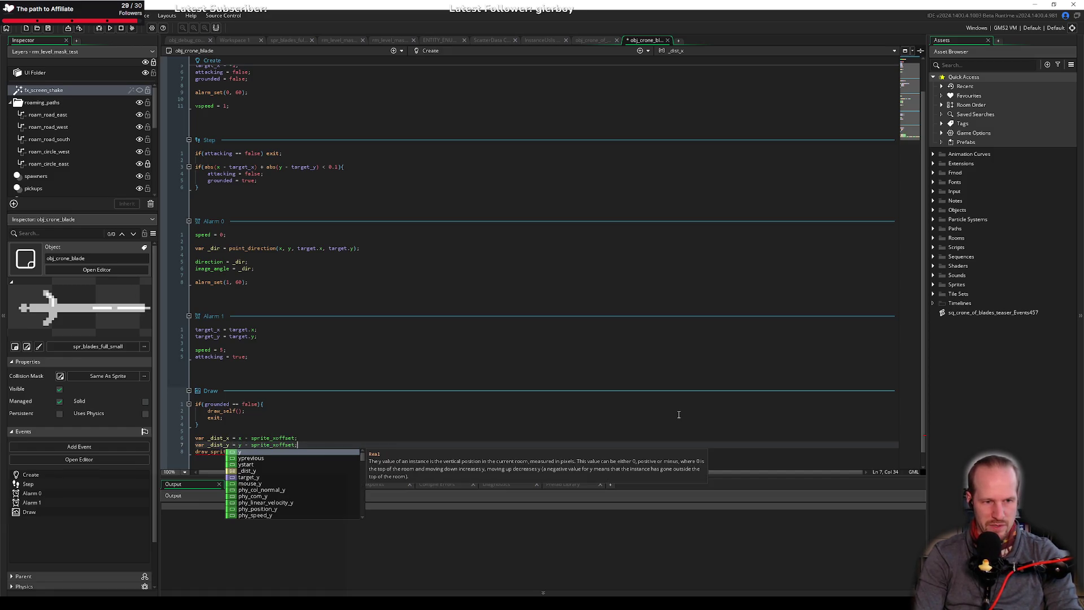
{"action": "key", "text": "Left"}
{"action": "key", "text": "BackSpace"}
{"action": "type", "text": "y"}
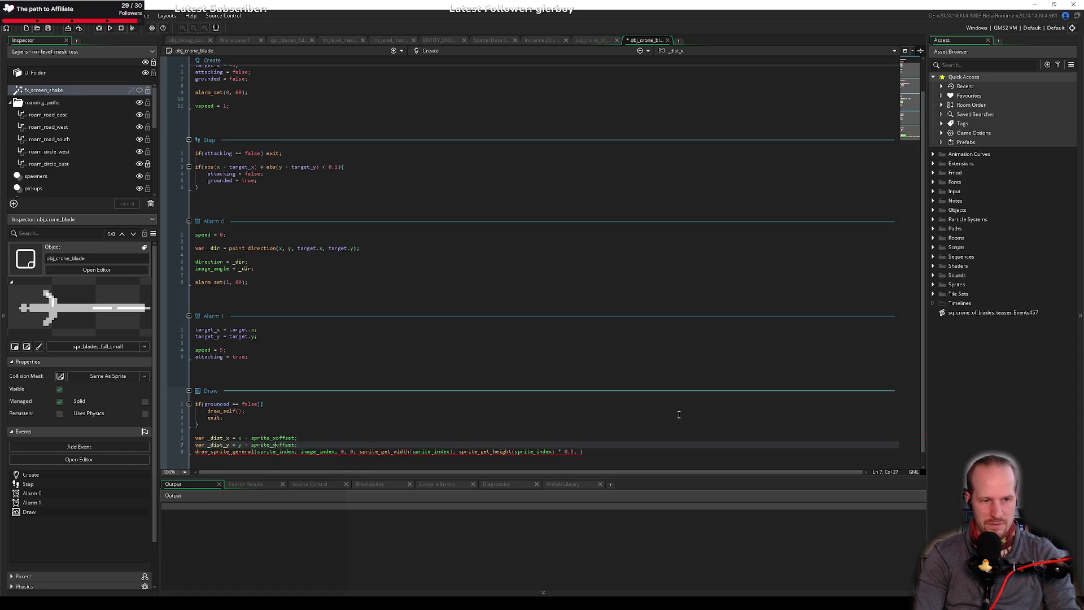
{"action": "key", "text": "End"}
{"action": "key", "text": "Return"}
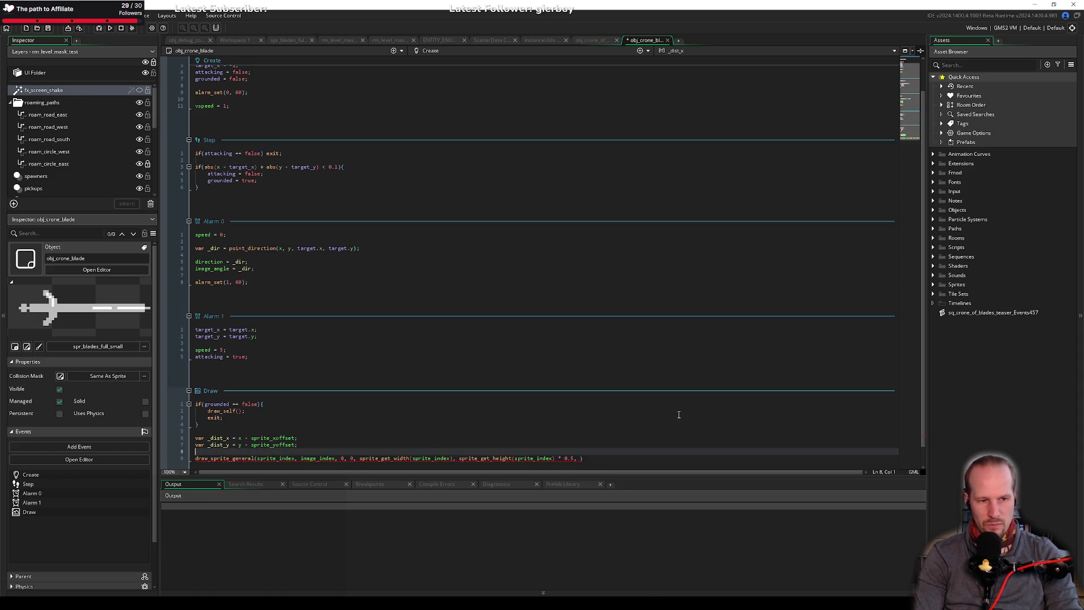
Add var _delta_x = lengthdir_x(_dist_x, image_angle);.
{"action": "type", "text": "var _delta_x ="}
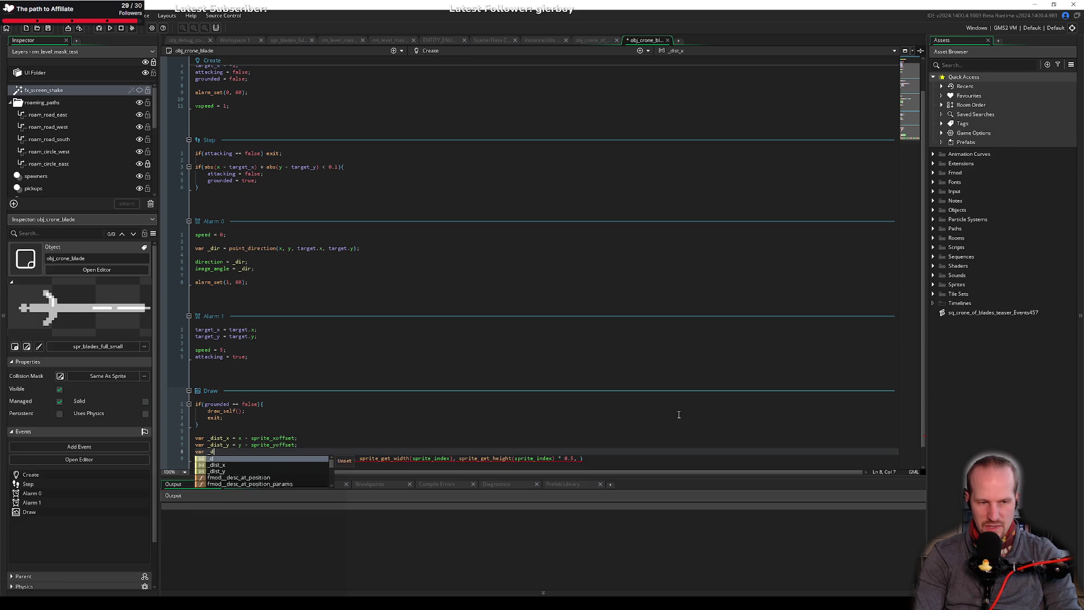
{"action": "type", "text": " lengh"}
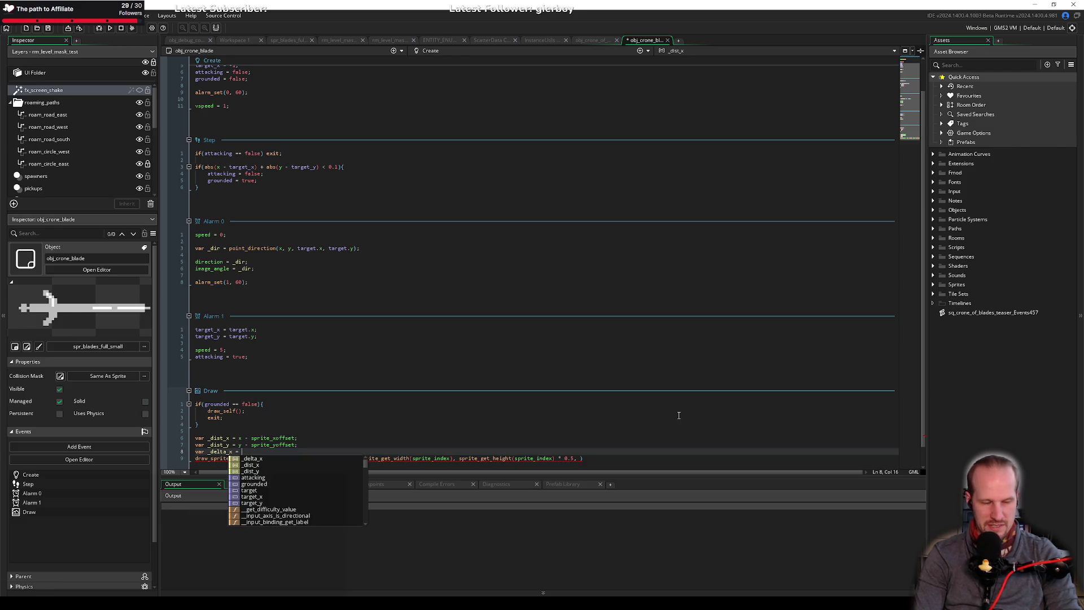
{"action": "key", "text": "BackSpace"}
{"action": "key", "text": "BackSpace"}
{"action": "type", "text": "th"}
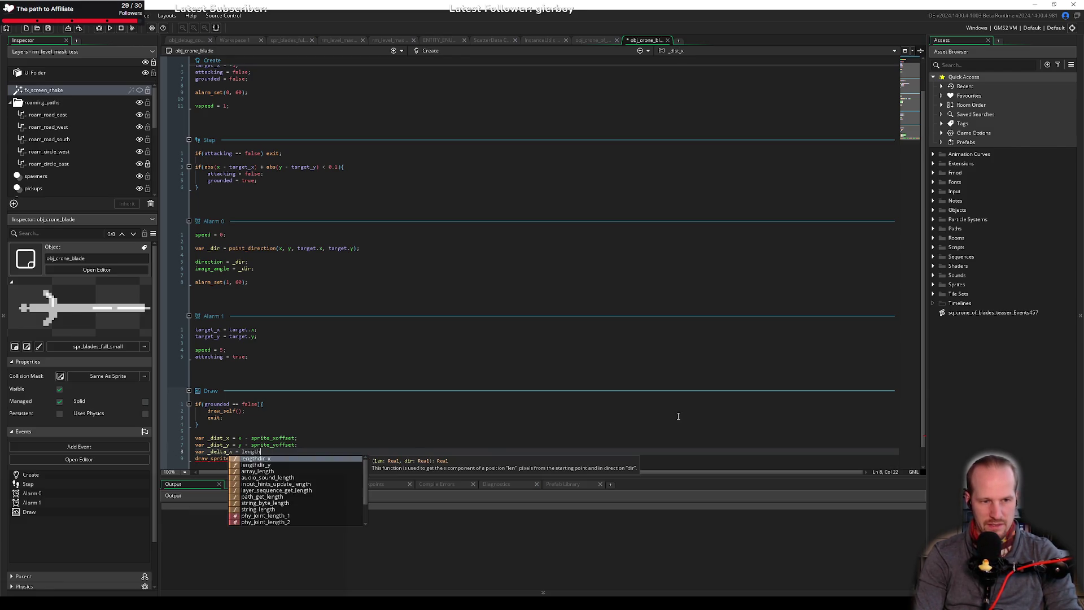
{"action": "key", "text": "Return"}
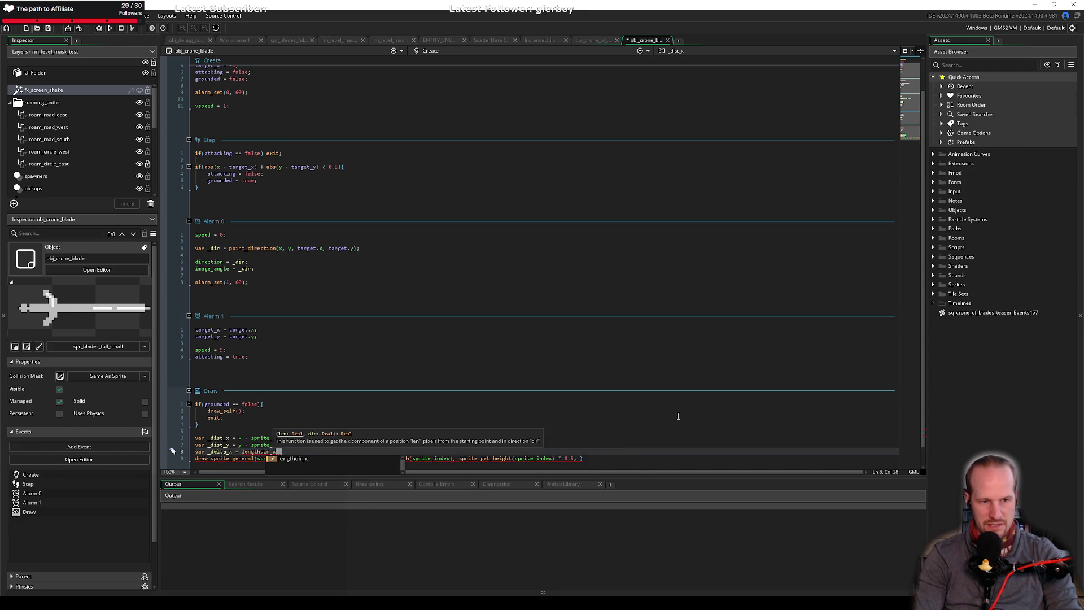
{"action": "type", "text": "_dist_x, "}
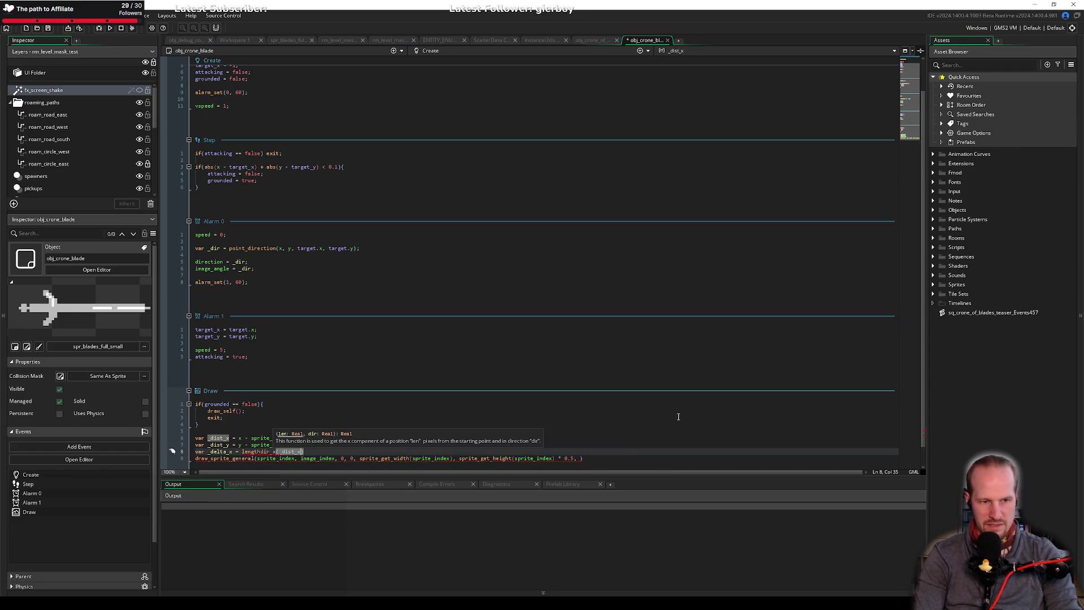
{"action": "type", "text": "image_ang"}
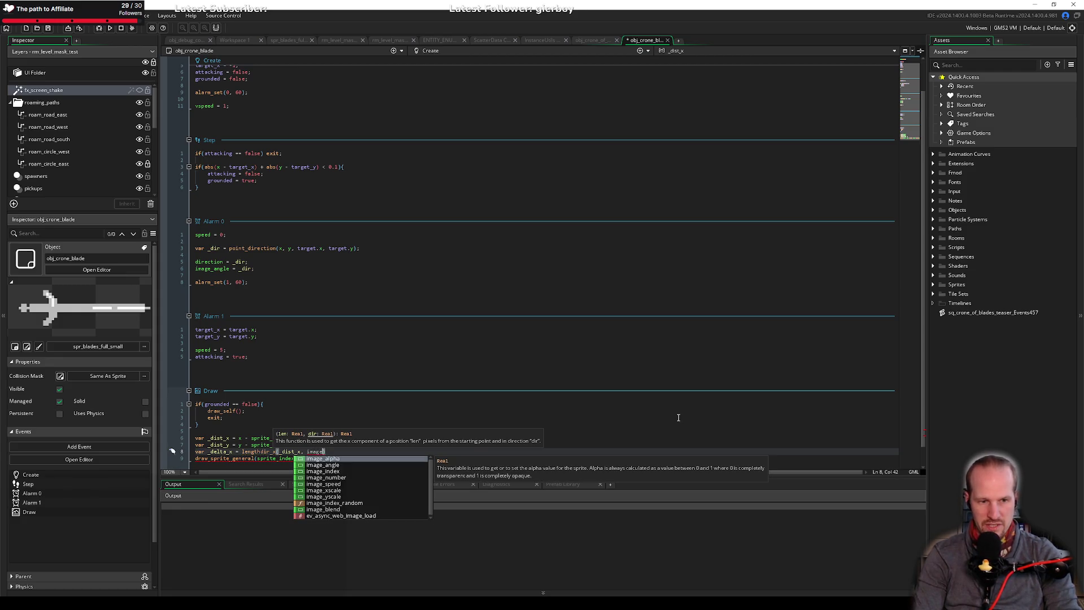
{"action": "type", "text": "le);"}
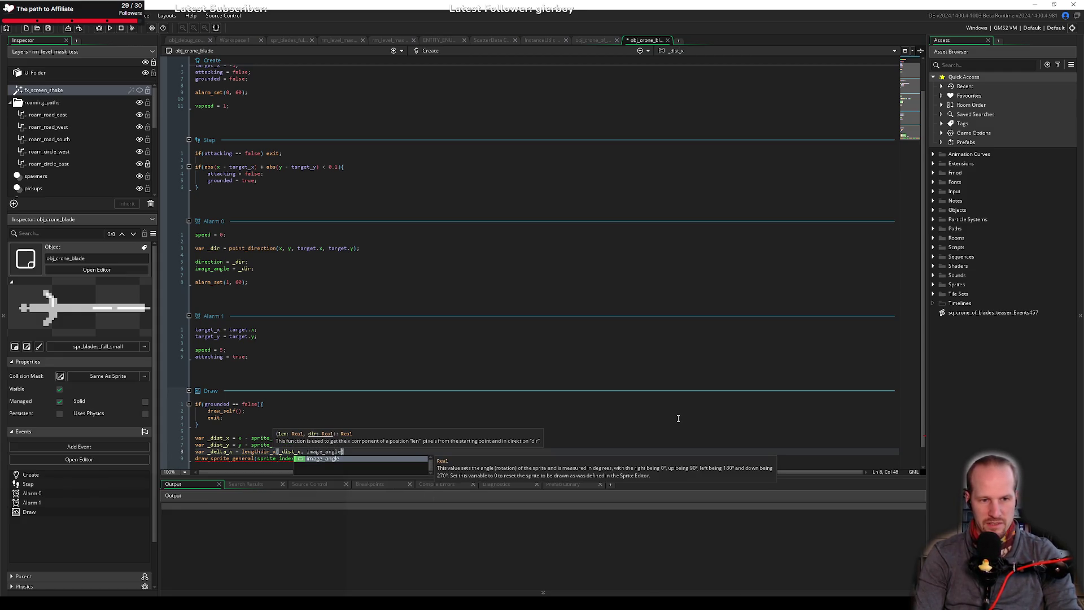
{"action": "key", "text": "Return"}
Duplicate it into var _delta_y = lengthdir_y(_dist_y, image_angle);.
{"action": "key", "text": "Up"}
{"action": "key", "text": "ctrl+d"}
{"action": "key", "text": "ctrl+Right"}
{"action": "key", "text": "ctrl+Right"}
{"action": "key", "text": "ctrl+Right"}
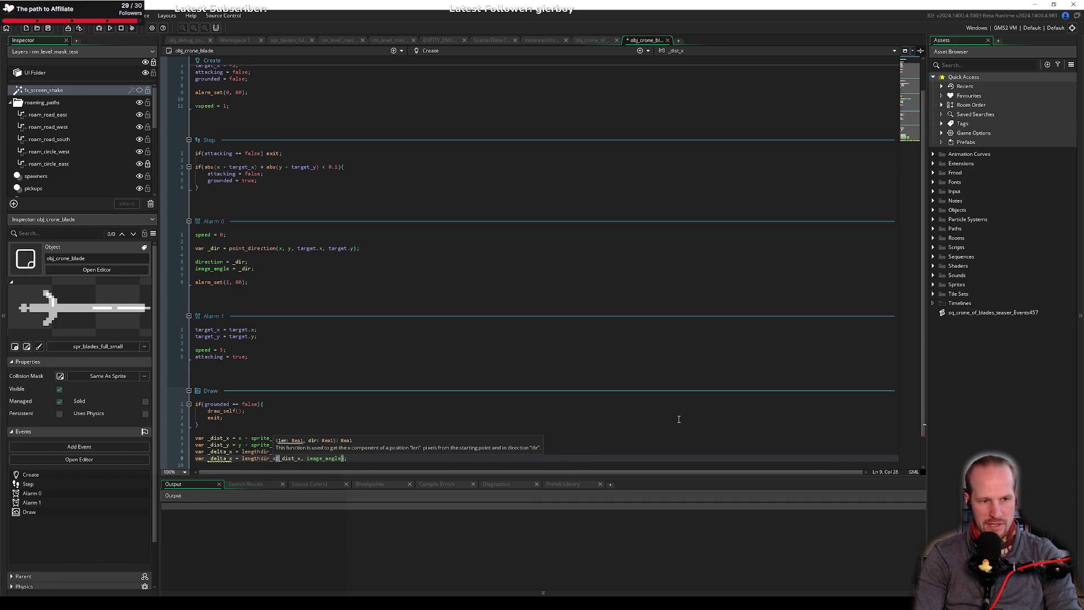
{"action": "key", "text": "ctrl+Left"}
{"action": "key", "text": "ctrl+Left"}
{"action": "key", "text": "ctrl+Left"}
{"action": "key", "text": "BackSpace"}
{"action": "type", "text": "y"}
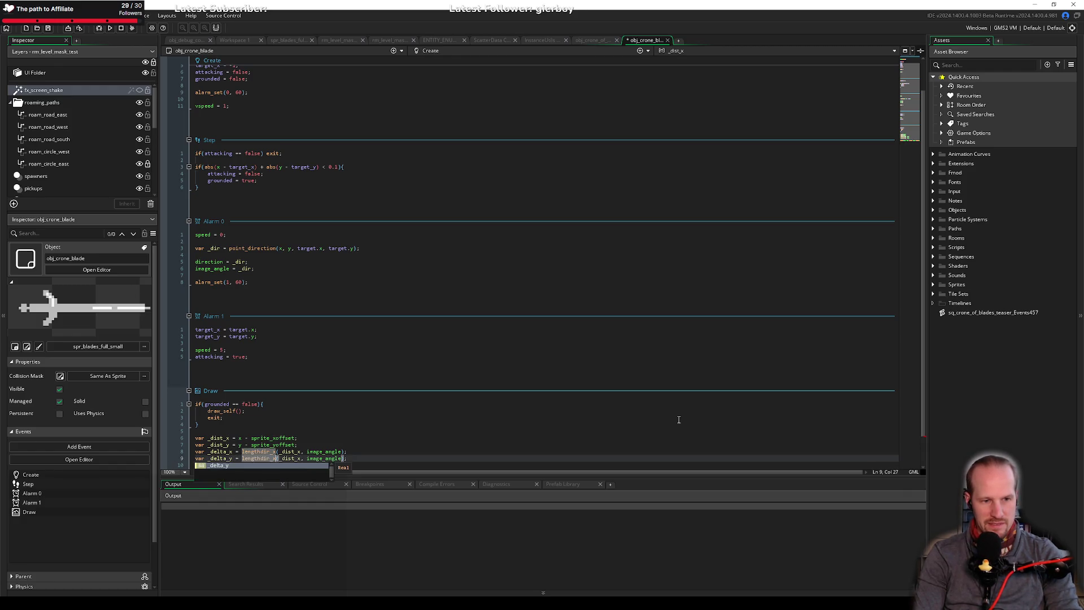
{"action": "key", "text": "BackSpace"}
{"action": "type", "text": "y"}
{"action": "key", "text": "ctrl+Right"}
{"action": "key", "text": "ctrl+Right"}
{"action": "key", "text": "BackSpace"}
{"action": "type", "text": "y"}
{"action": "key", "text": "End"}
{"action": "scroll", "coordinate": [532, 359], "scroll_direction": "down", "scroll_amount": 2}
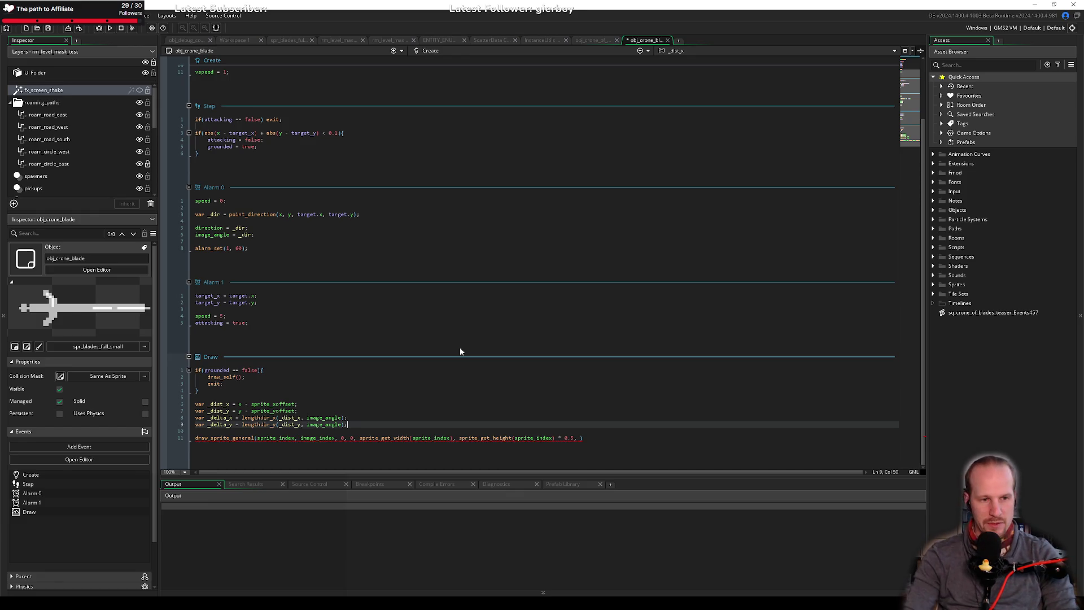
Continue the draw call with x + _delta_x, y + _delta_y, scale 1, 1 and image_angle.
{"action": "left_click", "coordinate": [612, 444]}
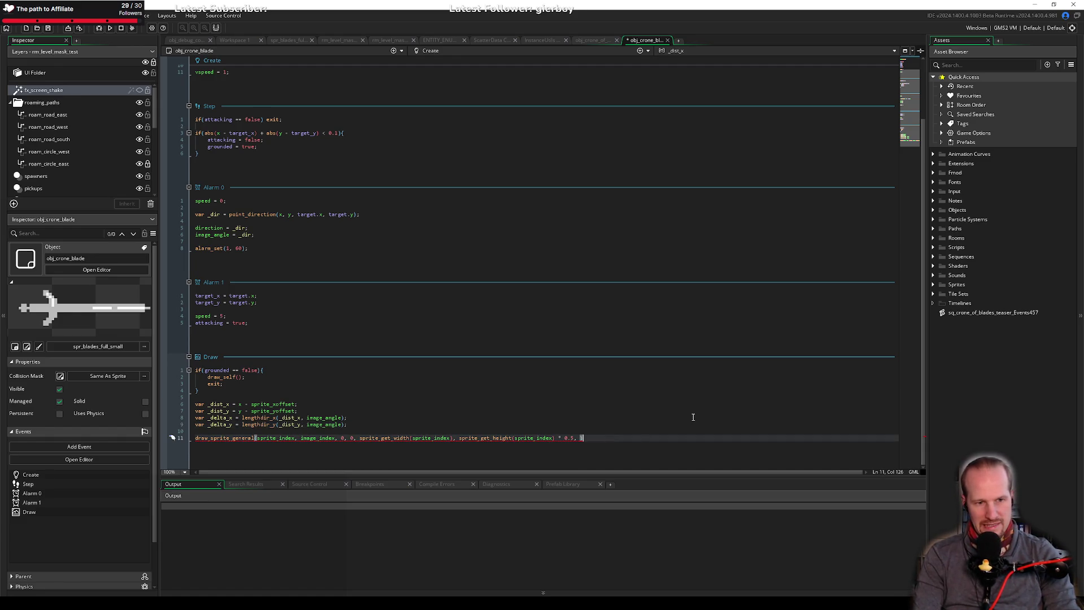
{"action": "key", "text": "Home"}
{"action": "key", "text": "Return"}
{"action": "key", "text": "Return"}
{"action": "key", "text": "Up"}
{"action": "key", "text": "Up"}
{"action": "key", "text": "Delete"}
{"action": "key", "text": "Delete"}
{"action": "key", "text": "End"}
{"action": "key", "text": "Left"}
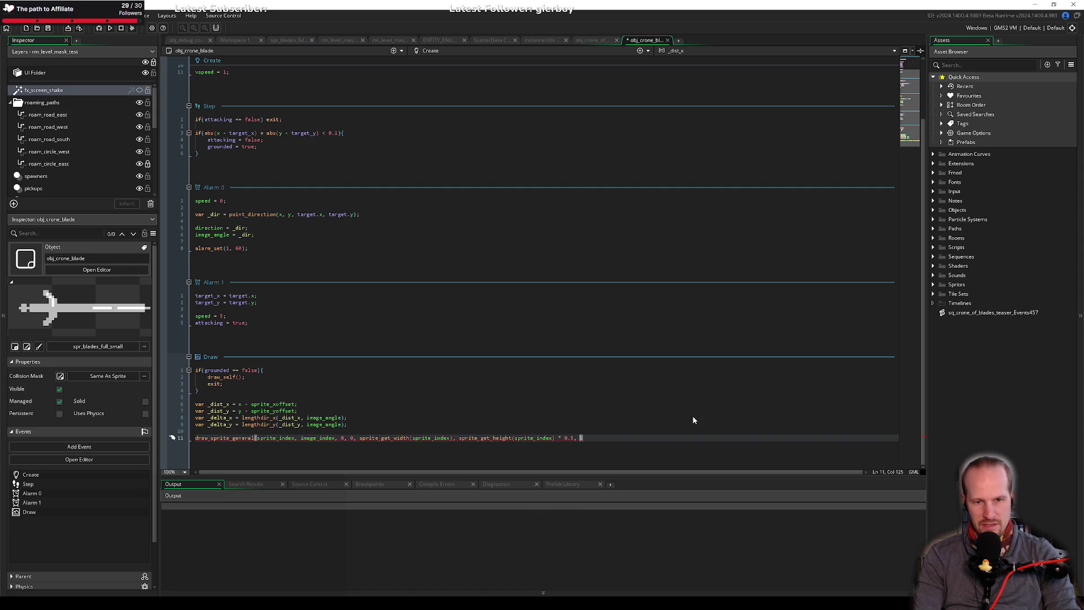
{"action": "type", "text": "x"}
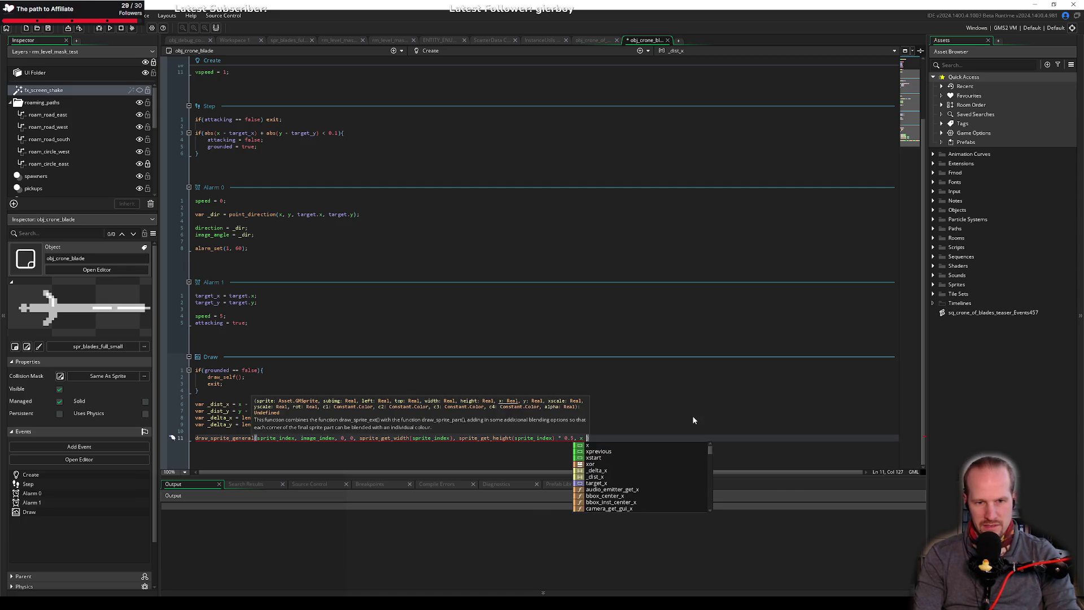
{"action": "type", "text": " -"}
{"action": "type", "text": "-"}
{"action": "type", "text": "+ "}
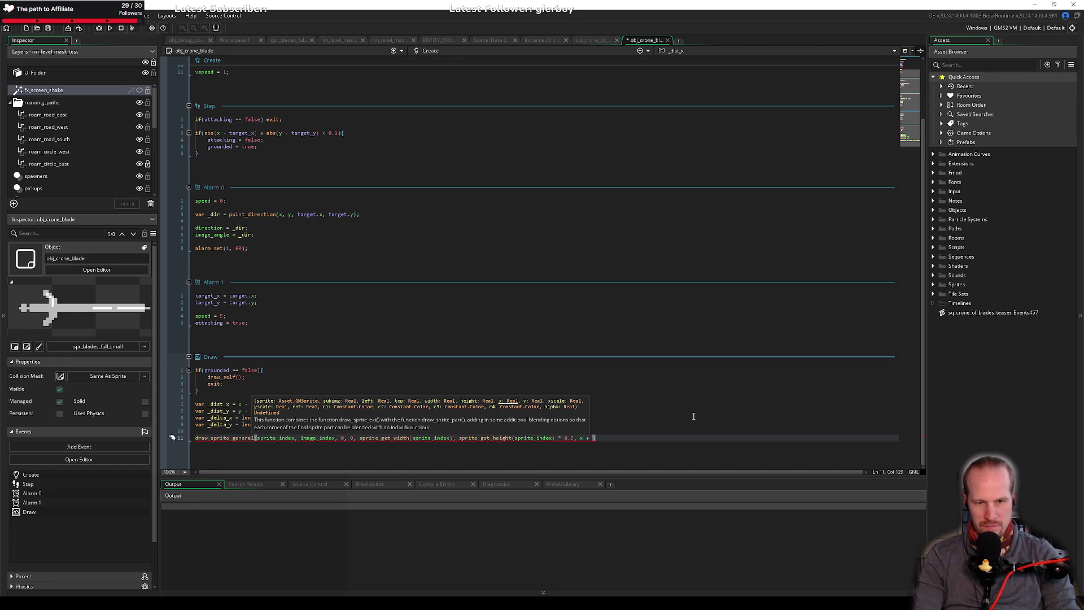
{"action": "type", "text": "_delta_x, y + _de"}
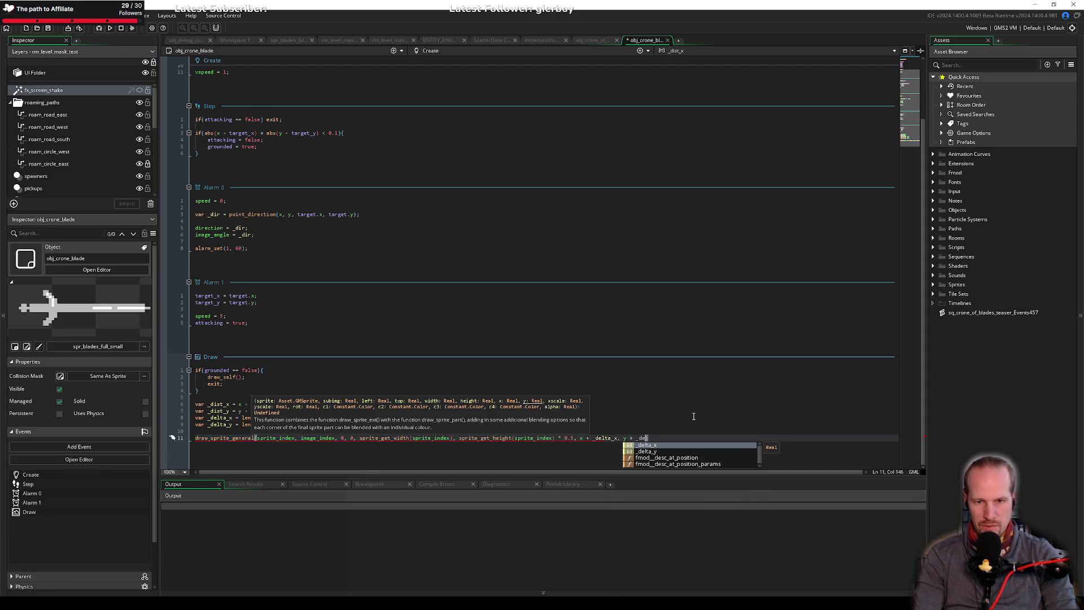
{"action": "type", "text": "lta_y, "}
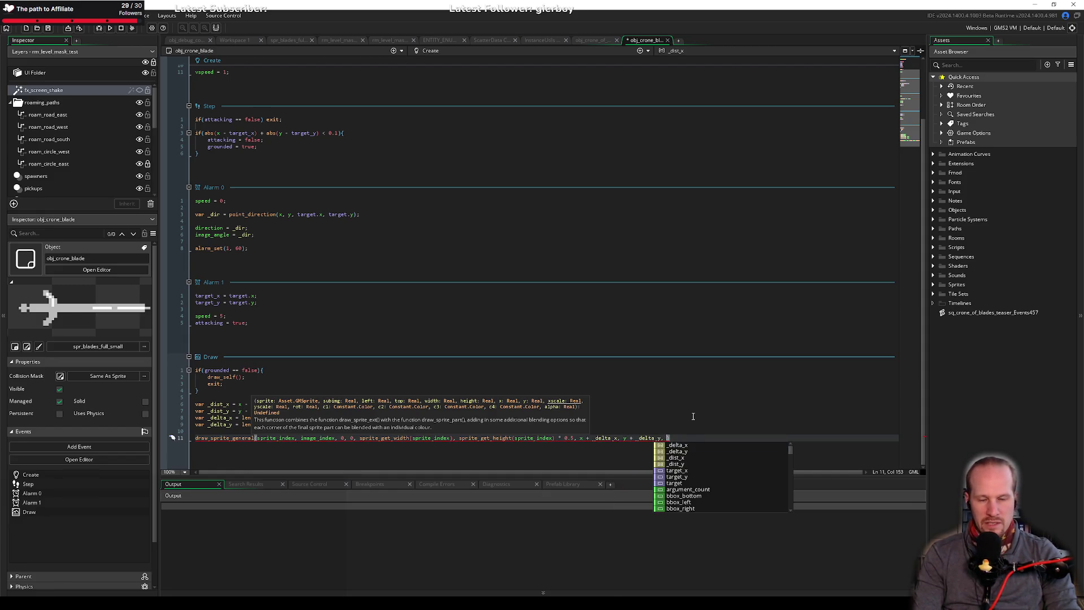
{"action": "type", "text": "1, 1, "}
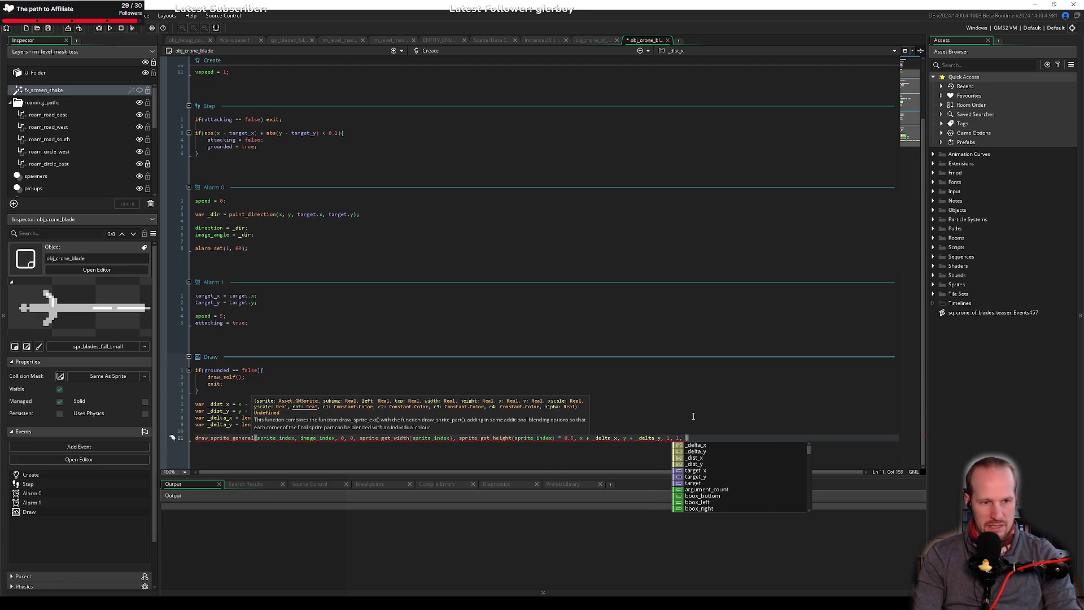
{"action": "type", "text": "image_angle "}
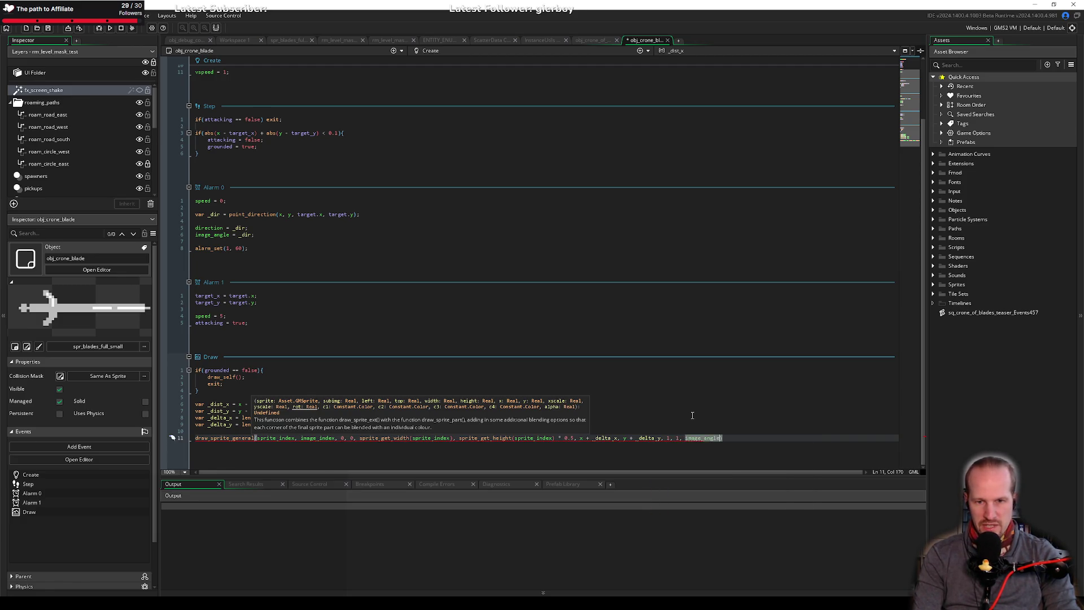
{"action": "type", "text": ", "}
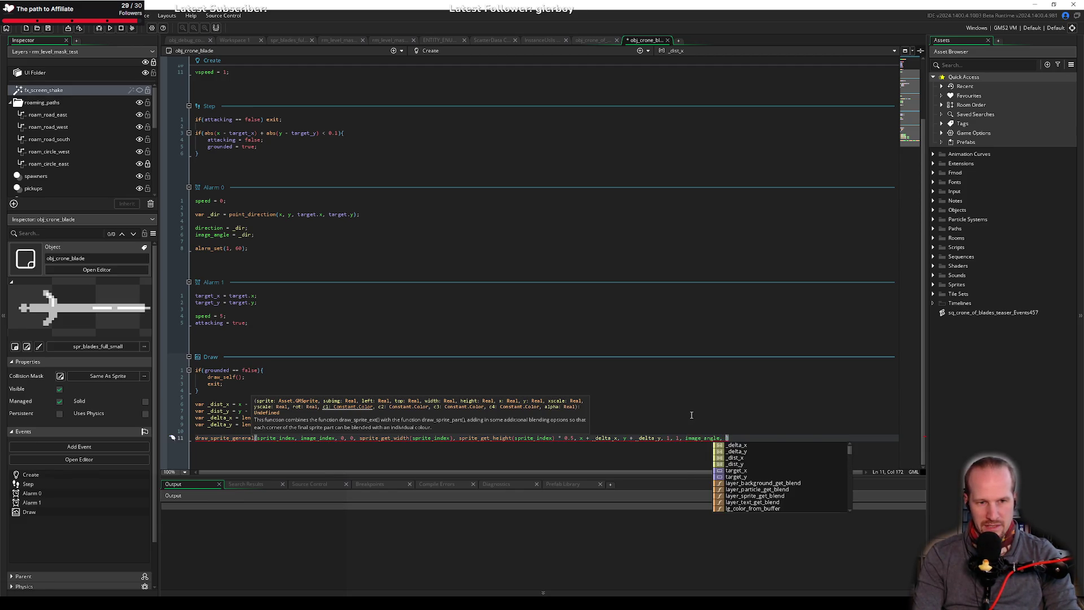
{"action": "type", "text": "c_whi"}
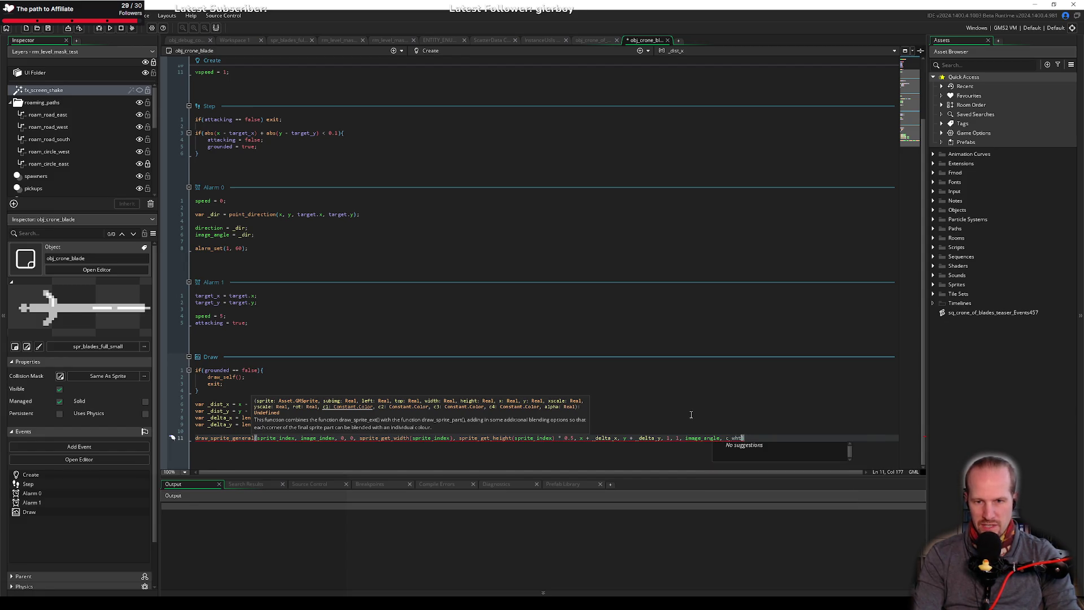
{"action": "type", "text": "te,"}
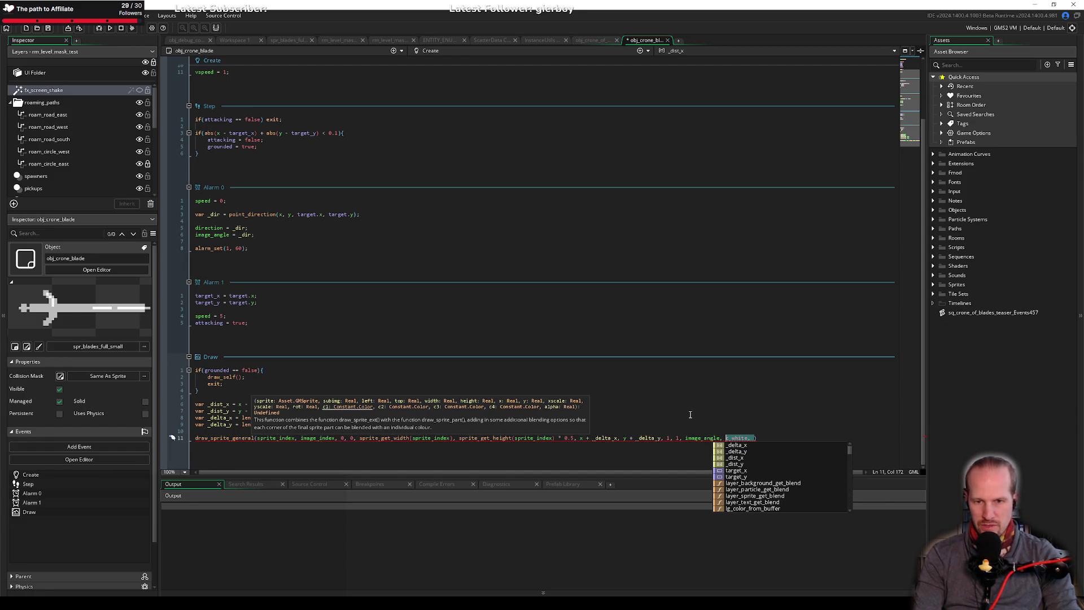
Finish with c_white for all four corner colours and alpha 1, then save.
{"action": "key", "text": "ctrl+c"}
{"action": "key", "text": "ctrl+v"}
{"action": "key", "text": "ctrl+v"}
{"action": "key", "text": "ctrl+v"}
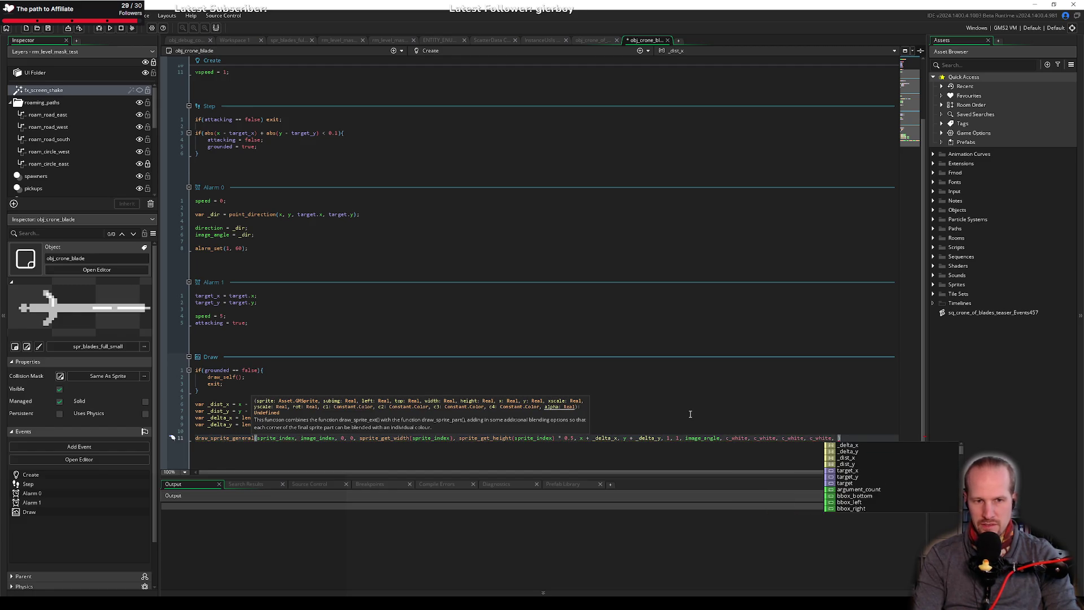
{"action": "type", "text": "1"}
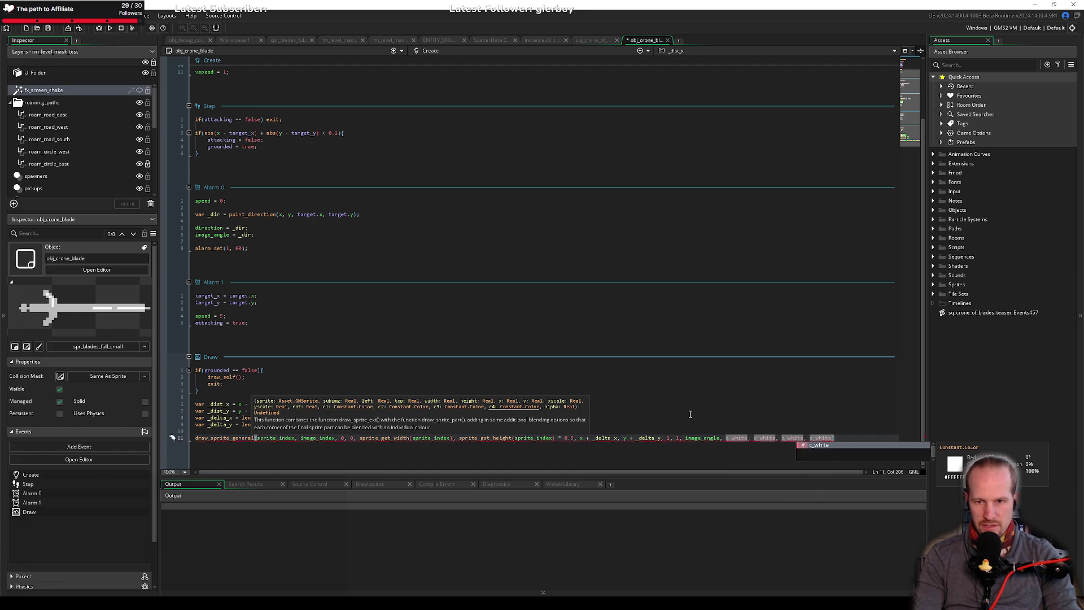
{"action": "type", "text": ");"}
{"action": "key", "text": "ctrl+s"}
{"action": "key", "text": "Up"}
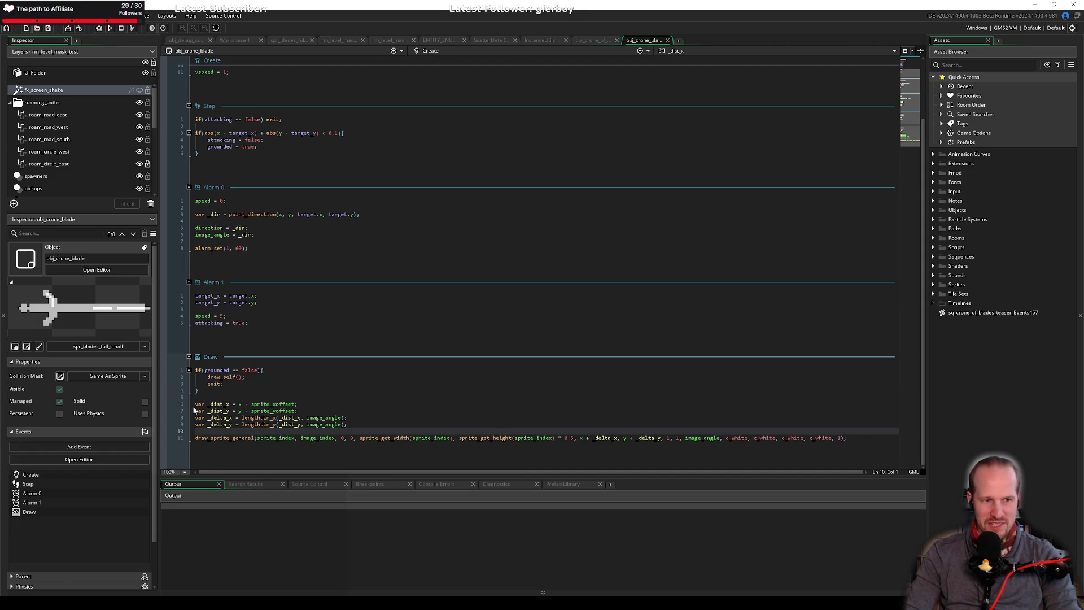
{"action": "left_click_drag", "start_coordinate": [197, 402], "coordinate": [544, 434]}
Indent the offset variables and draw_sprite_general call into the if block, ending with exit;.
{"action": "mouse_move", "coordinate": [847, 438]}
{"action": "left_mouse_down"}
{"action": "mouse_move", "coordinate": [194, 438]}
{"action": "mouse_move", "coordinate": [171, 398]}
{"action": "left_mouse_up"}
{"action": "key", "text": "BackSpace"}
{"action": "scroll", "coordinate": [228, 401], "scroll_direction": "up", "scroll_amount": 2}
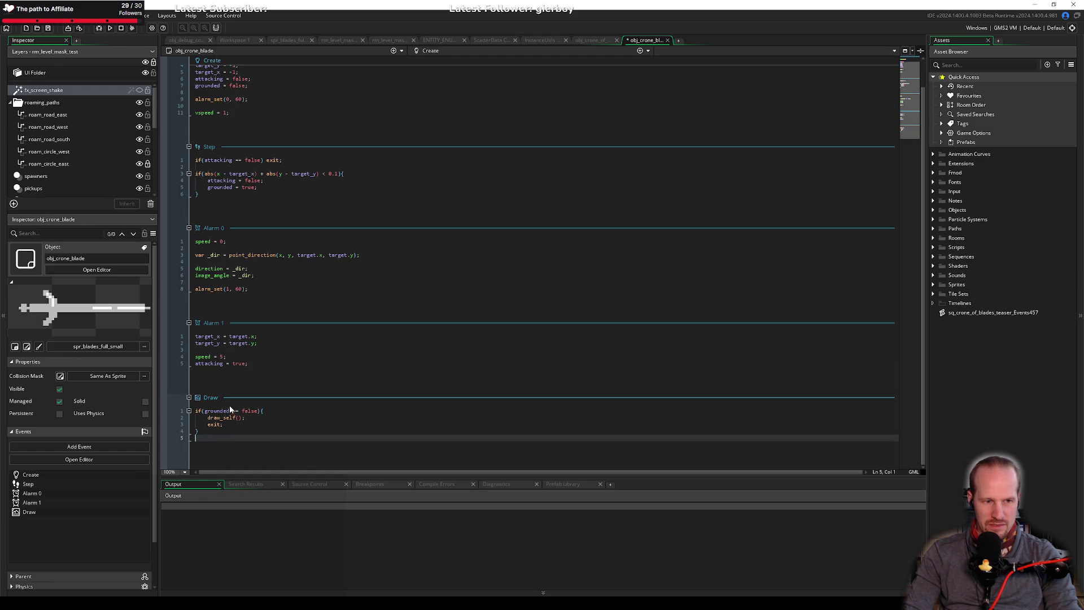
{"action": "key", "text": "ctrl+z"}
{"action": "key", "text": "ctrl+z"}
{"action": "key", "text": "ctrl+z"}
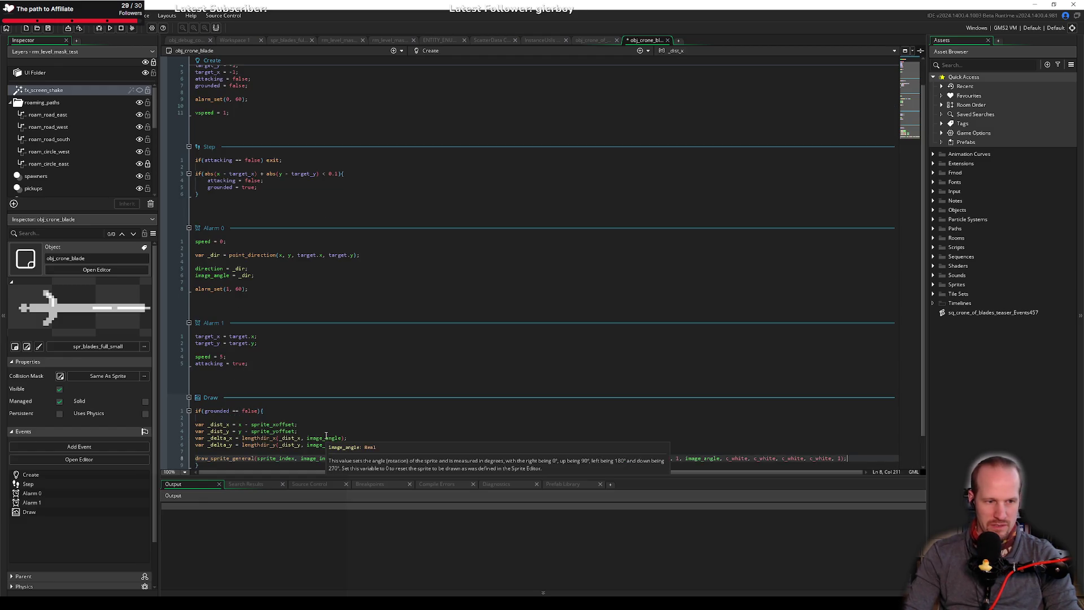
{"action": "key", "text": "shift+Up"}
{"action": "key", "text": "shift+Up"}
{"action": "key", "text": "shift+Up"}
{"action": "key", "text": "Tab"}
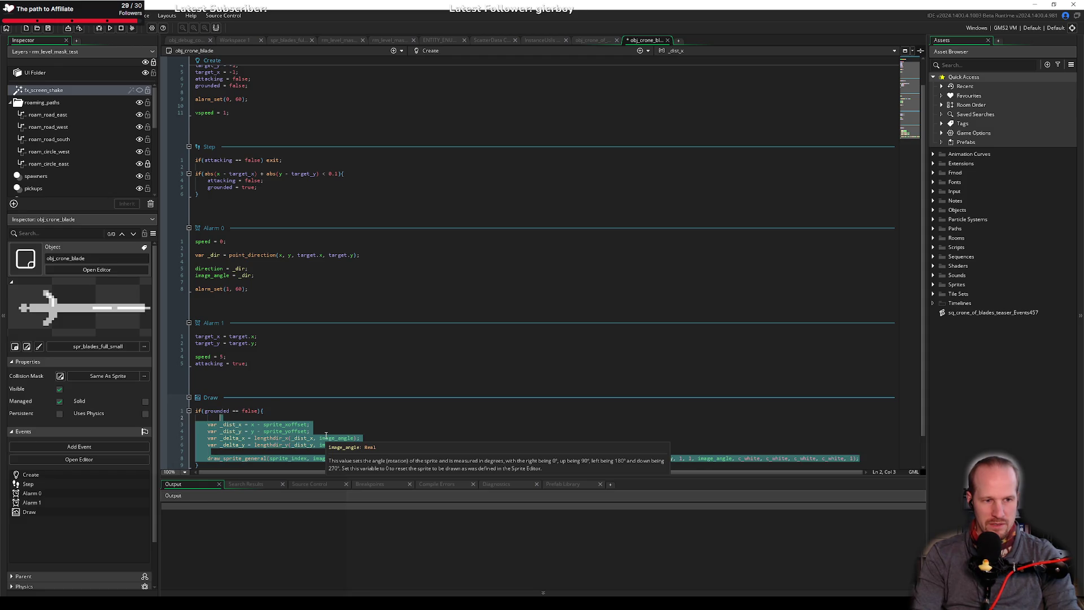
{"action": "key", "text": "Up"}
{"action": "key", "text": "Down"}
{"action": "key", "text": "alt+Down"}
{"action": "key", "text": "alt+Down"}
{"action": "key", "text": "alt+Down"}
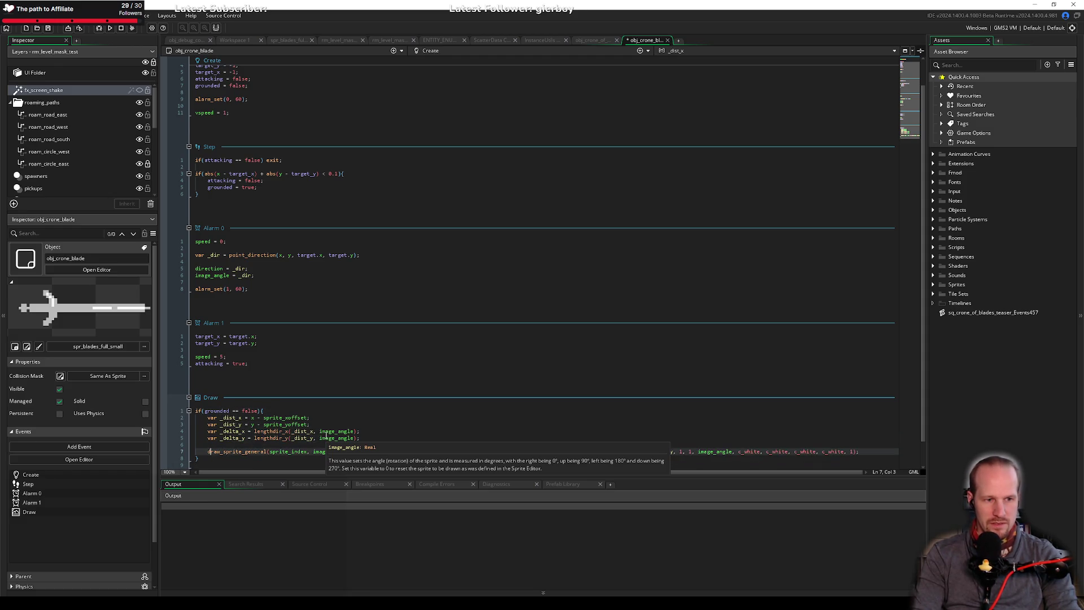
{"action": "type", "text": "exit;"}
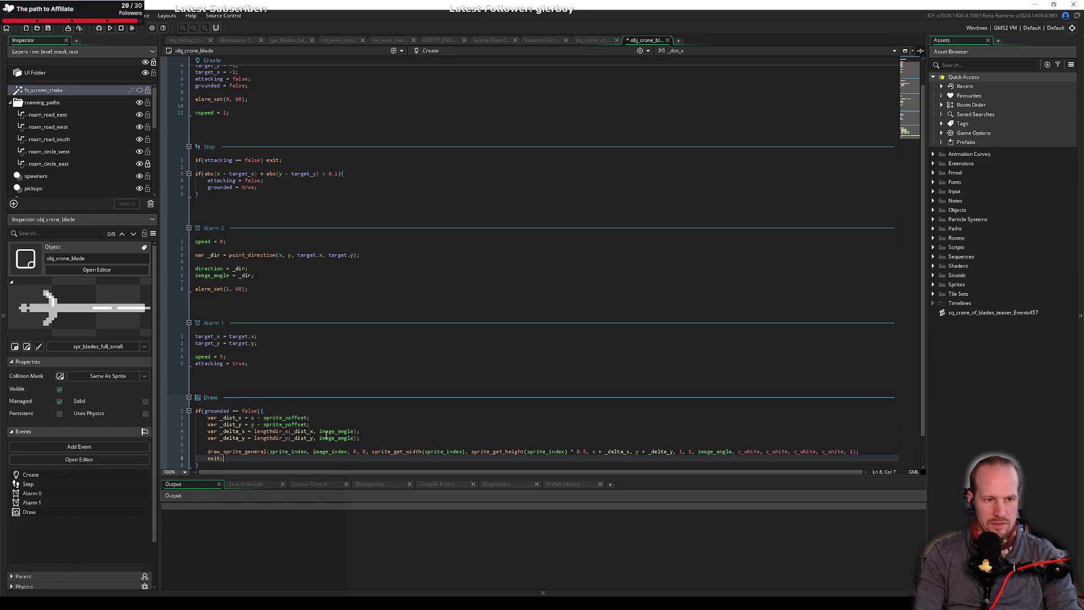
Change the condition to if(grounded), add a fallback draw_self() below, and save.
{"action": "left_click", "coordinate": [247, 410]}
{"action": "key", "text": "ctrl+shift+Left"}
{"action": "key", "text": "ctrl+shift+Left"}
{"action": "key", "text": "Left"}
{"action": "key", "text": "ctrl+shift+Right"}
{"action": "key", "text": "ctrl+shift+Right"}
{"action": "key", "text": "Delete"}
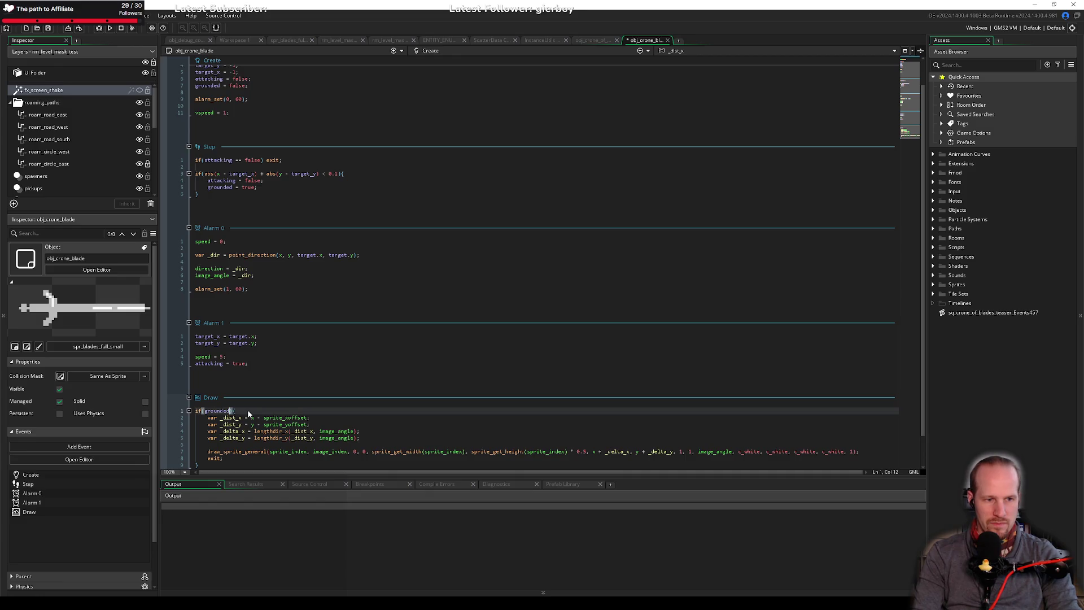
{"action": "key", "text": "ctrl+End"}
{"action": "key", "text": "Return"}
{"action": "type", "text": "draw_self()"}
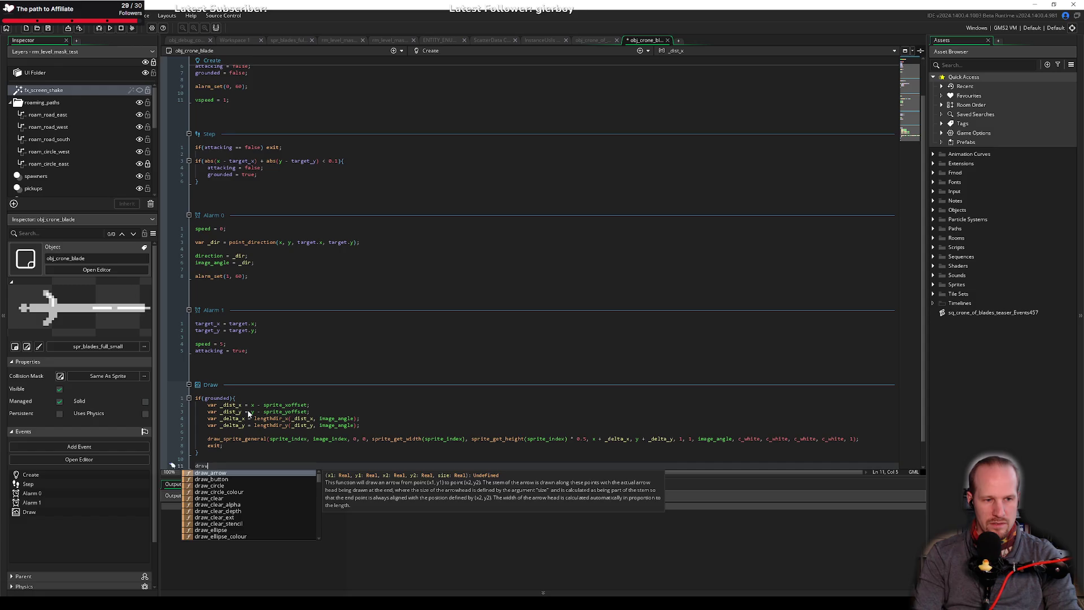
{"action": "key", "text": "ctrl+s"}
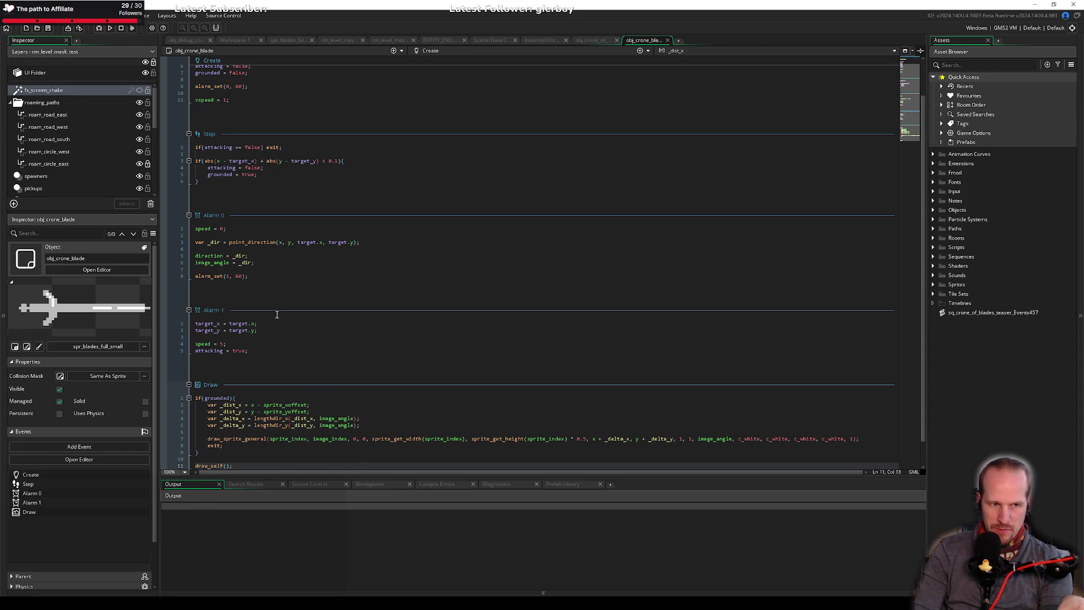
Add speed = 0; inside the Step event's target-arrival check and save.
{"action": "left_click", "coordinate": [255, 339]}
{"action": "left_click", "coordinate": [247, 345]}
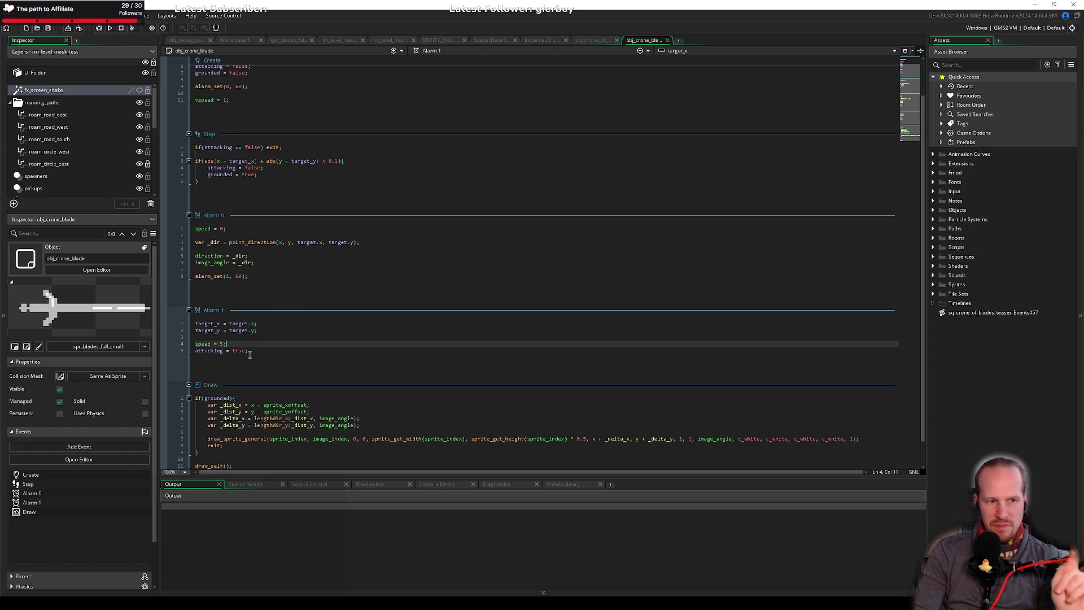
{"action": "left_click", "coordinate": [240, 351]}
{"action": "left_click_drag", "start_coordinate": [195, 154], "coordinate": [199, 182]}
{"action": "left_click", "coordinate": [252, 181]}
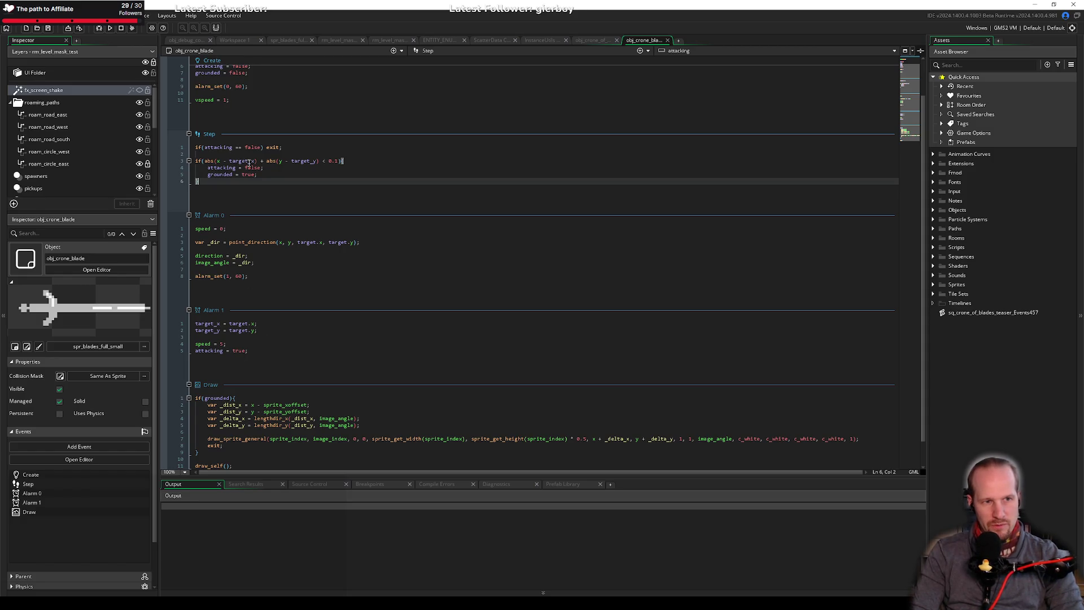
{"action": "left_click", "coordinate": [368, 161]}
{"action": "key", "text": "Return"}
{"action": "type", "text": "speed "}
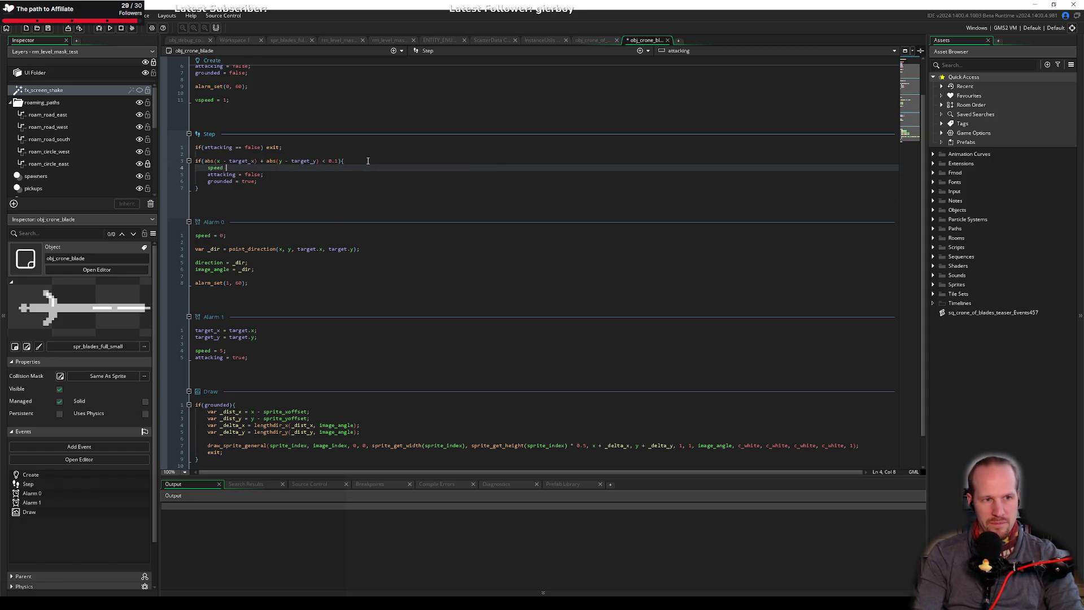
{"action": "type", "text": "= 0;"}
{"action": "key", "text": "ctrl+s"}
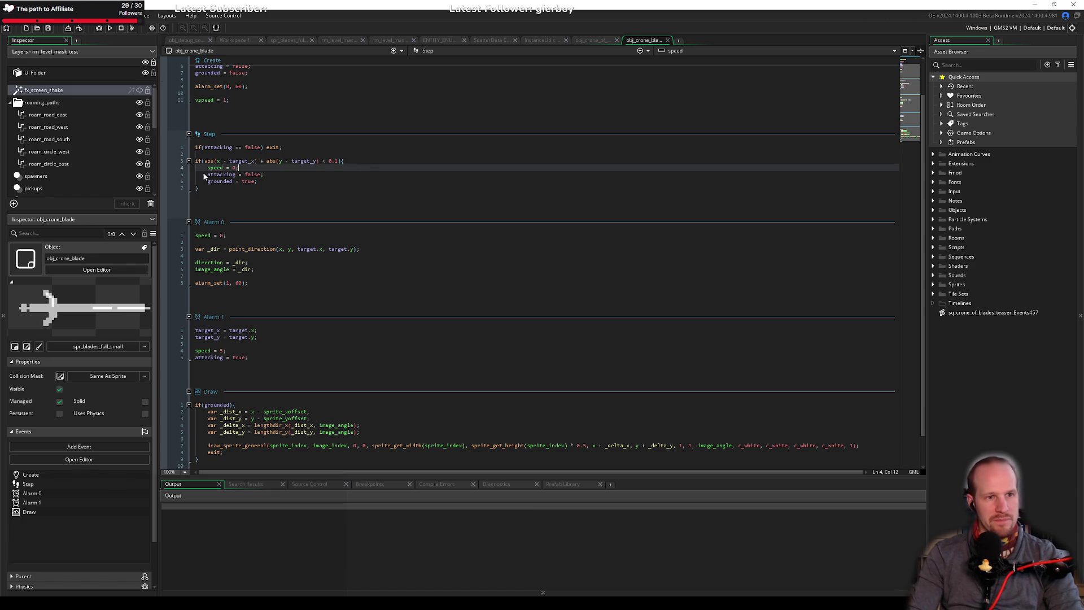
Open the rm_level_mask_test room.
{"action": "scroll", "coordinate": [185, 136], "scroll_direction": "up", "scroll_amount": 2}
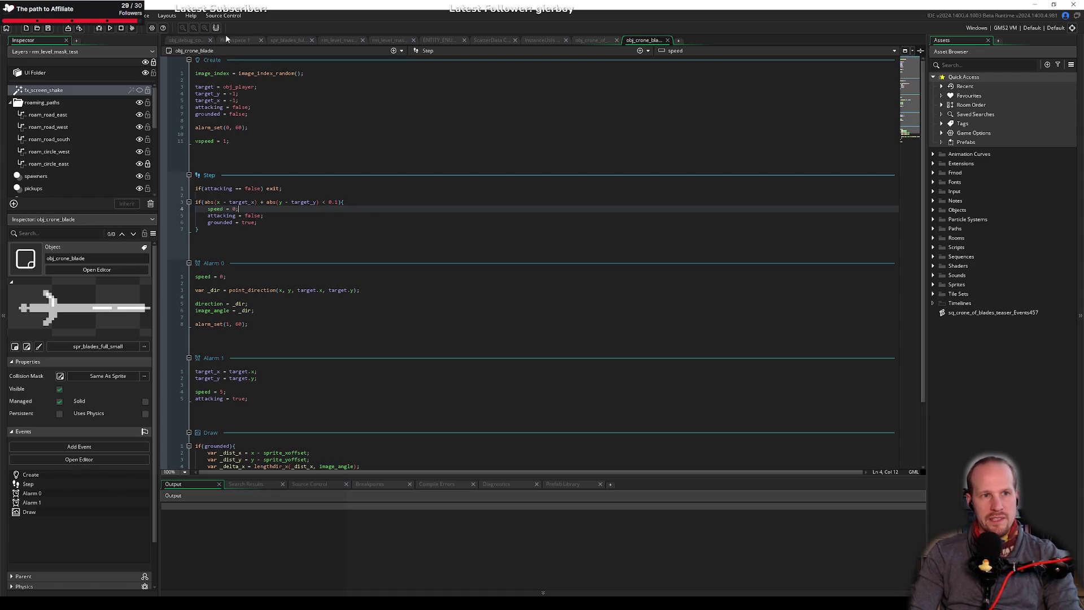
{"action": "left_click", "coordinate": [192, 41]}
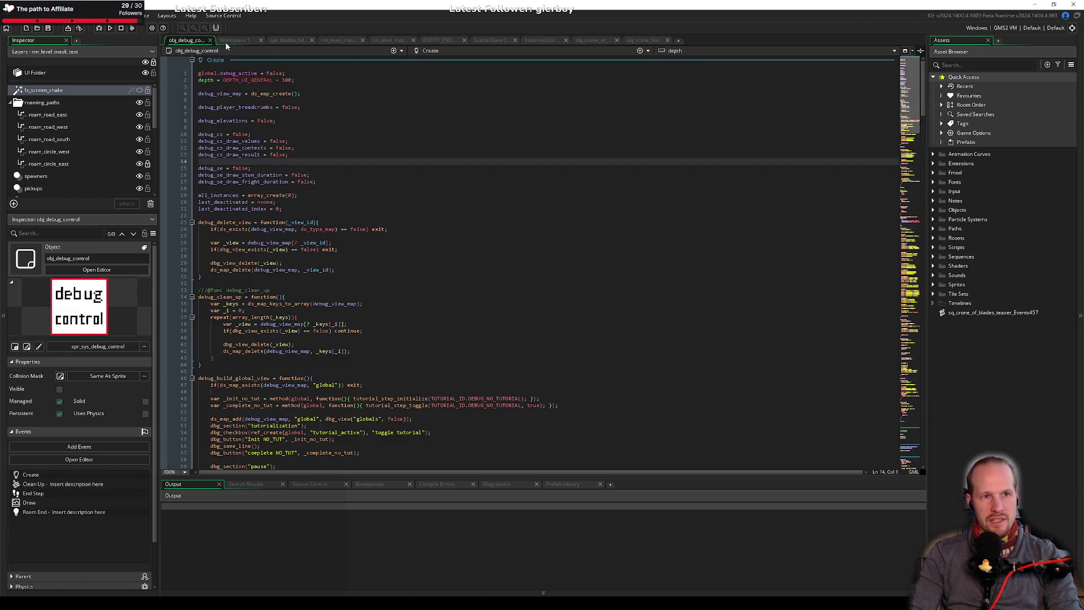
{"action": "left_click", "coordinate": [339, 40]}
{"action": "scroll", "coordinate": [514, 268], "scroll_direction": "up", "scroll_amount": 3}
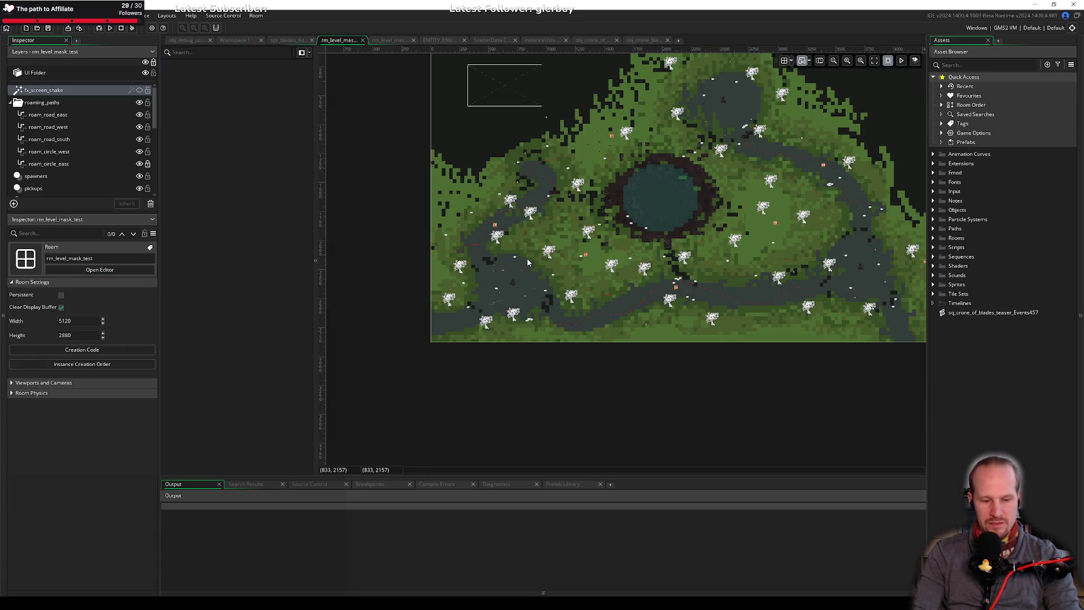
Move the player instance to 590, 2358 in the room.
{"action": "scroll", "coordinate": [514, 268], "scroll_direction": "up", "scroll_amount": 6}
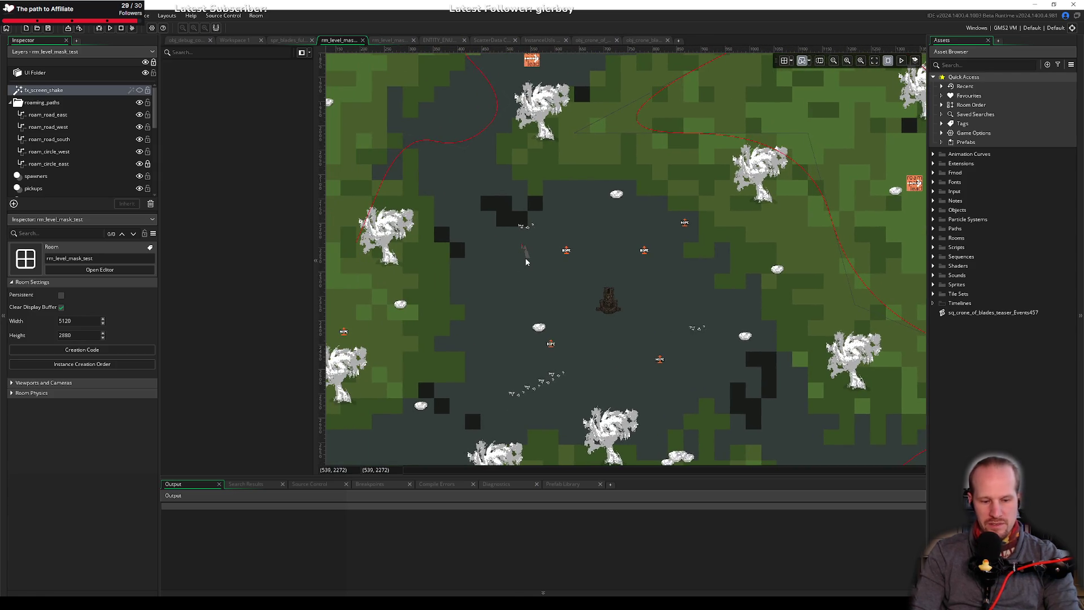
{"action": "left_click", "coordinate": [525, 251]}
{"action": "left_click_drag", "start_coordinate": [528, 253], "coordinate": [552, 294]}
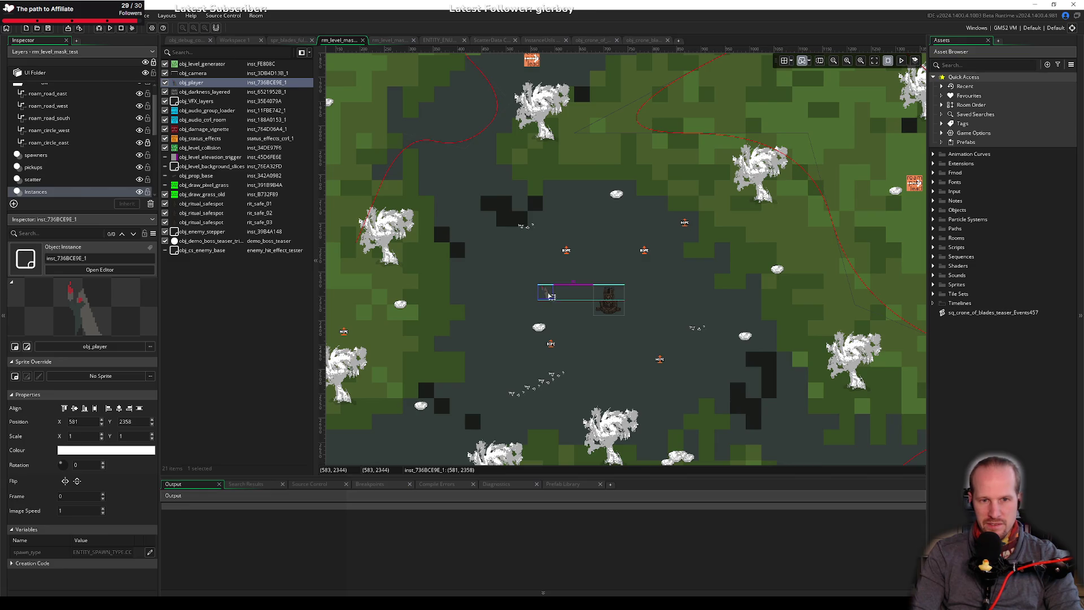
Place an obj_crone_blade from Objects > Entities > Boss > Crone of Blades left of the player, then run the game.
{"action": "left_click", "coordinate": [935, 210]}
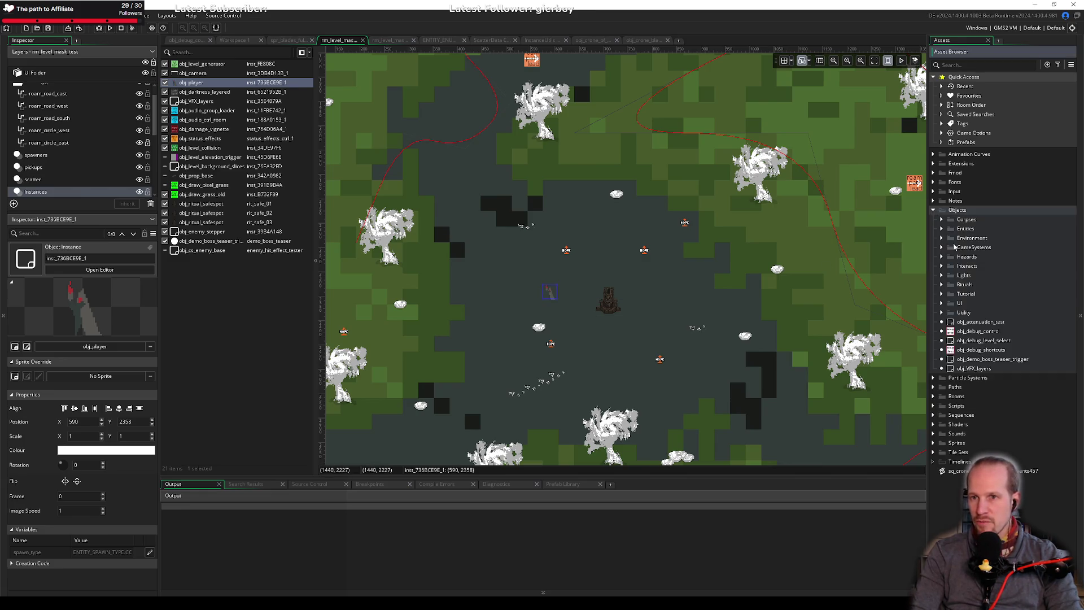
{"action": "left_click", "coordinate": [942, 229]}
{"action": "left_click", "coordinate": [950, 238]}
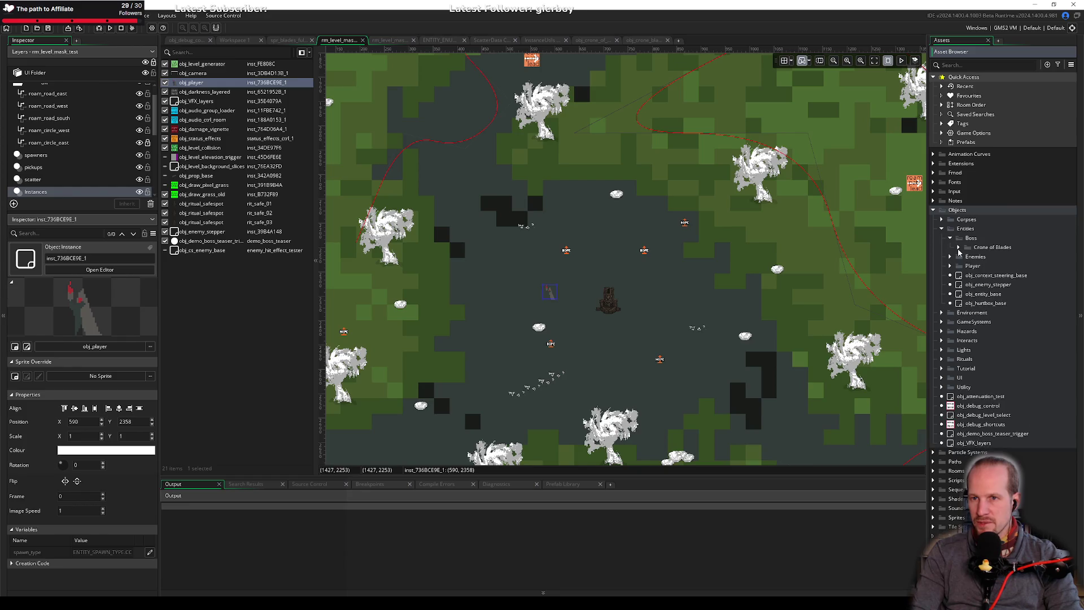
{"action": "left_click", "coordinate": [958, 247]}
{"action": "mouse_move", "coordinate": [998, 257]}
{"action": "left_mouse_down"}
{"action": "mouse_move", "coordinate": [1025, 294]}
{"action": "mouse_move", "coordinate": [504, 294]}
{"action": "left_mouse_up"}
{"action": "scroll", "coordinate": [521, 339], "scroll_direction": "up", "scroll_amount": 1}
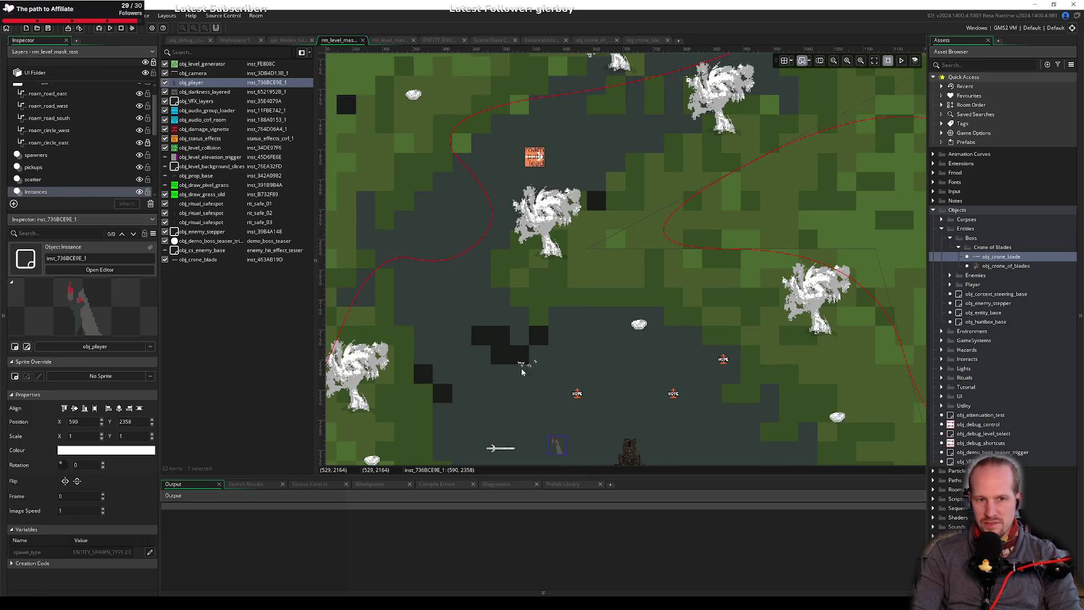
{"action": "scroll", "coordinate": [514, 304], "scroll_direction": "up", "scroll_amount": 5}
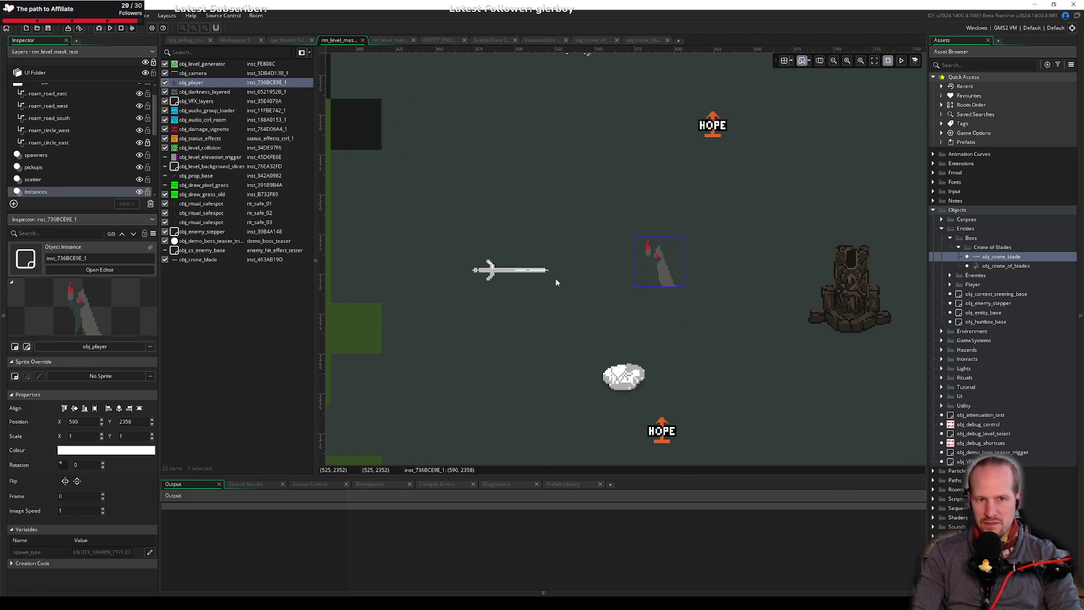
{"action": "scroll", "coordinate": [525, 291], "scroll_direction": "down", "scroll_amount": 4}
{"action": "scroll", "coordinate": [514, 290], "scroll_direction": "down", "scroll_amount": 1}
{"action": "key", "text": "F5"}
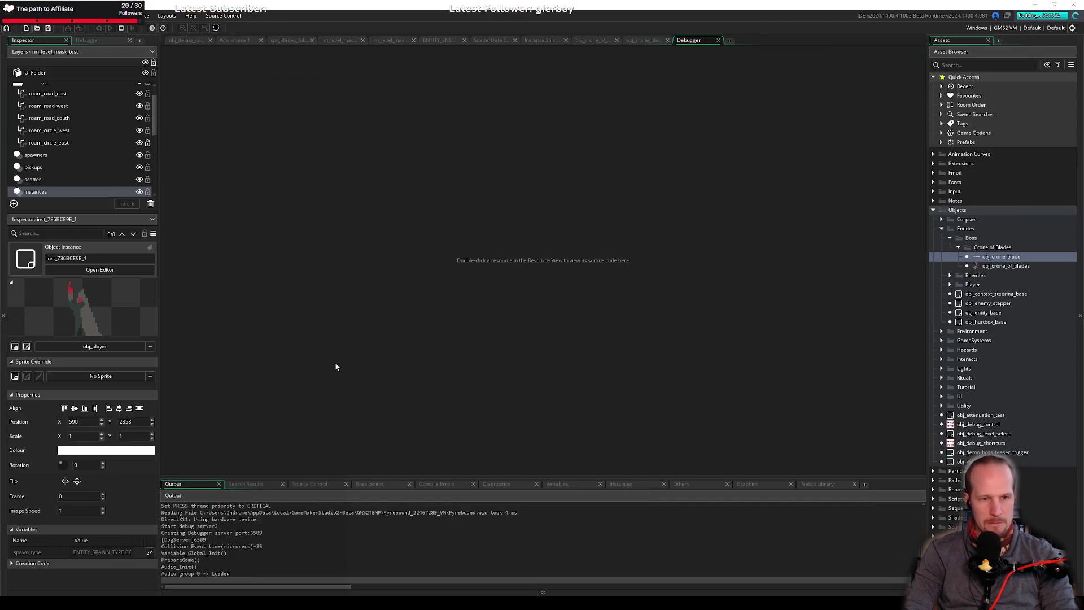
Start the game, walk the player toward the blade, end the run, and return to Workspace 1.
{"action": "key", "text": "Return"}
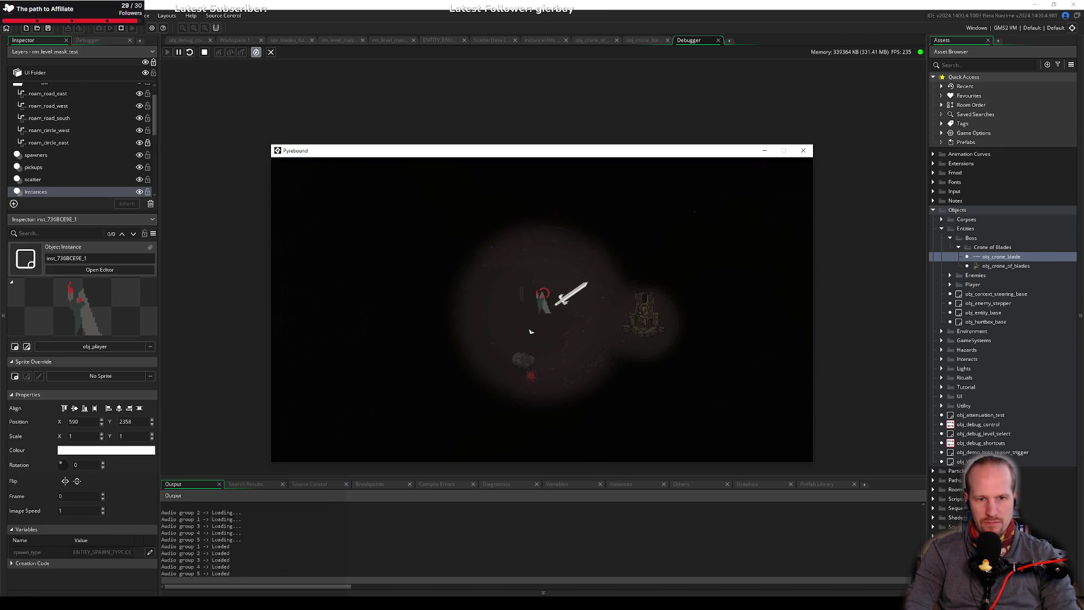
{"action": "key", "text": "w+d"}
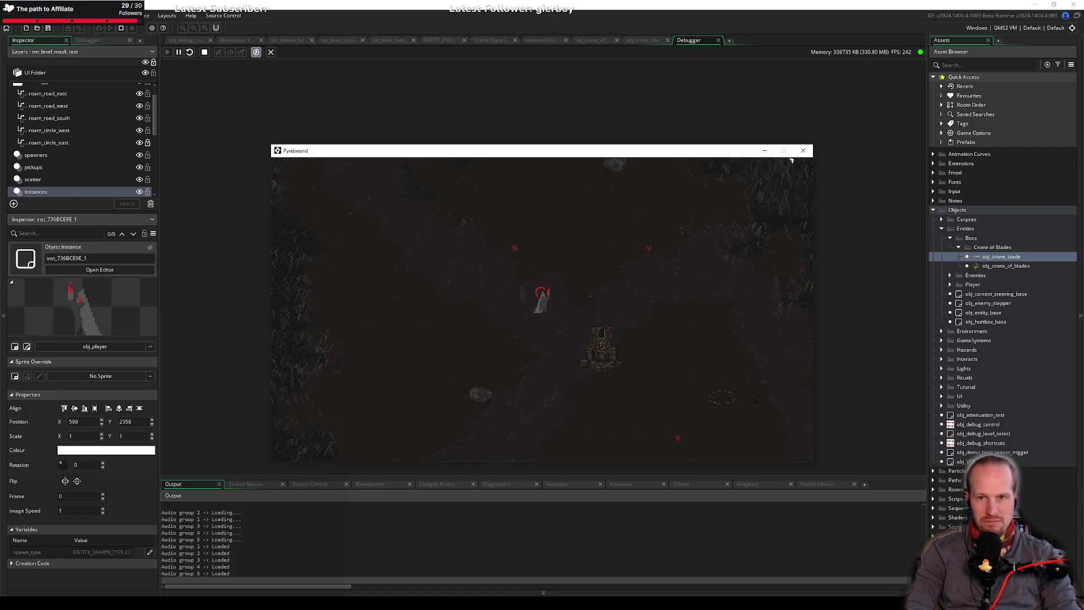
{"action": "left_click", "coordinate": [803, 150]}
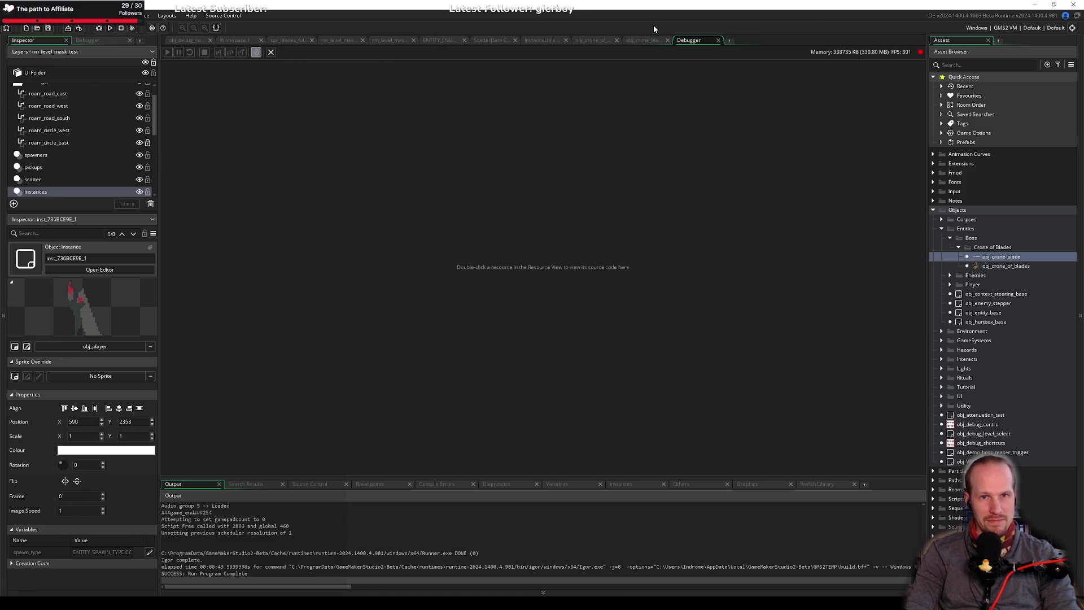
{"action": "left_click", "coordinate": [232, 41]}
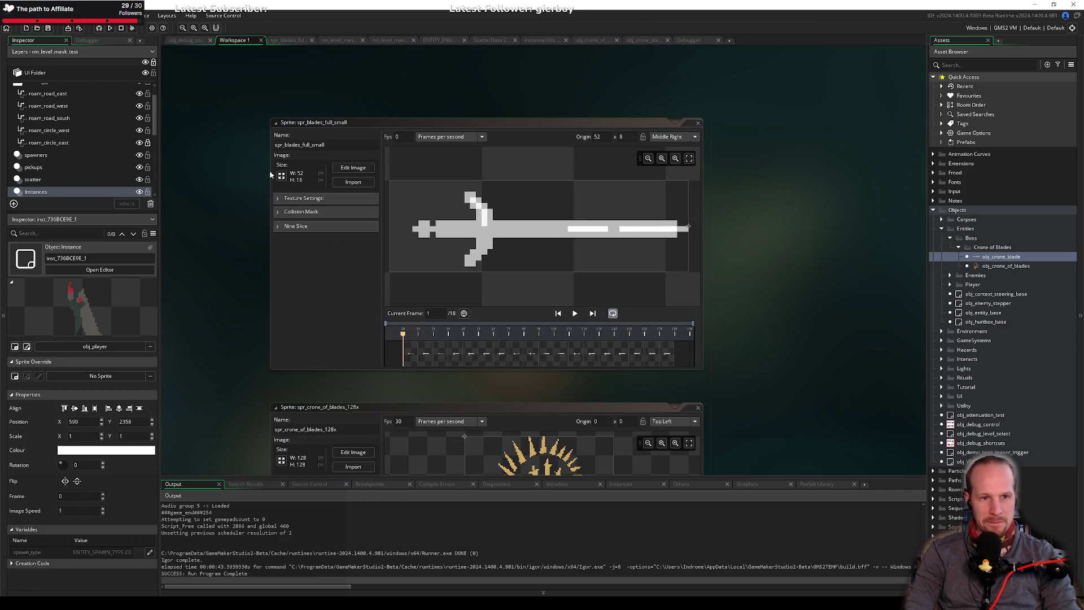
Change vspeed to -1 in obj_crone_blade's Create event and save.
{"action": "left_click", "coordinate": [644, 39]}
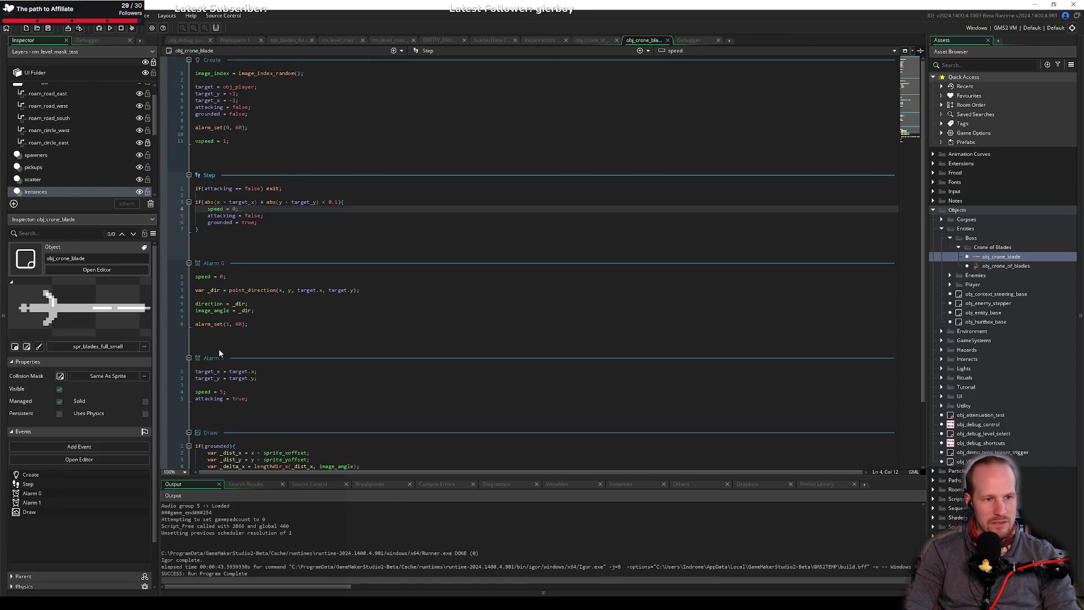
{"action": "left_click", "coordinate": [224, 141]}
{"action": "type", "text": "-"}
{"action": "key", "text": "ctrl+s"}
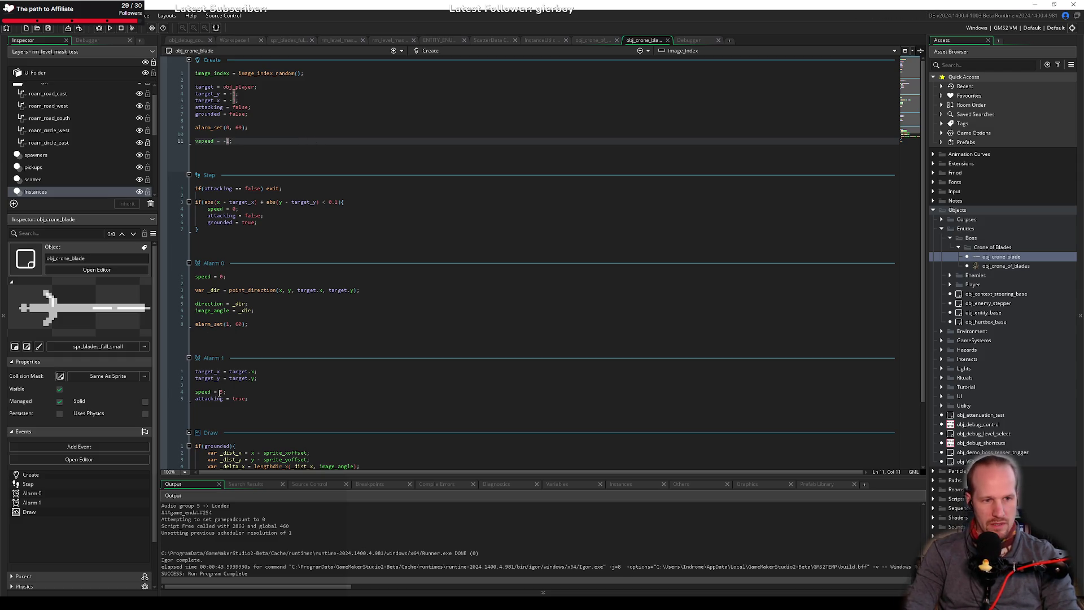
Go over the Step event's arrival check and its speed = 0 and grounded = true lines.
{"action": "left_click_drag", "start_coordinate": [204, 202], "coordinate": [341, 204]}
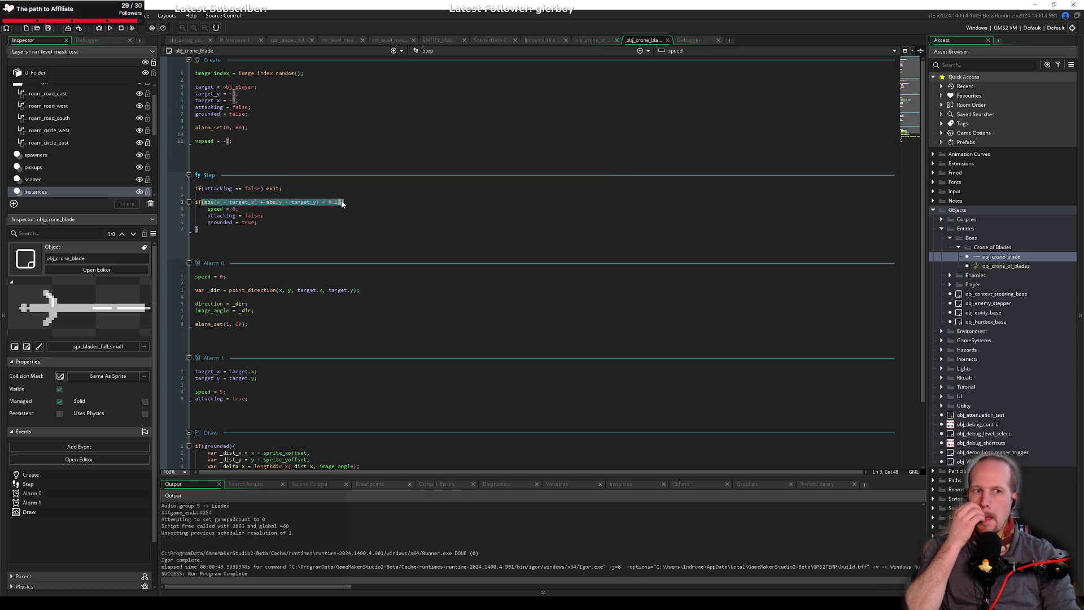
{"action": "key", "text": "Down"}
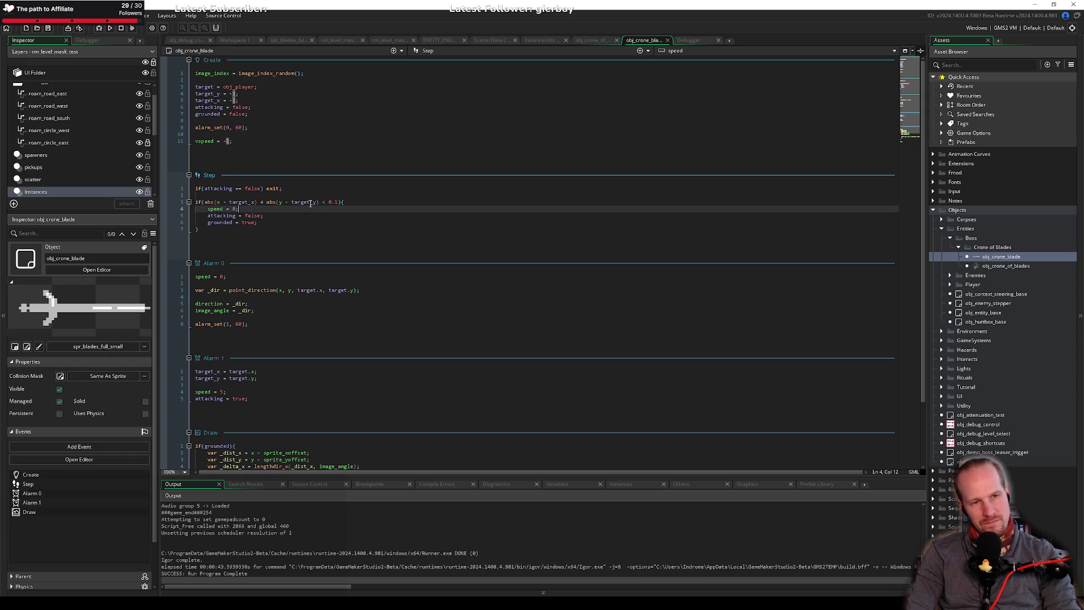
{"action": "mouse_move", "coordinate": [205, 202]}
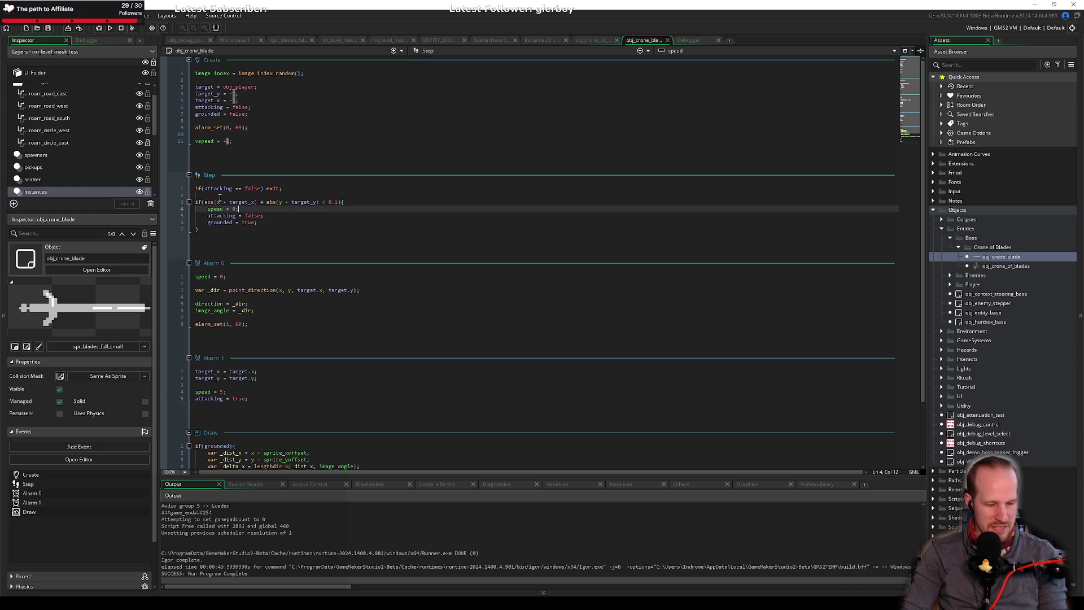
{"action": "left_click", "coordinate": [270, 221]}
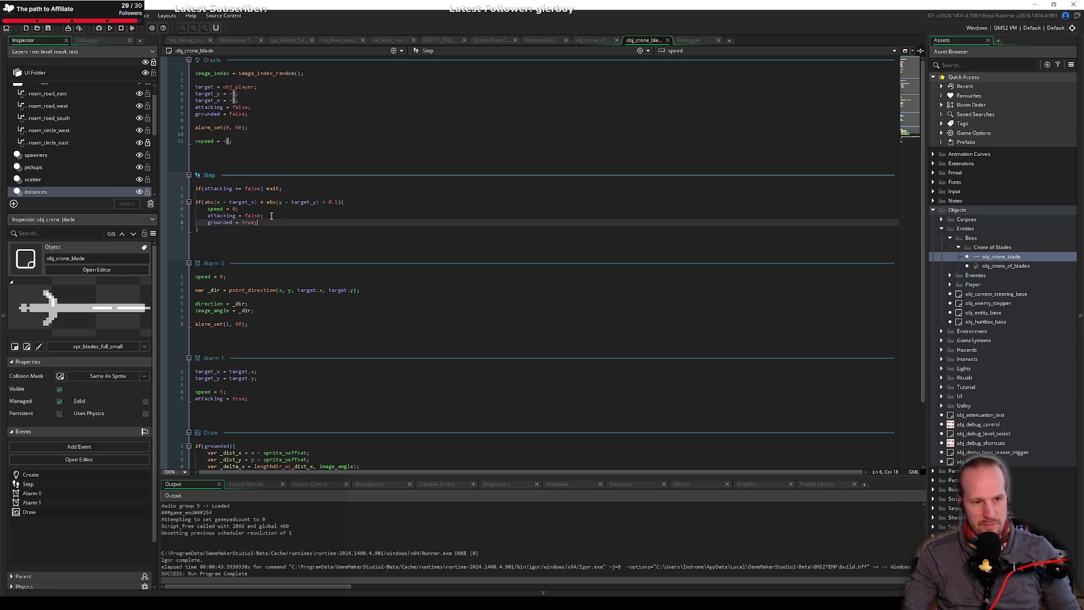
Replace the '+' with '< 0.5 &&' so each abs() distance is tested against 0.5 separately.
{"action": "left_click", "coordinate": [259, 208]}
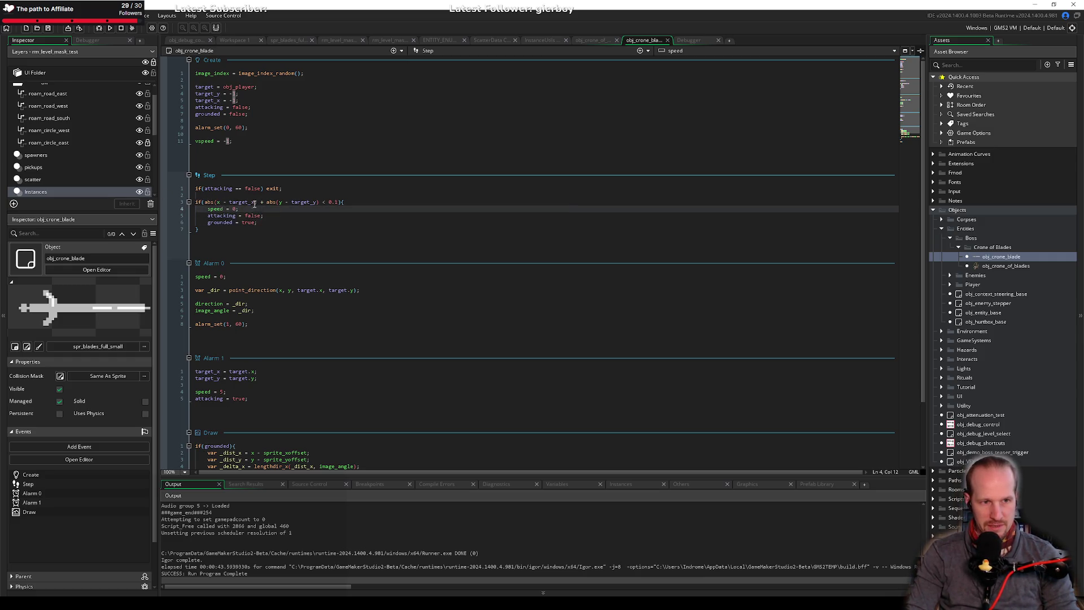
{"action": "left_click_drag", "start_coordinate": [260, 201], "coordinate": [275, 201]}
{"action": "key", "text": "BackSpace"}
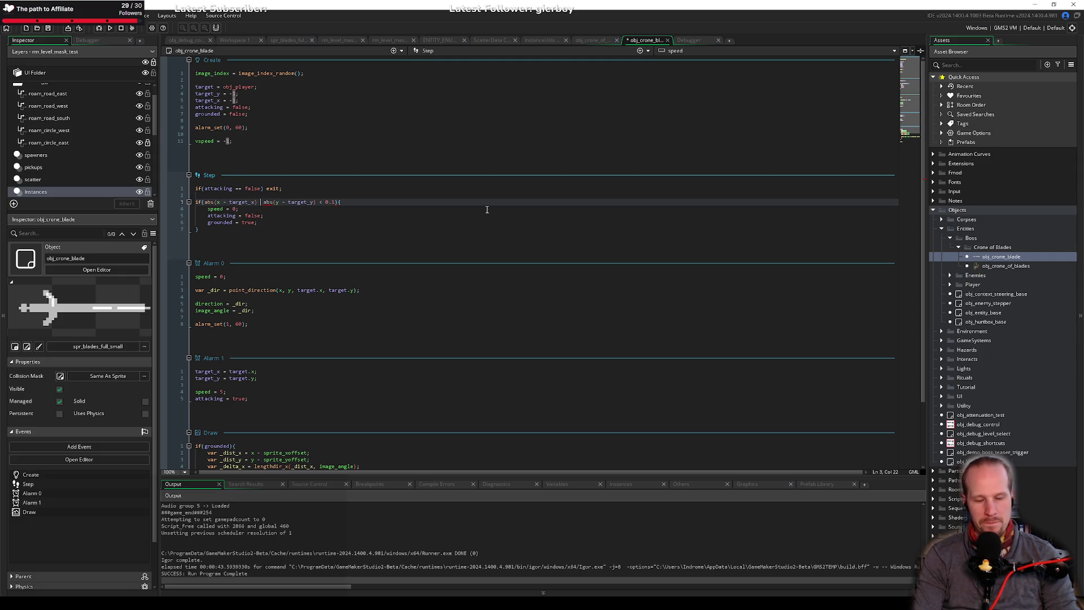
{"action": "type", "text": "< 0.5"}
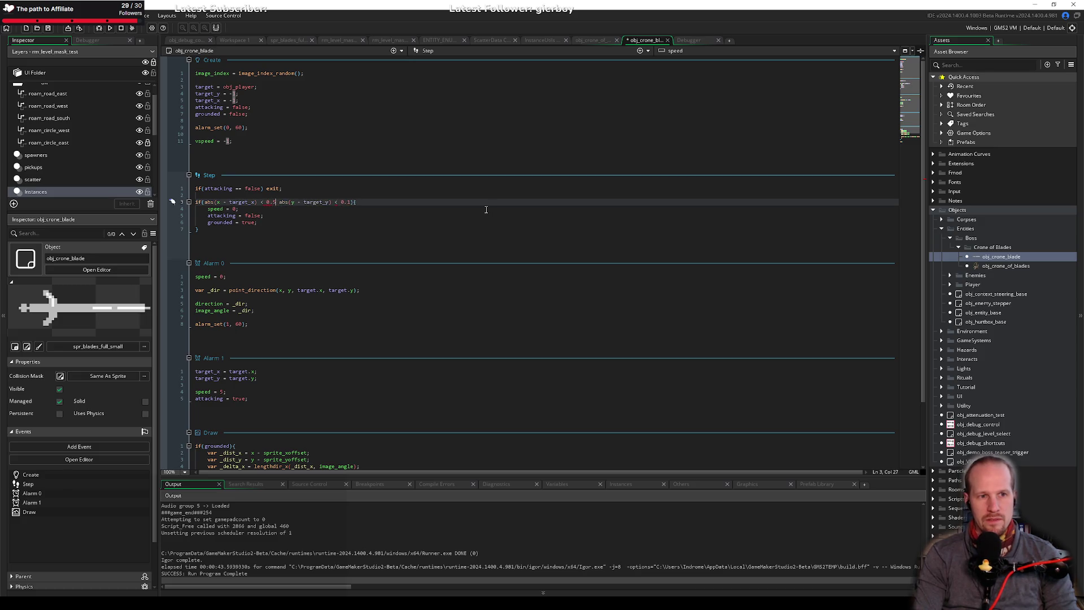
{"action": "type", "text": " ||"}
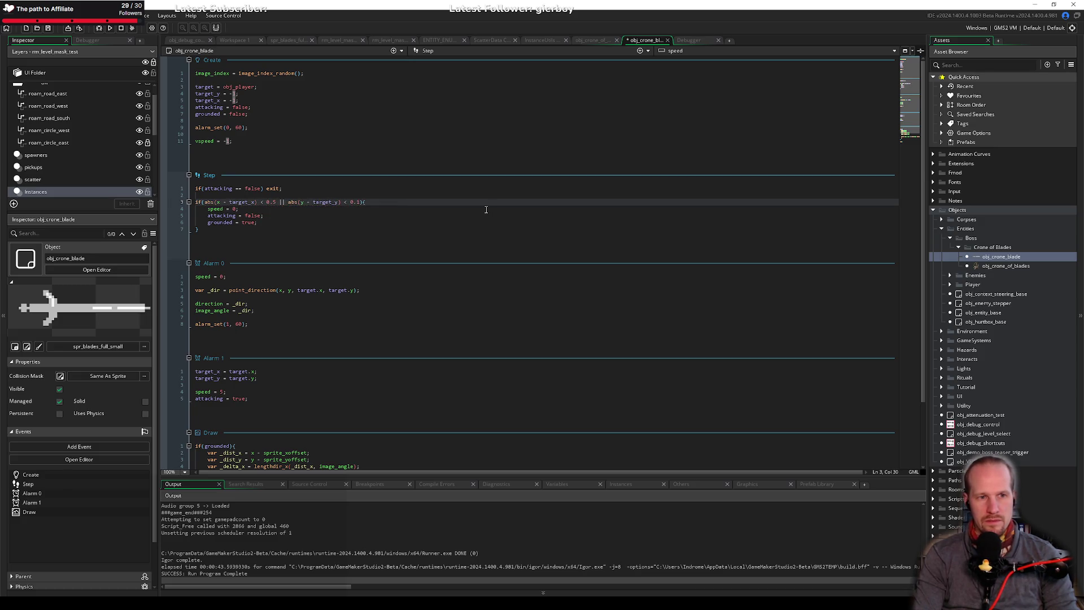
{"action": "key", "text": "BackSpace"}
{"action": "key", "text": "BackSpace"}
{"action": "type", "text": "&&"}
{"action": "key", "text": "End"}
{"action": "key", "text": "Left"}
{"action": "key", "text": "Left"}
{"action": "key", "text": "shift+Left"}
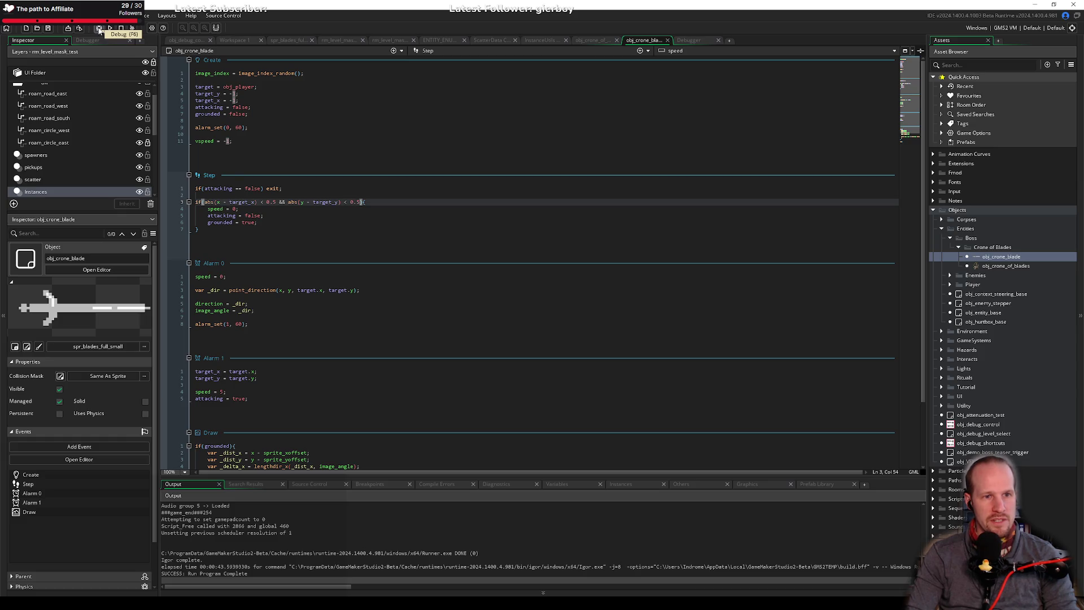
{"action": "left_click", "coordinate": [243, 372]}
Debug-run Pyrebound and play from the title screen, then restart the debug build with F6.
{"action": "key", "text": "Down"}
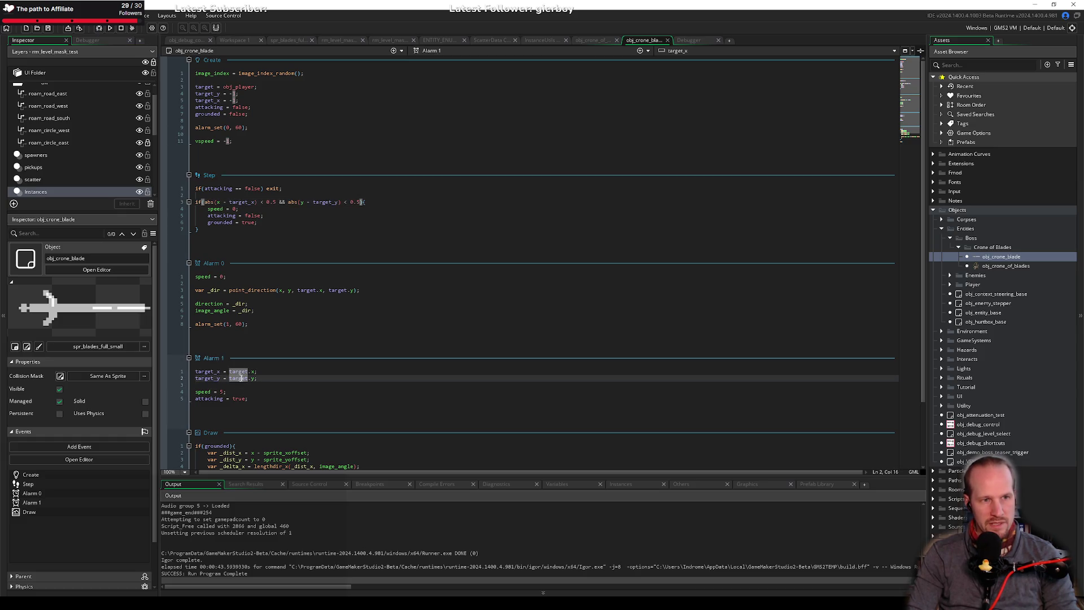
{"action": "left_click", "coordinate": [99, 29]}
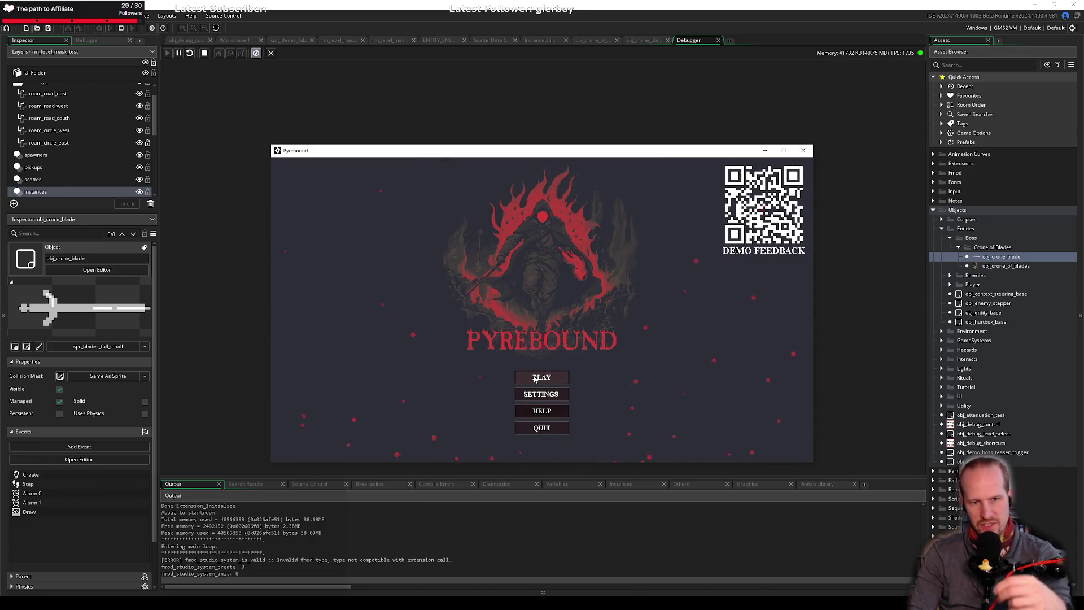
{"action": "left_click", "coordinate": [535, 377]}
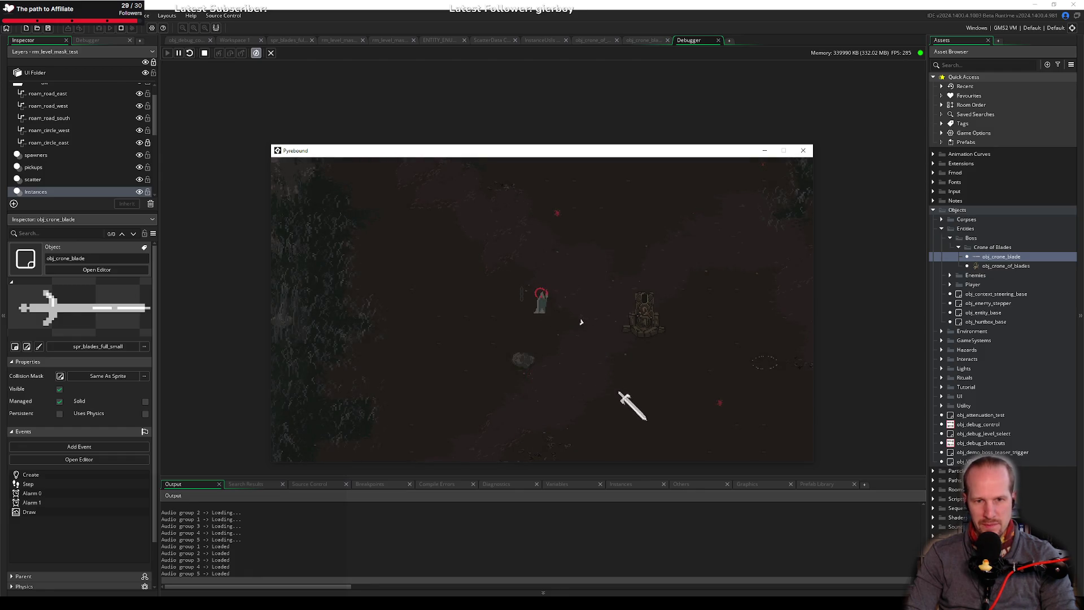
{"action": "key", "text": "F6"}
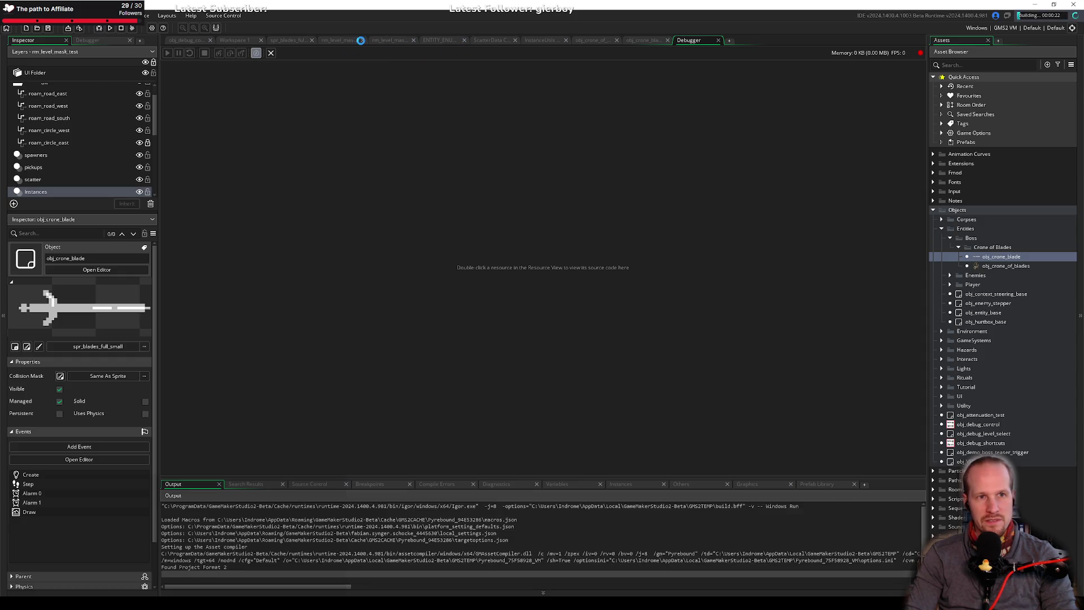
{"action": "left_click", "coordinate": [632, 40]}
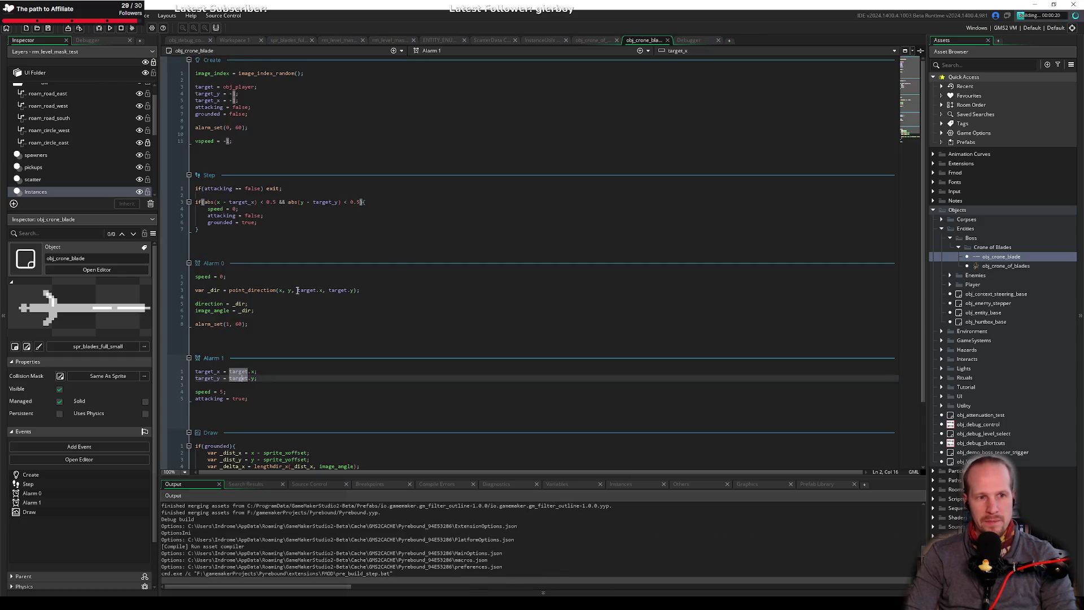
Put a breakpoint on Step line 3's arrival check, resume with F5, then stop the game.
{"action": "left_click", "coordinate": [164, 203]}
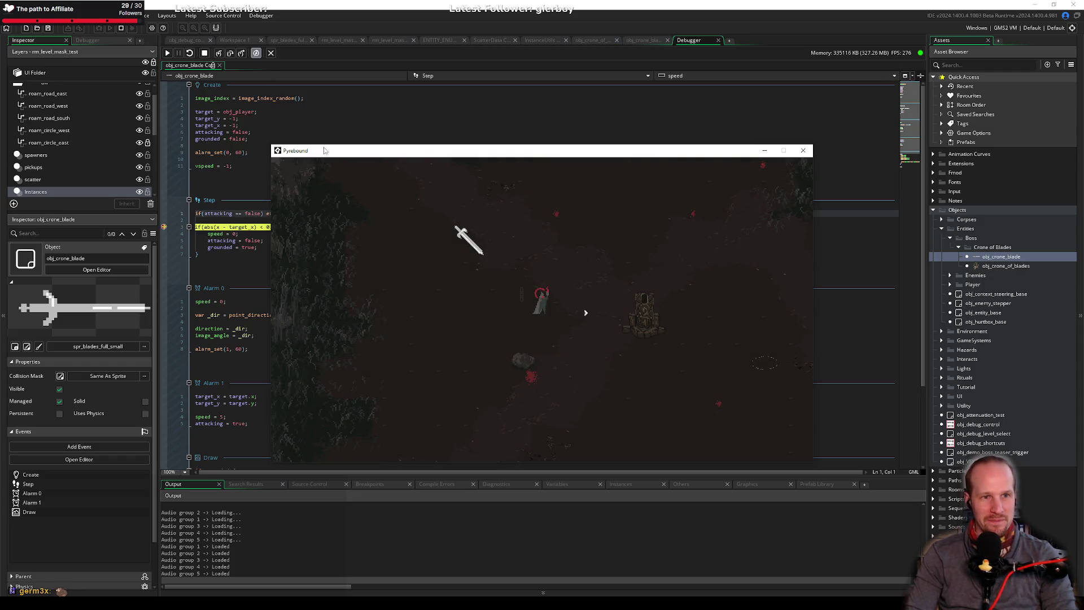
{"action": "left_click", "coordinate": [231, 56]}
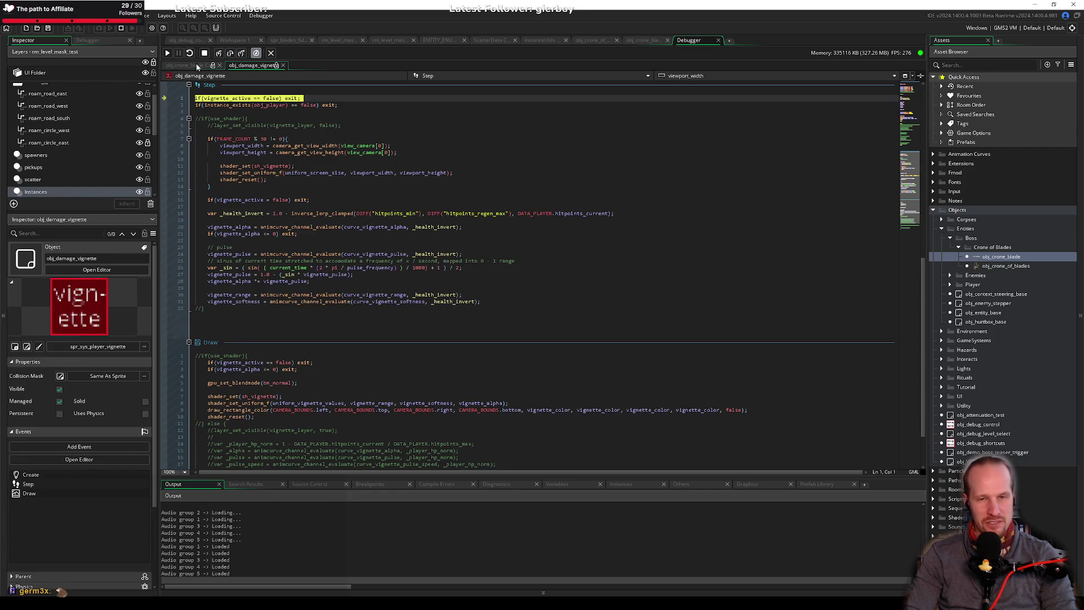
{"action": "left_click", "coordinate": [631, 41]}
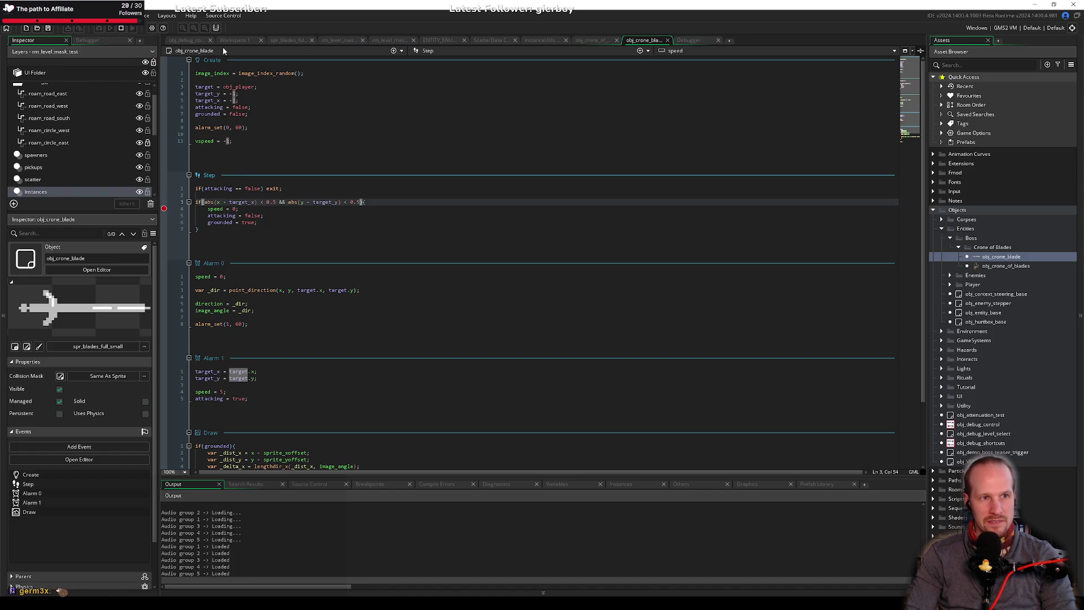
{"action": "left_click", "coordinate": [691, 42]}
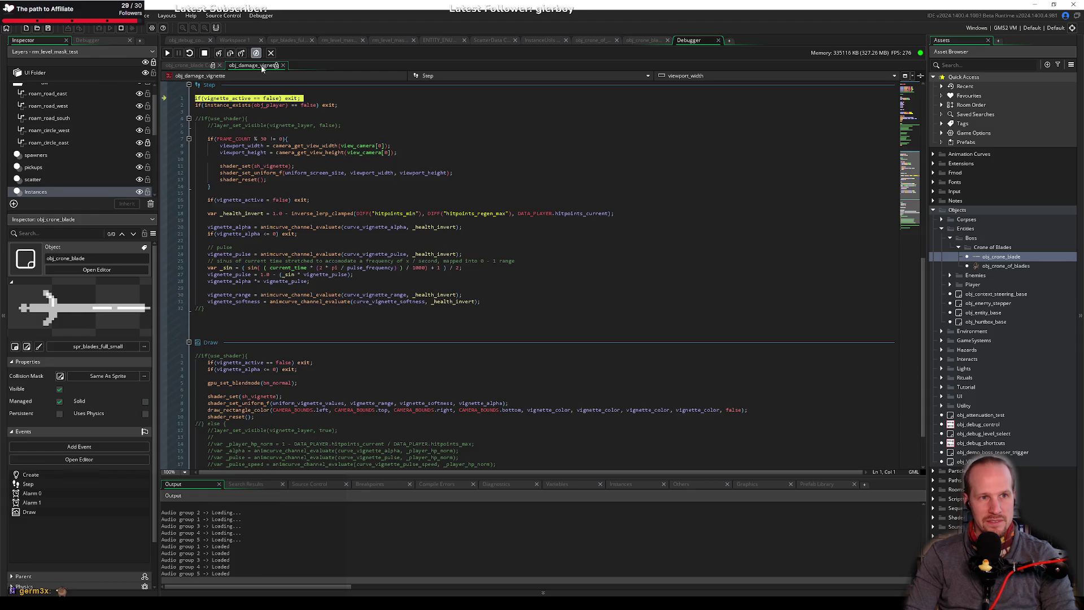
{"action": "key", "text": "F5"}
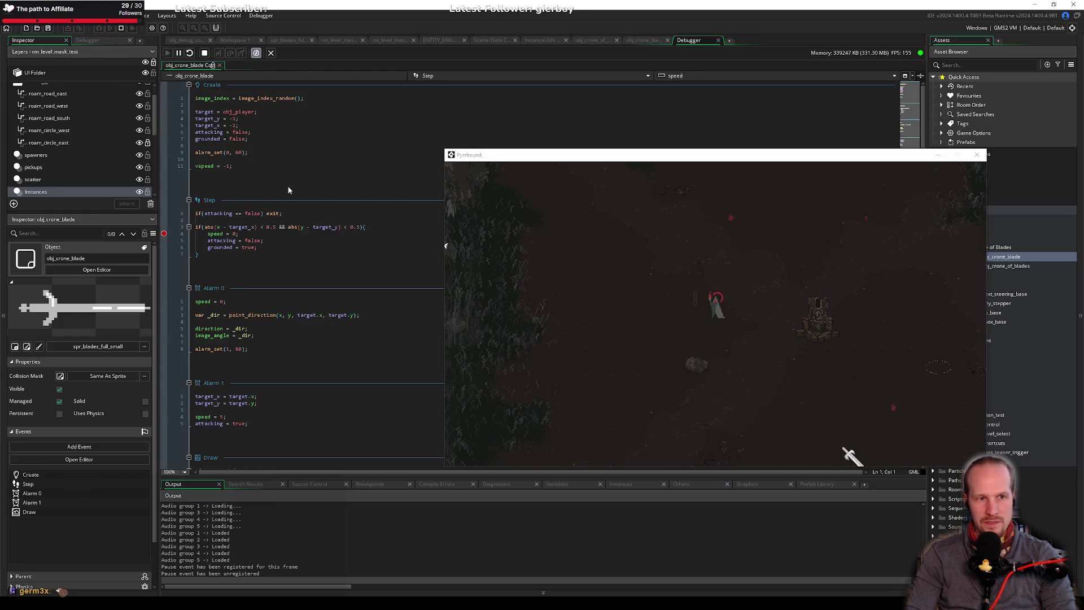
{"action": "double_click", "coordinate": [252, 241]}
{"action": "left_click", "coordinate": [205, 53]}
{"action": "left_click", "coordinate": [288, 253]}
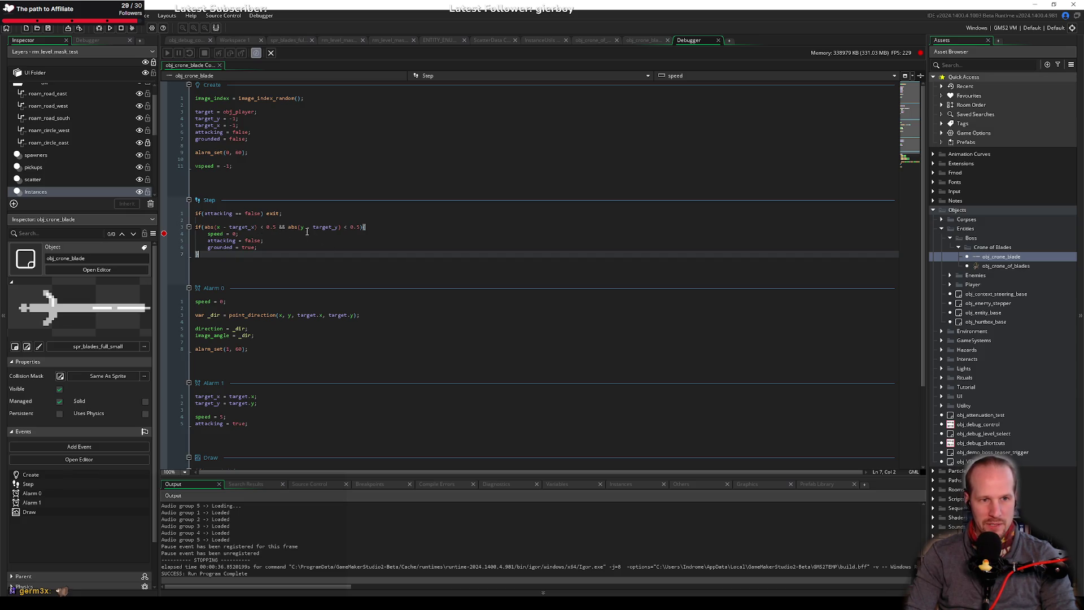
Add var _dist_x = abs(x - target_x); above a new show_debug_message call, then duplicate it.
{"action": "left_click", "coordinate": [257, 227]}
{"action": "key", "text": "ctrl+shift+Left"}
{"action": "key", "text": "ctrl+shift+Left"}
{"action": "key", "text": "ctrl+shift+Left"}
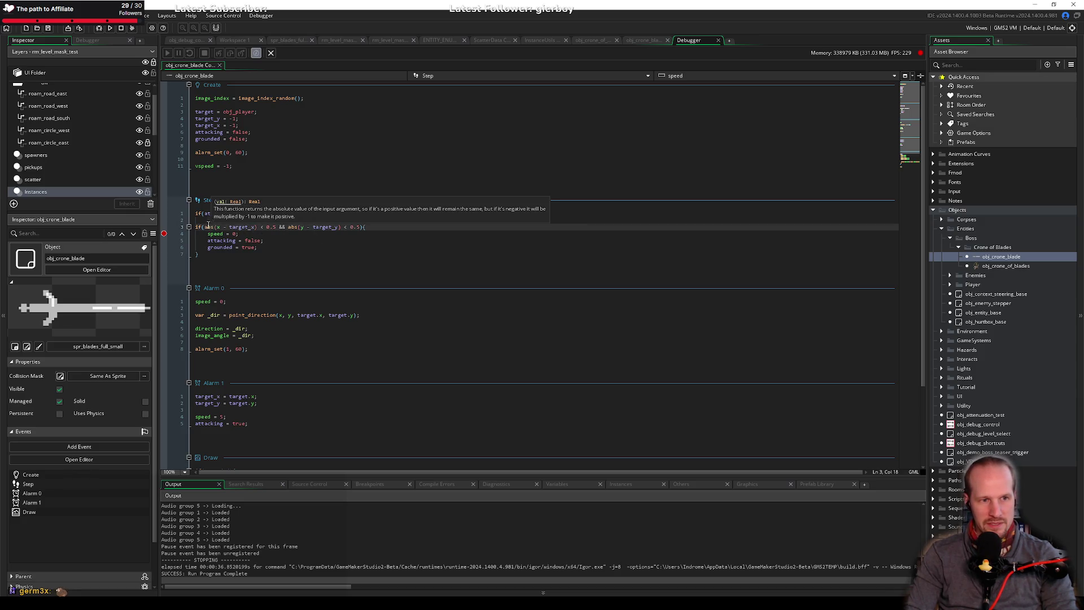
{"action": "key", "text": "ctrl+x"}
{"action": "key", "text": "Up"}
{"action": "type", "text": "show_debug_message($\""}
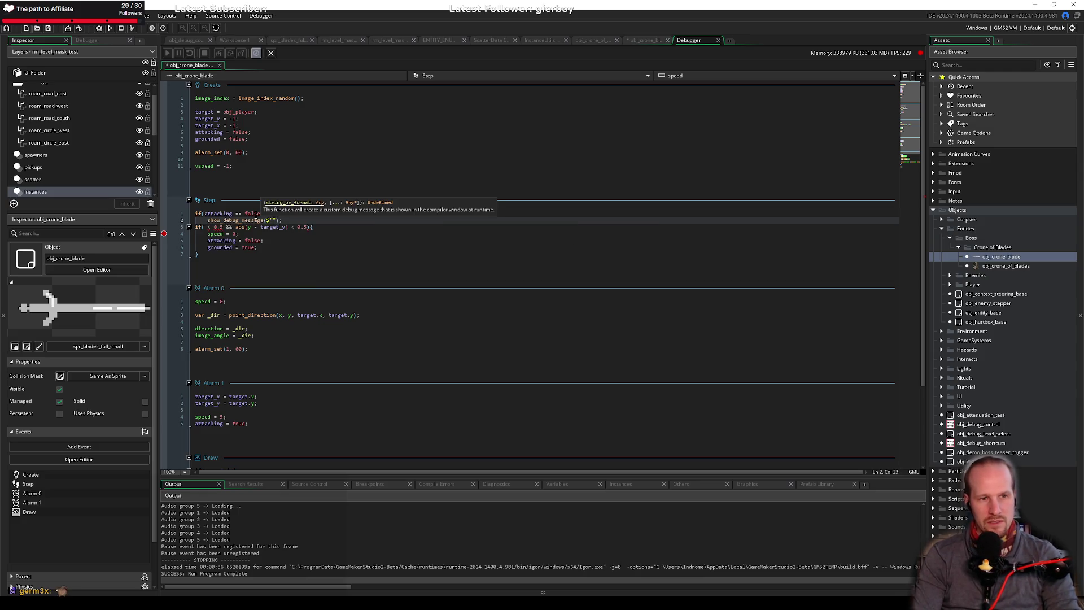
{"action": "type", "text": "{"}
{"action": "key", "text": "Home"}
{"action": "key", "text": "Return"}
{"action": "key", "text": "Up"}
{"action": "key", "text": "Return"}
{"action": "type", "text": "var _dist = "}
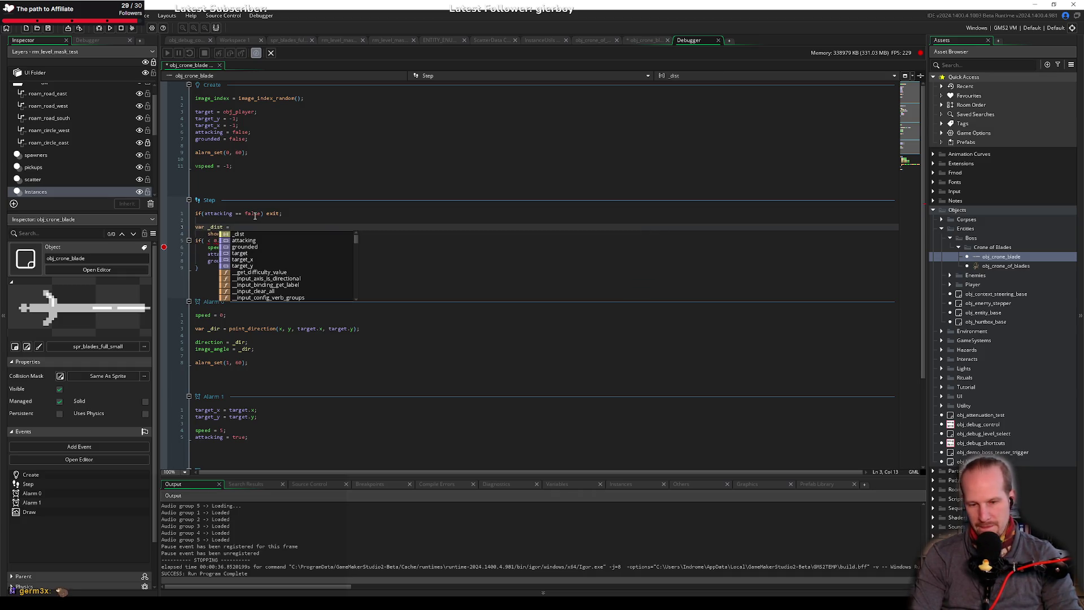
{"action": "type", "text": "abs(x - target_x);"}
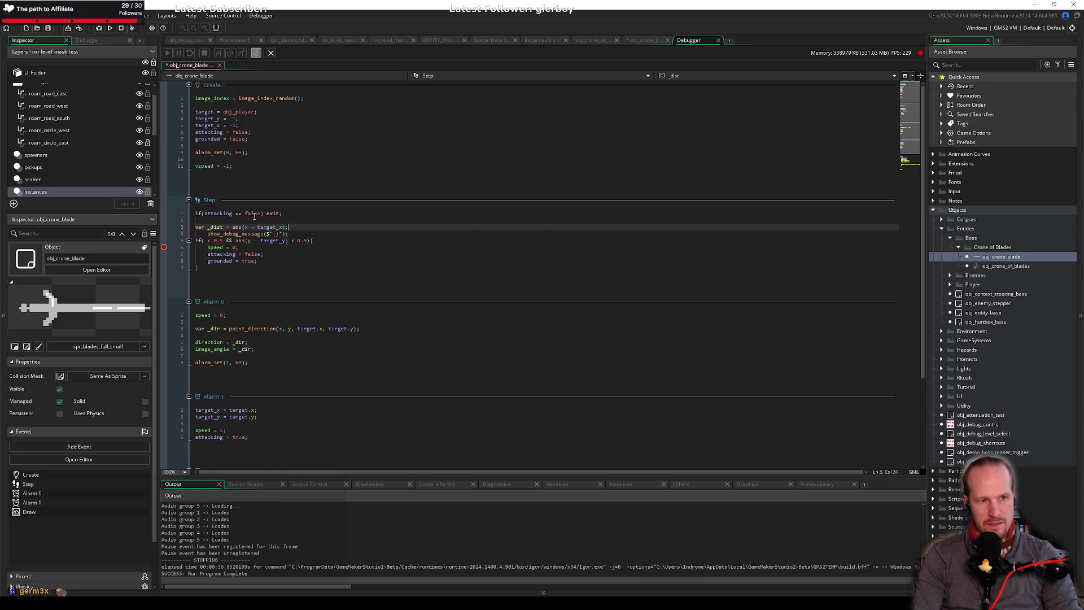
{"action": "key", "text": "ctrl+Left"}
{"action": "key", "text": "ctrl+Left"}
{"action": "key", "text": "ctrl+Left"}
{"action": "type", "text": "_x"}
{"action": "key", "text": "End"}
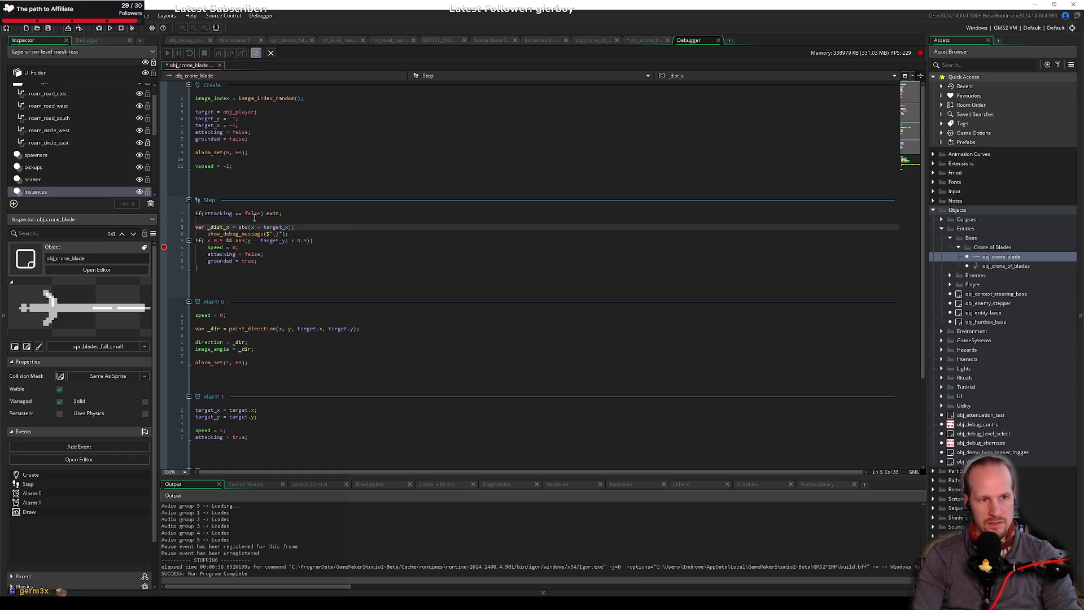
{"action": "key", "text": "ctrl+d"}
Turn the duplicated line into var _dist_y = abs(y - target_y);.
{"action": "left_click", "coordinate": [236, 247]}
{"action": "left_click_drag", "start_coordinate": [235, 247], "coordinate": [288, 252]}
{"action": "left_click_drag", "start_coordinate": [238, 227], "coordinate": [296, 234]}
{"action": "left_click", "coordinate": [292, 234]}
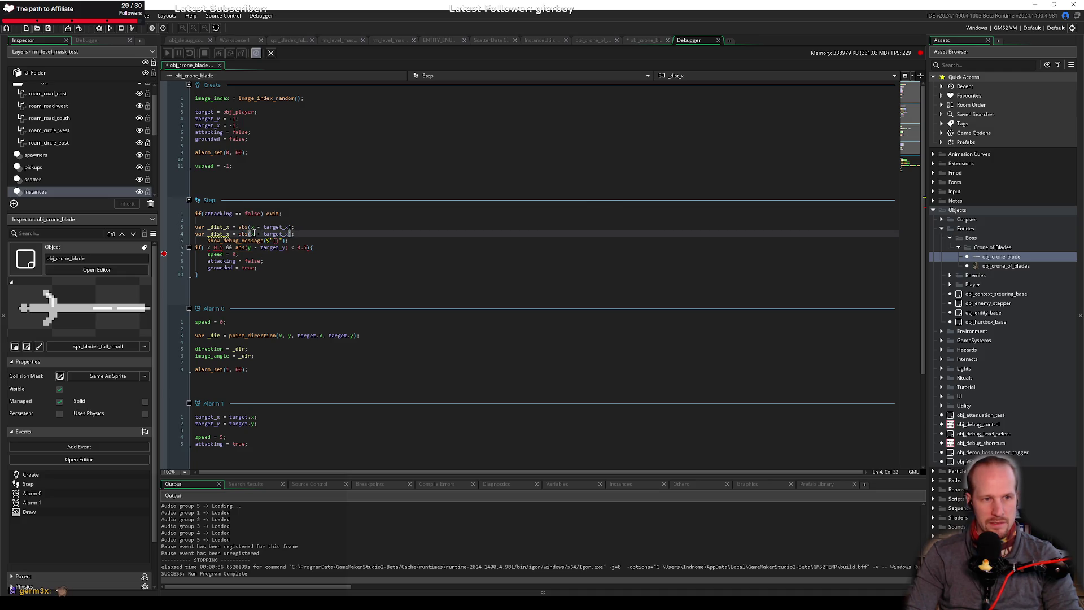
{"action": "type", "text": "y"}
{"action": "double_click", "coordinate": [220, 233]}
{"action": "type", "text": "_dist_y"}
{"action": "left_click", "coordinate": [314, 235]}
Make show_debug_message log the pair as {_dist_x} | {_dist_y}.
{"action": "left_click", "coordinate": [309, 241]}
{"action": "key", "text": "Return"}
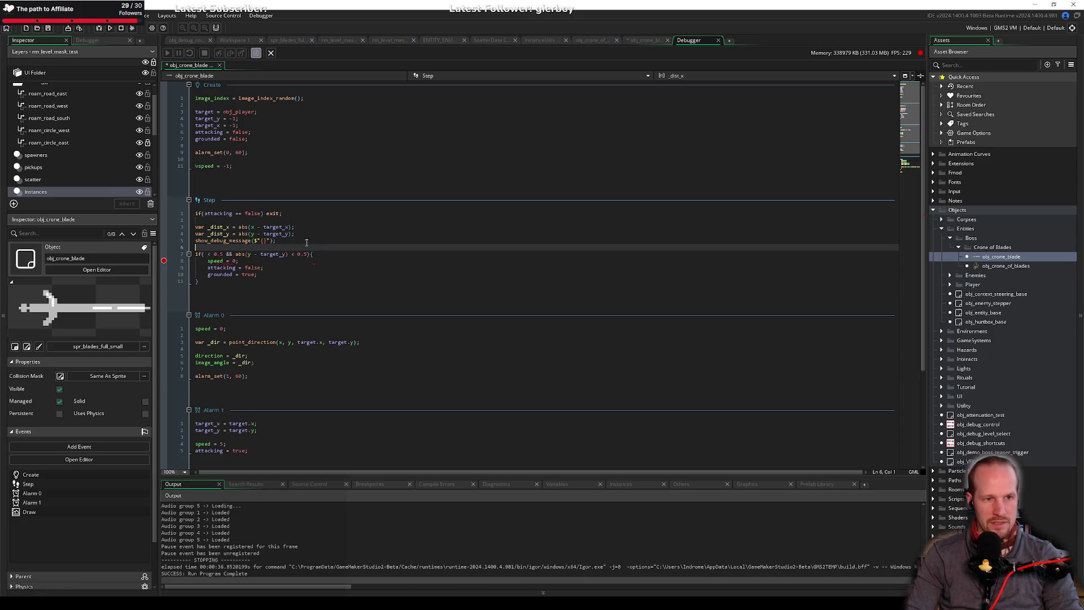
{"action": "double_click", "coordinate": [222, 227]}
{"action": "key", "text": "ctrl+c"}
{"action": "left_click", "coordinate": [262, 240]}
{"action": "key", "text": "ctrl+v"}
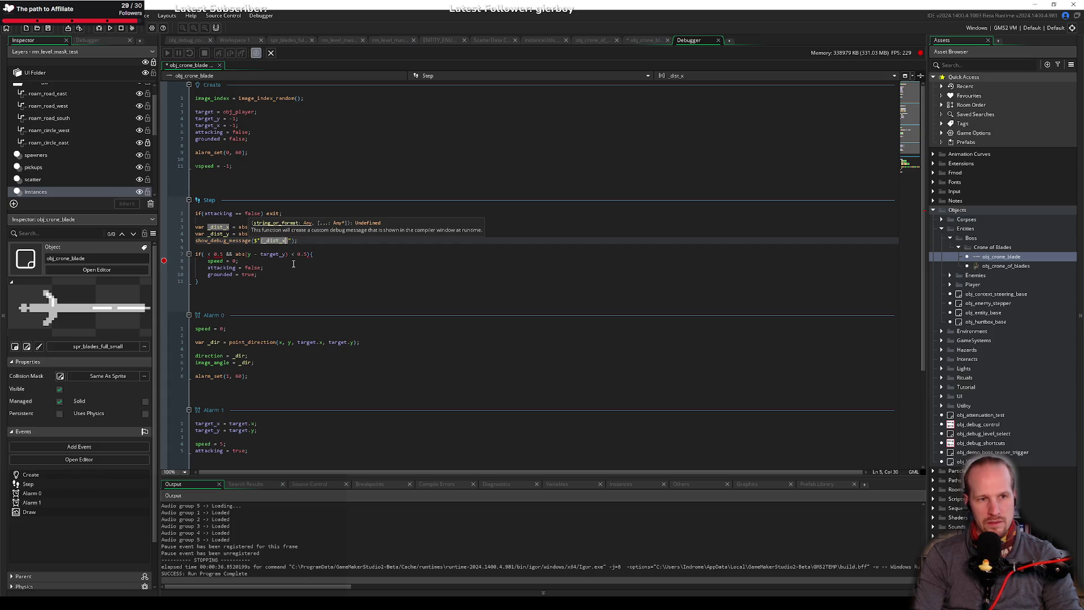
{"action": "type", "text": "| {}"}
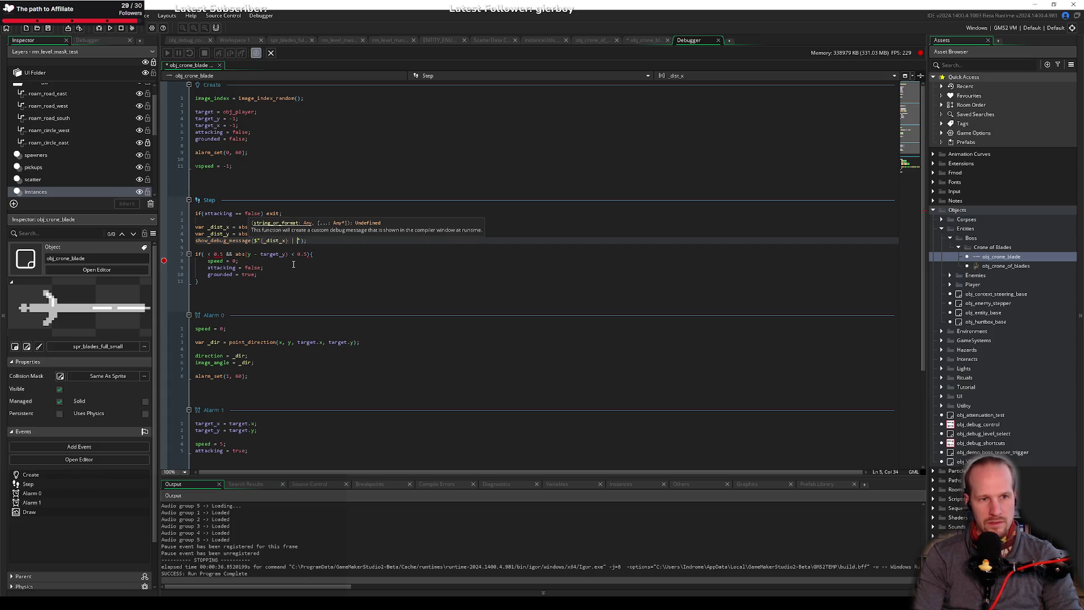
{"action": "type", "text": "_dist_y"}
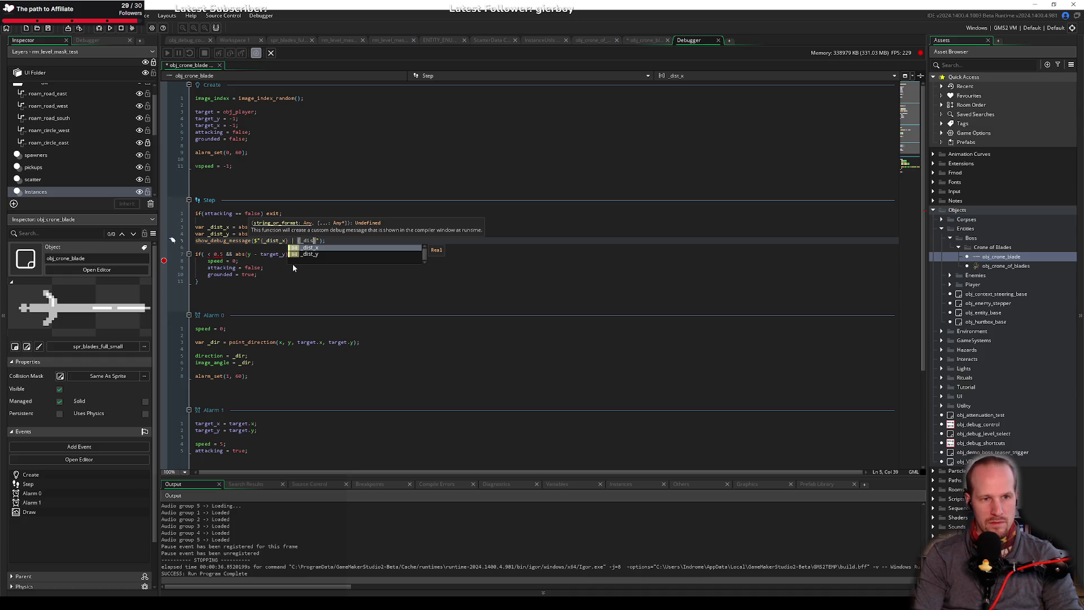
Change the if to test _dist_x < 0.5 && _dist_y < 0.5, then save.
{"action": "key", "text": "Down"}
{"action": "key", "text": "Down"}
{"action": "key", "text": "Home"}
{"action": "key", "text": "Right"}
{"action": "key", "text": "Right"}
{"action": "key", "text": "Right"}
{"action": "type", "text": "_dist_"}
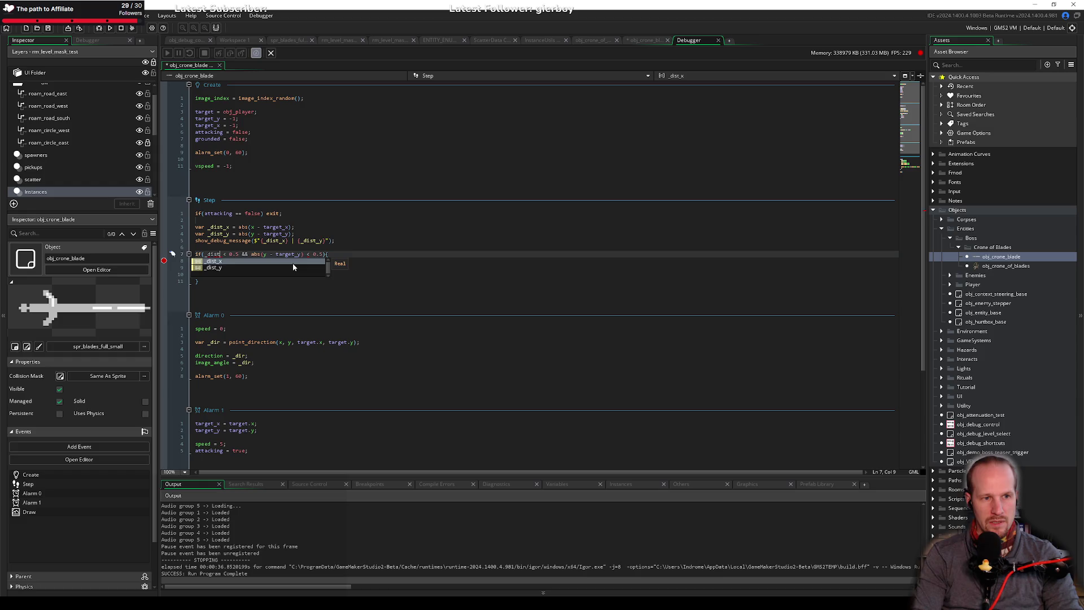
{"action": "key", "text": "Up"}
{"action": "key", "text": "Return"}
{"action": "key", "text": "Delete"}
{"action": "key", "text": "Delete"}
{"action": "key", "text": "Delete"}
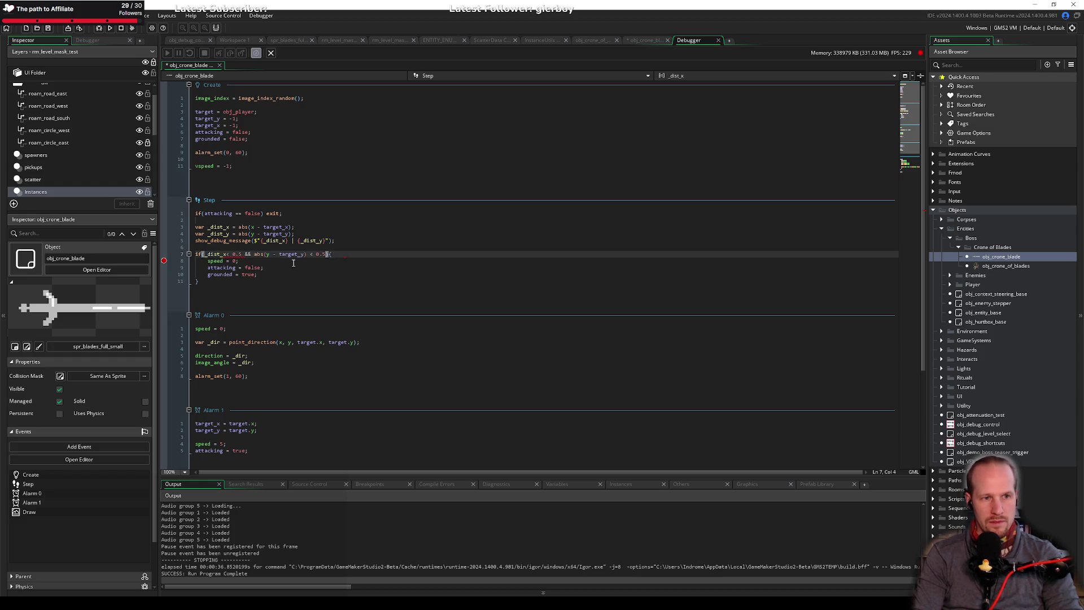
{"action": "key", "text": "Right"}
{"action": "key", "text": "Right"}
{"action": "key", "text": "Right"}
{"action": "key", "text": "shift+Right"}
{"action": "key", "text": "shift+Right"}
{"action": "key", "text": "shift+Right"}
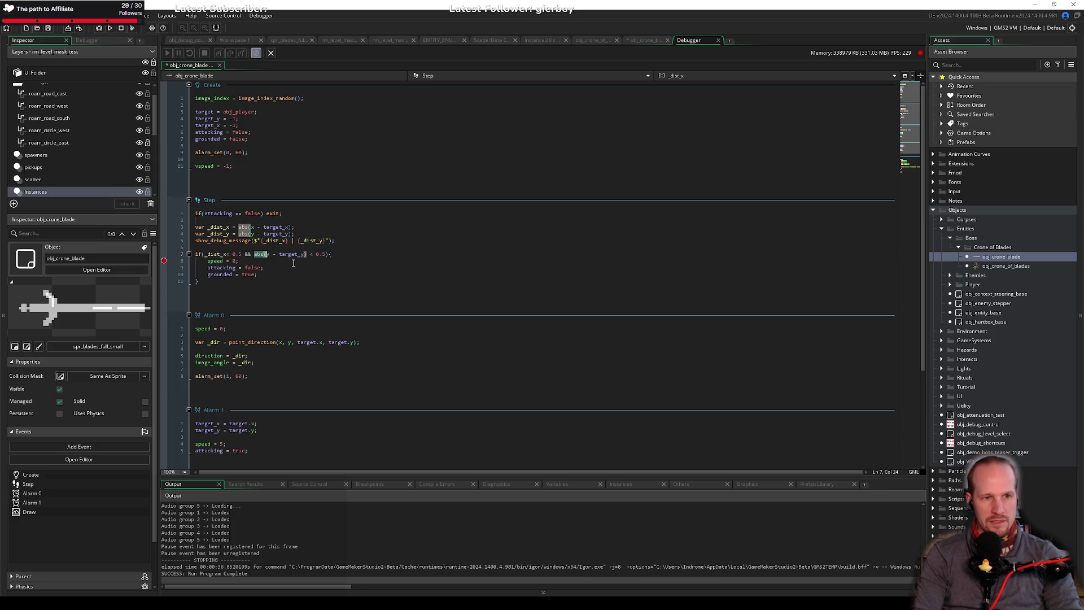
{"action": "type", "text": "_dyst"}
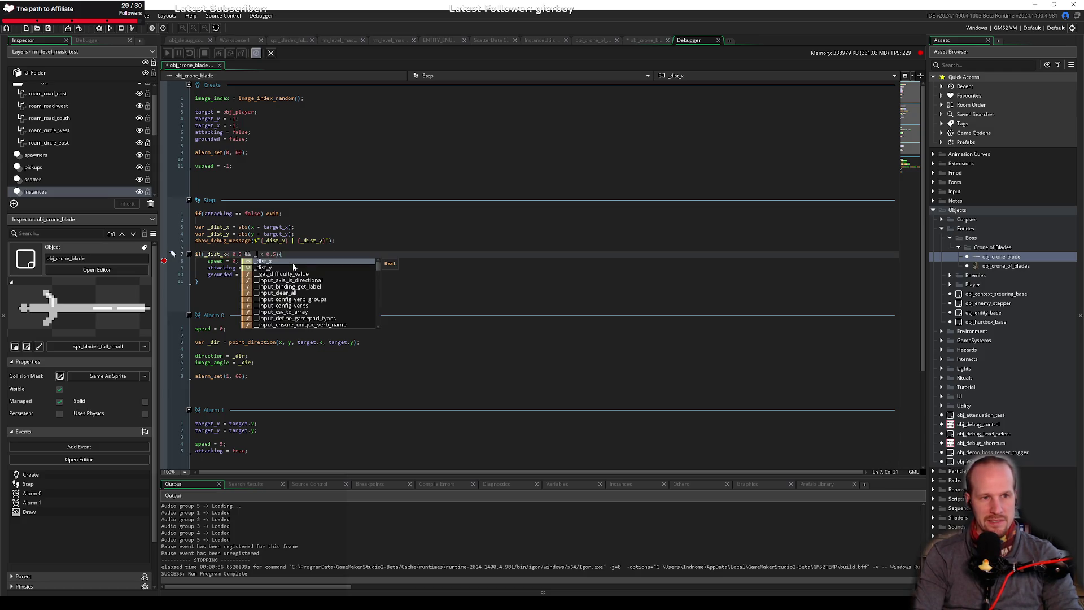
{"action": "key", "text": "BackSpace"}
{"action": "key", "text": "BackSpace"}
{"action": "key", "text": "BackSpace"}
{"action": "type", "text": "ist_y"}
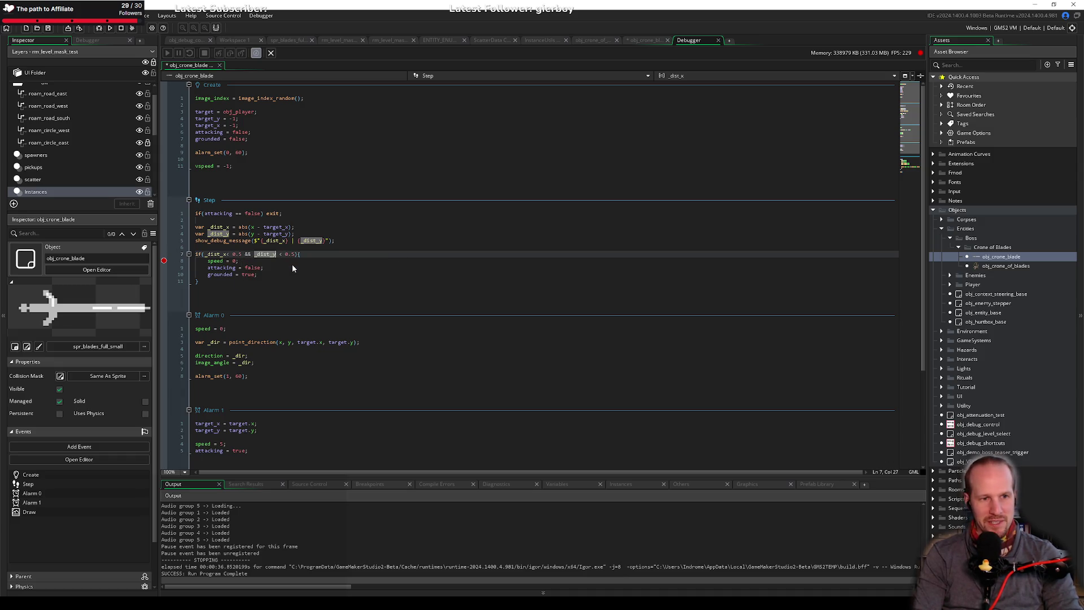
{"action": "left_click", "coordinate": [267, 270]}
{"action": "key", "text": "ctrl+s"}
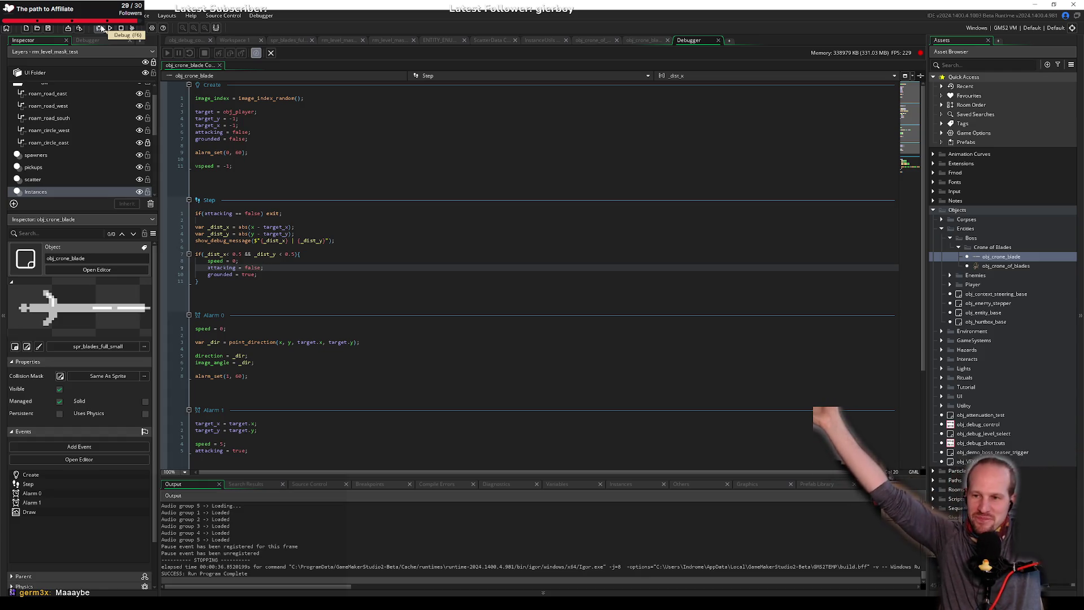
{"action": "left_click", "coordinate": [348, 281]}
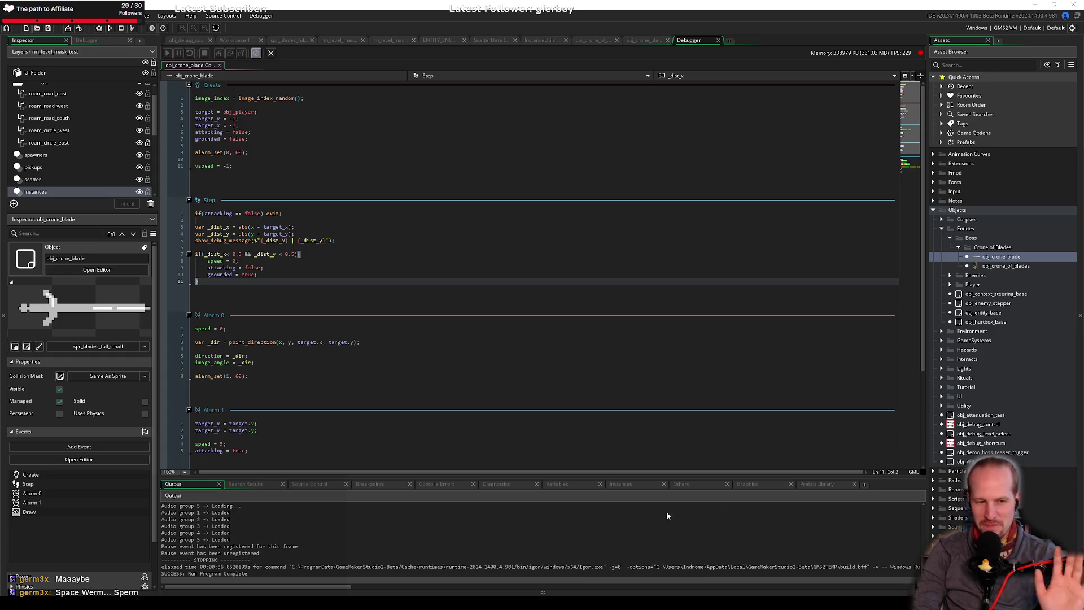
{"action": "left_click", "coordinate": [306, 375]}
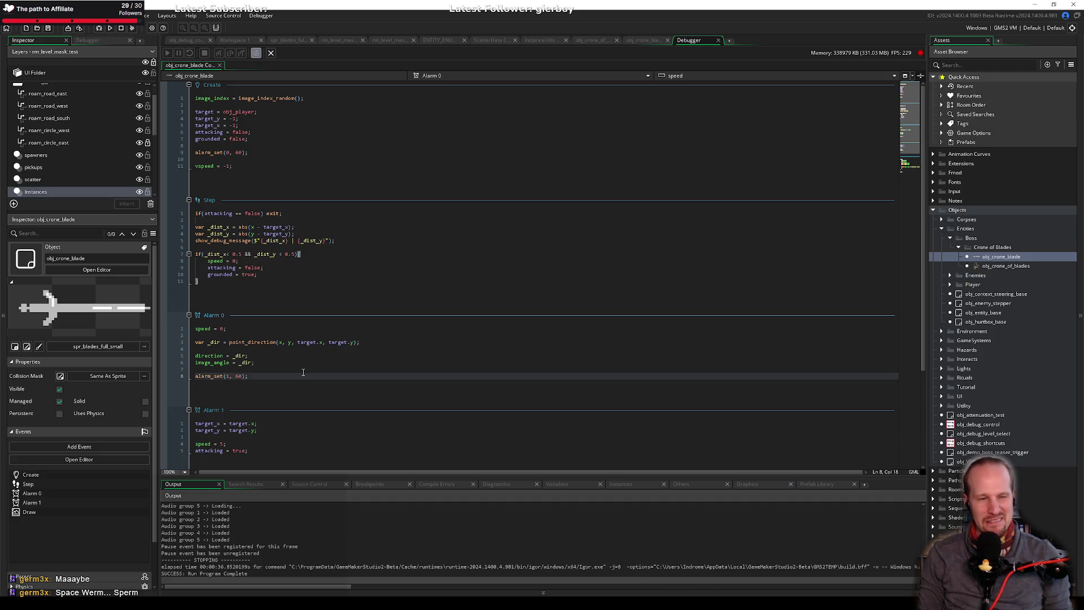
{"action": "left_click", "coordinate": [246, 220]}
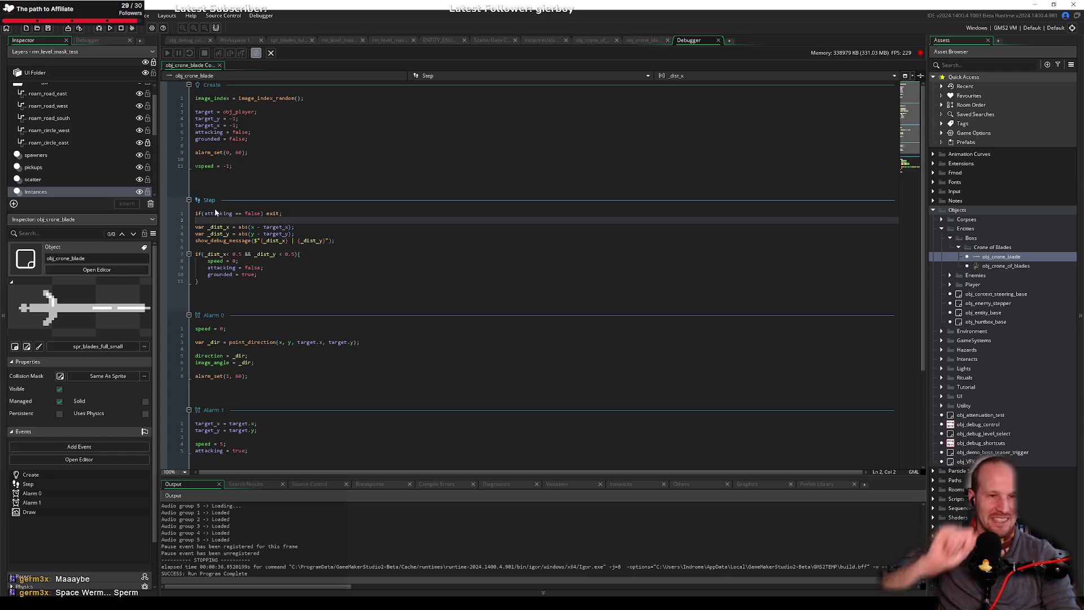
{"action": "left_click", "coordinate": [224, 283]}
{"action": "left_click", "coordinate": [287, 433]}
{"action": "key", "text": "Down"}
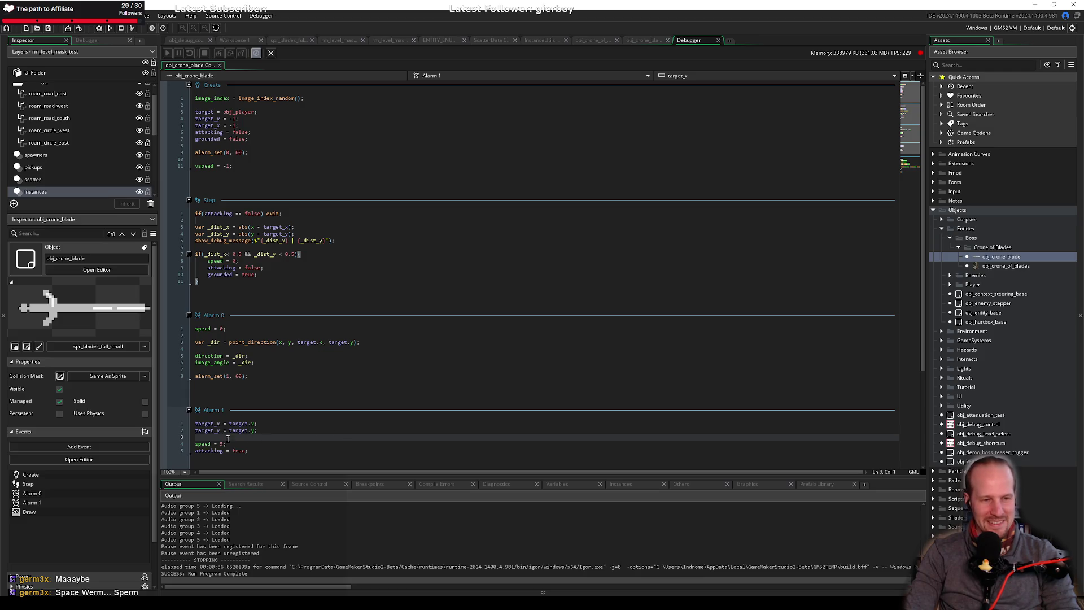
{"action": "left_click", "coordinate": [229, 443]}
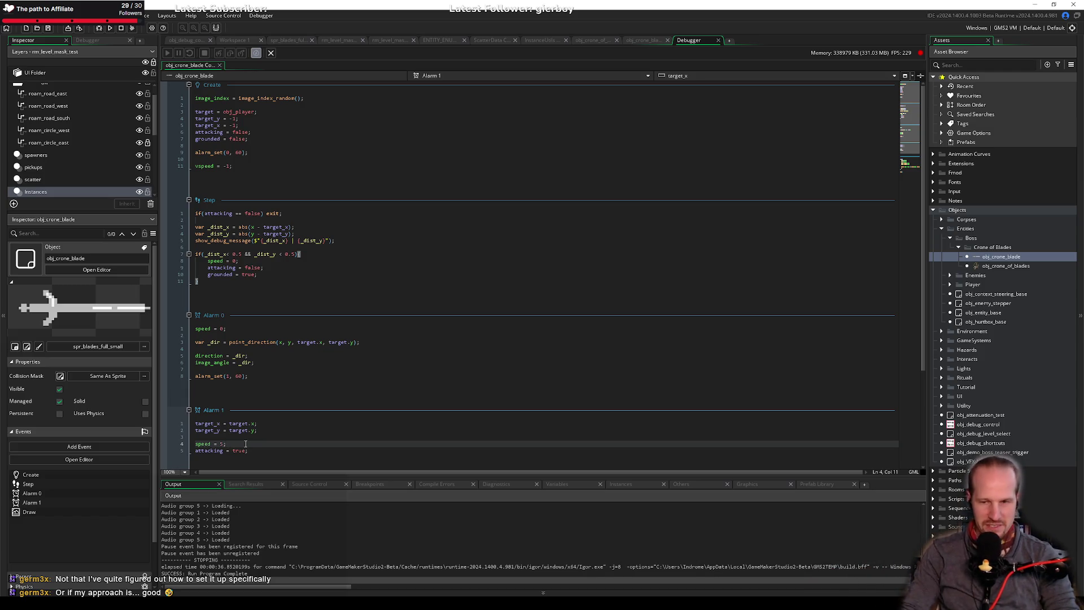
{"action": "left_click", "coordinate": [293, 263]}
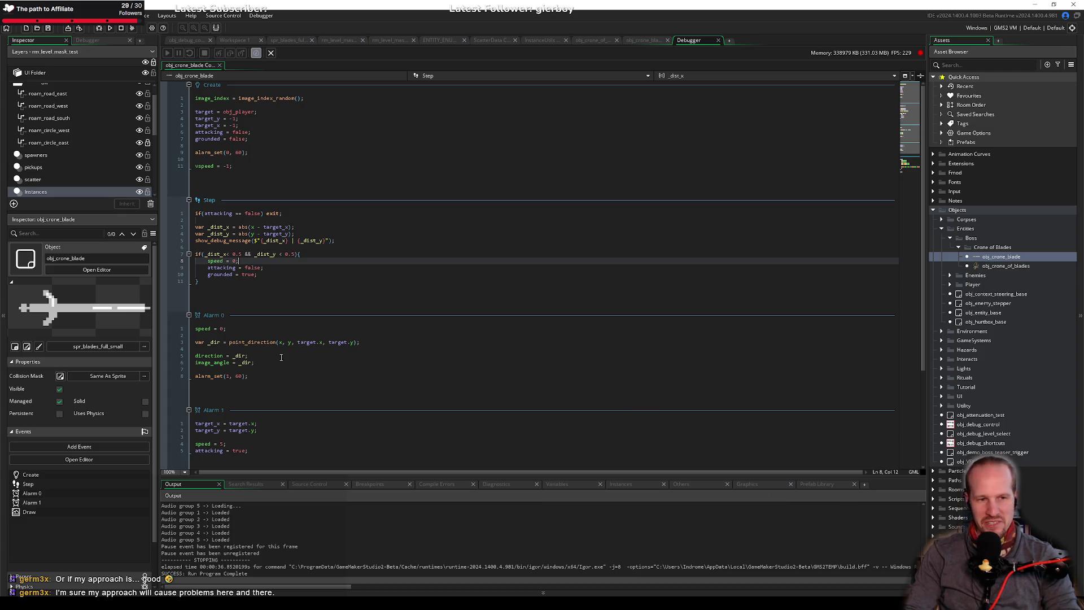
{"action": "left_click", "coordinate": [285, 274]}
{"action": "left_click", "coordinate": [251, 261]}
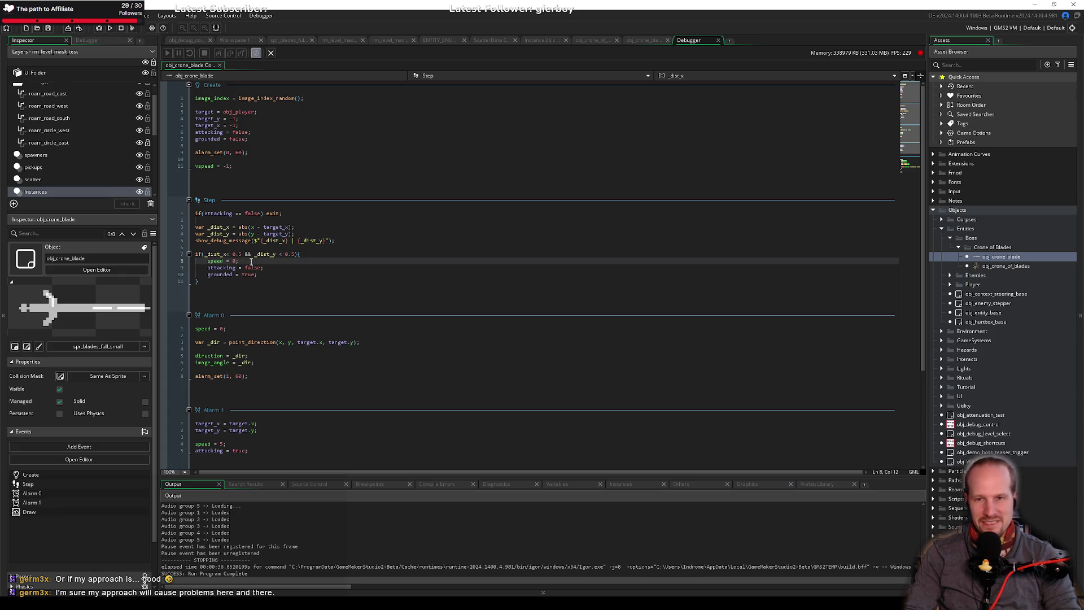
{"action": "left_click", "coordinate": [289, 275]}
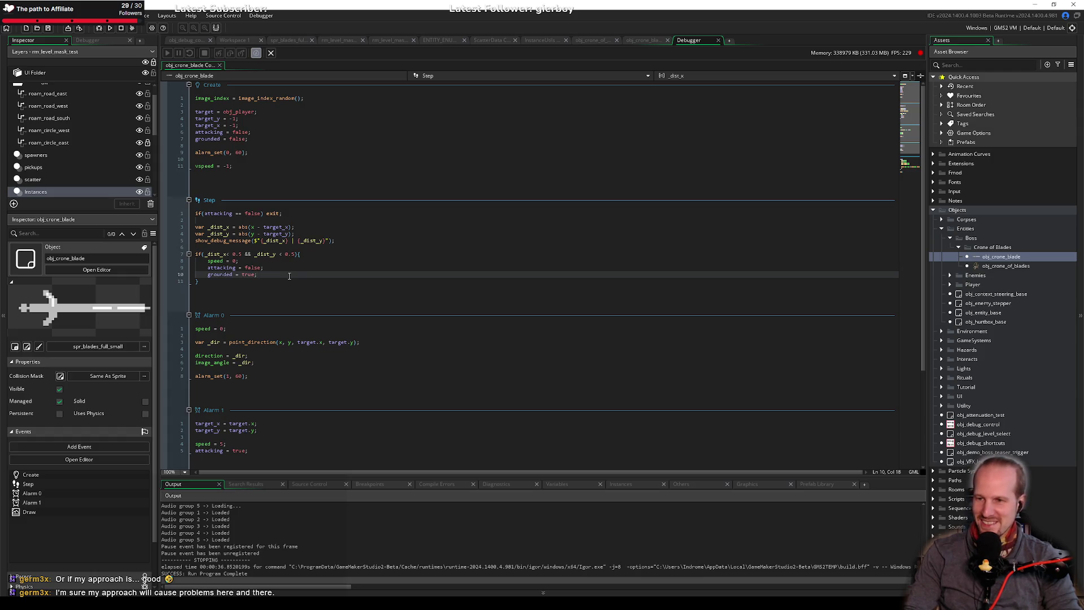
{"action": "left_click", "coordinate": [289, 267]}
{"action": "left_click", "coordinate": [290, 260]}
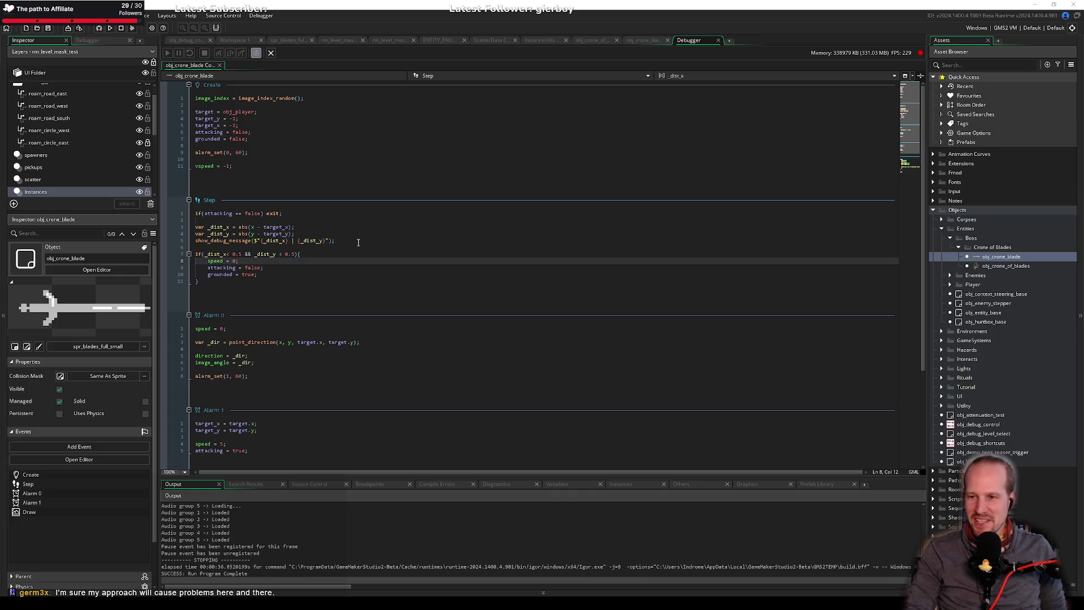
Insert a blank line above the show_debug_message call in the Step event.
{"action": "left_click", "coordinate": [363, 287]}
{"action": "left_click", "coordinate": [285, 270]}
{"action": "key", "text": "Up"}
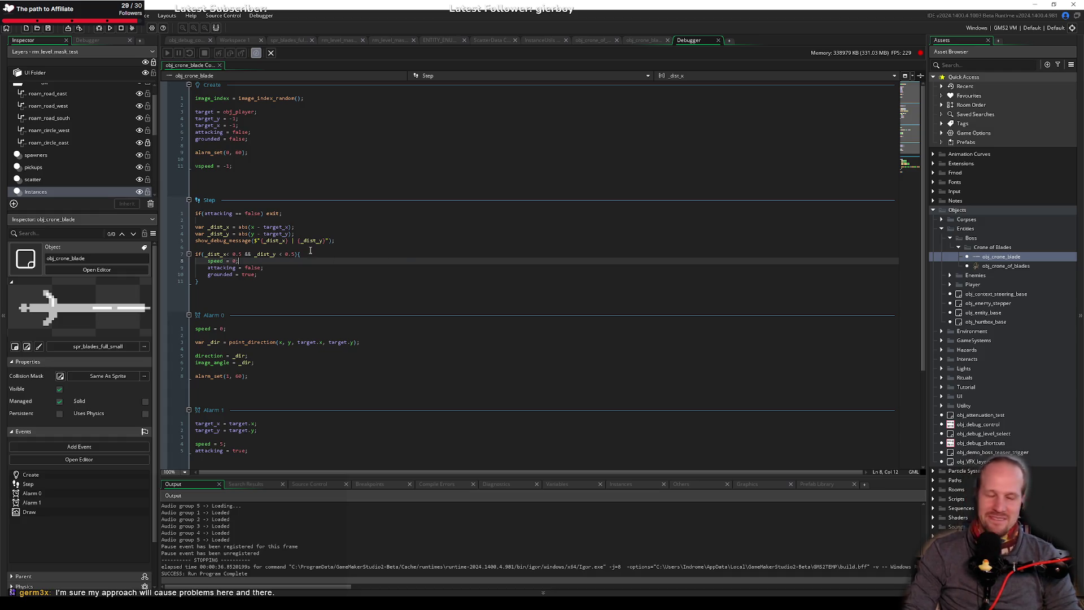
{"action": "left_click", "coordinate": [264, 246]}
{"action": "key", "text": "Up"}
{"action": "key", "text": "Return"}
{"action": "key", "text": "Up"}
Run Pyrebound under the debugger, start playing, then pause and return to the code editor.
{"action": "left_click", "coordinate": [99, 28]}
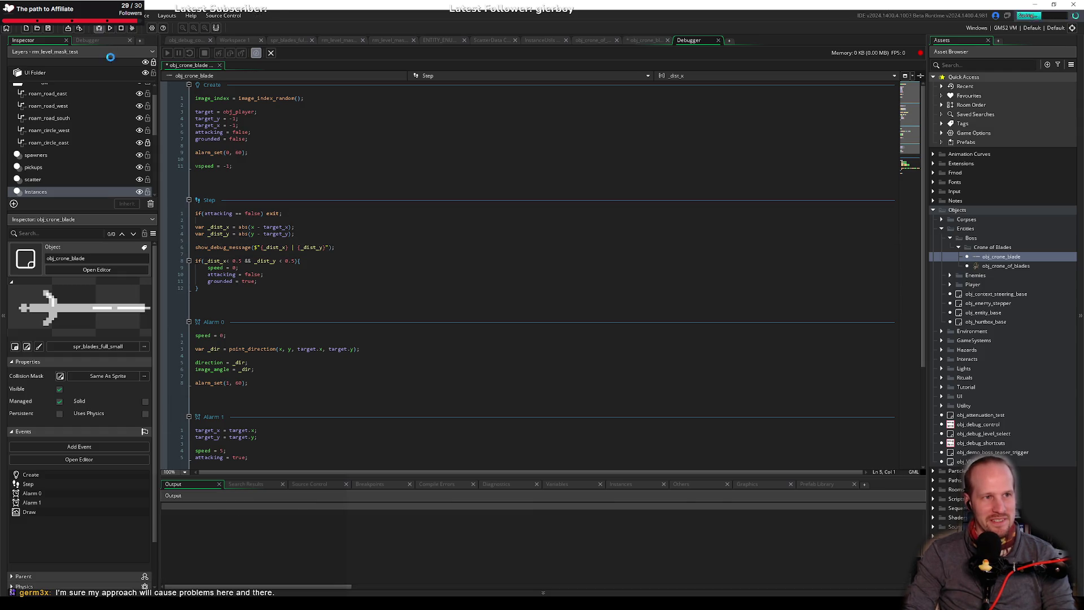
{"action": "left_click", "coordinate": [376, 305]}
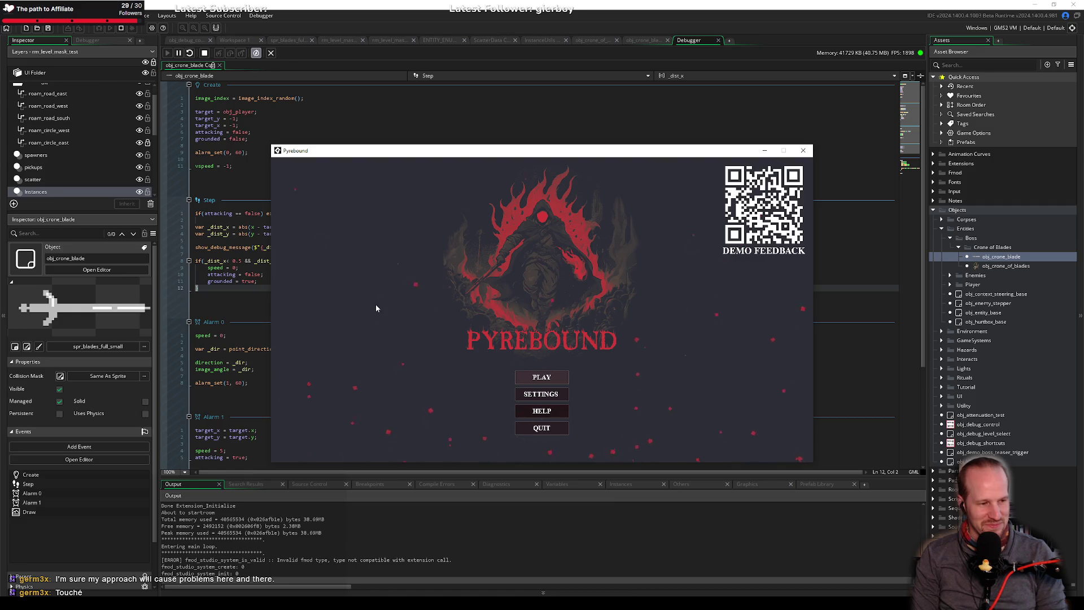
{"action": "left_click", "coordinate": [540, 377]}
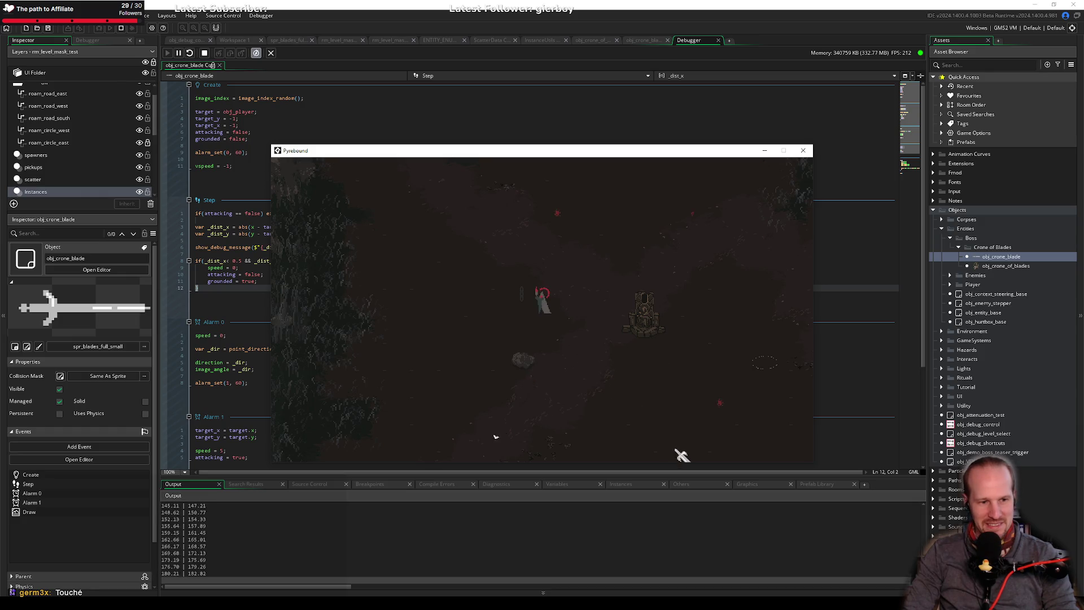
{"action": "key", "text": "Escape"}
{"action": "left_click", "coordinate": [334, 545]}
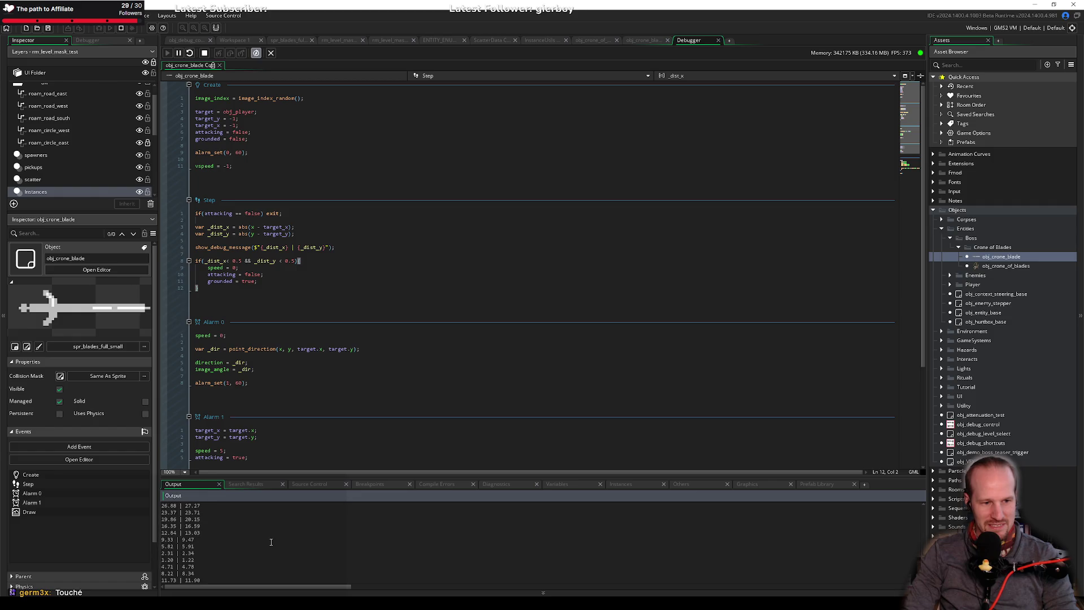
Scan the Output log down to the lowest pair, 1.20 | 1.22, then stop the game.
{"action": "scroll", "coordinate": [215, 545], "scroll_direction": "up", "scroll_amount": 15}
{"action": "scroll", "coordinate": [217, 548], "scroll_direction": "down", "scroll_amount": 10}
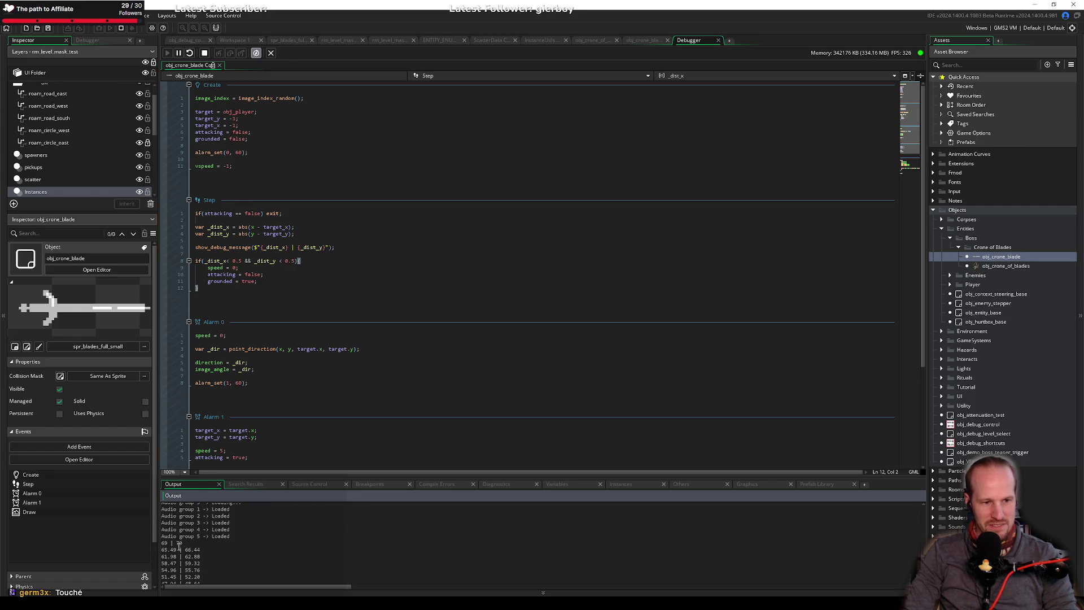
{"action": "scroll", "coordinate": [220, 553], "scroll_direction": "down", "scroll_amount": 2}
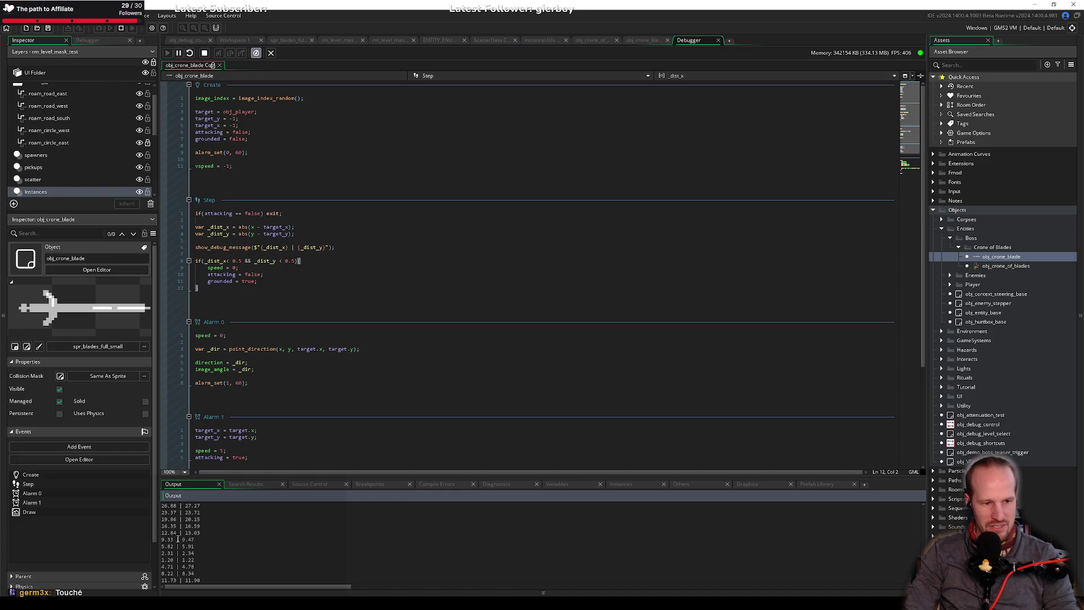
{"action": "left_click", "coordinate": [208, 549]}
{"action": "left_click", "coordinate": [208, 544]}
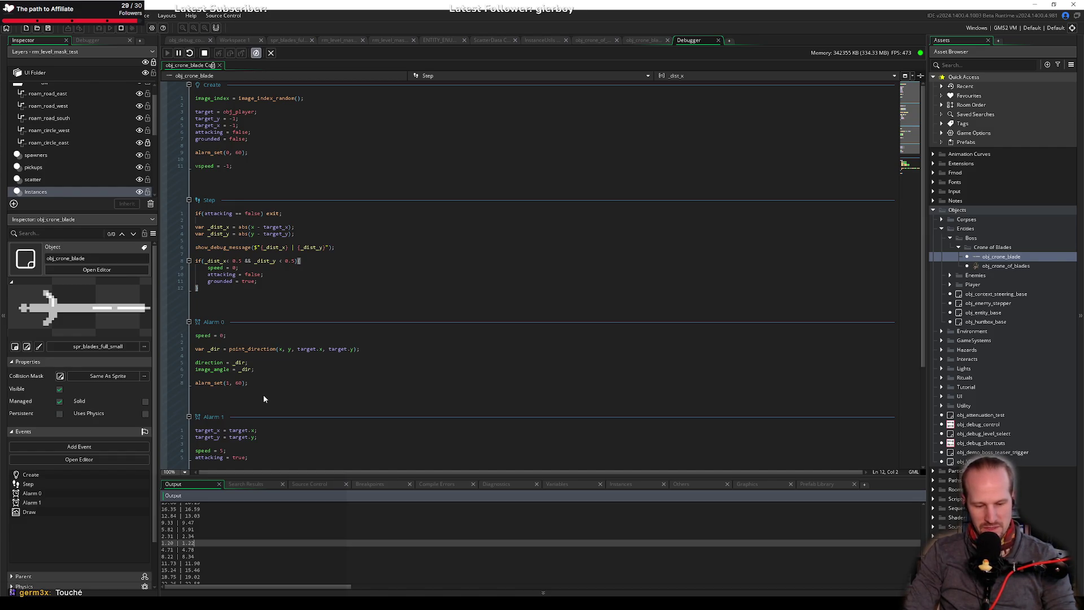
{"action": "left_click", "coordinate": [204, 53]}
{"action": "left_click", "coordinate": [195, 253]}
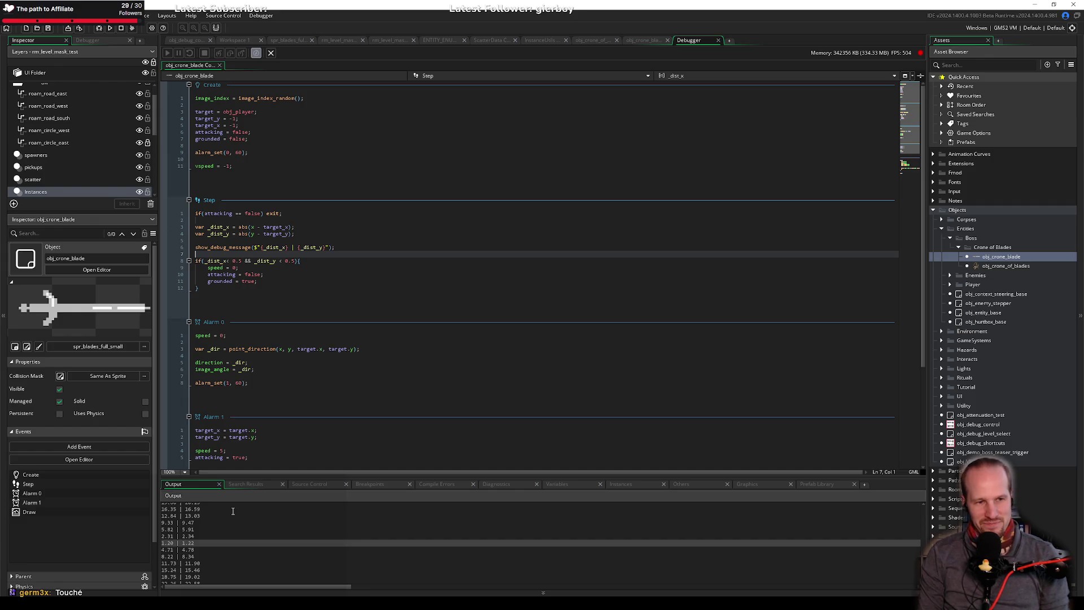
Remove the debug message line from the Step code, undoing trial deletions of the distance lines.
{"action": "left_click_drag", "start_coordinate": [200, 288], "coordinate": [188, 226]}
{"action": "key", "text": "BackSpace"}
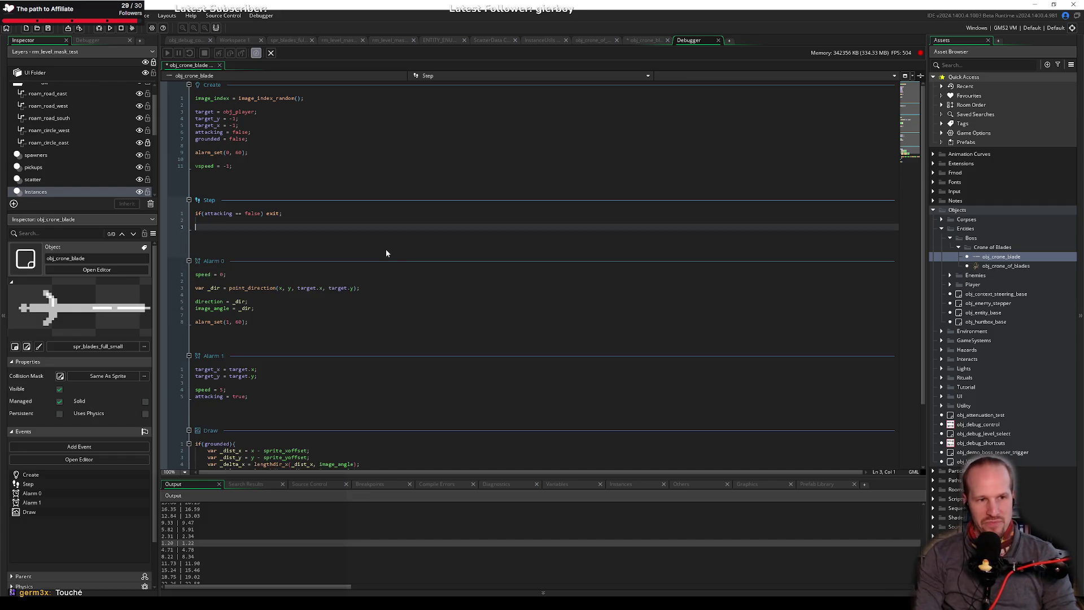
{"action": "key", "text": "ctrl+z"}
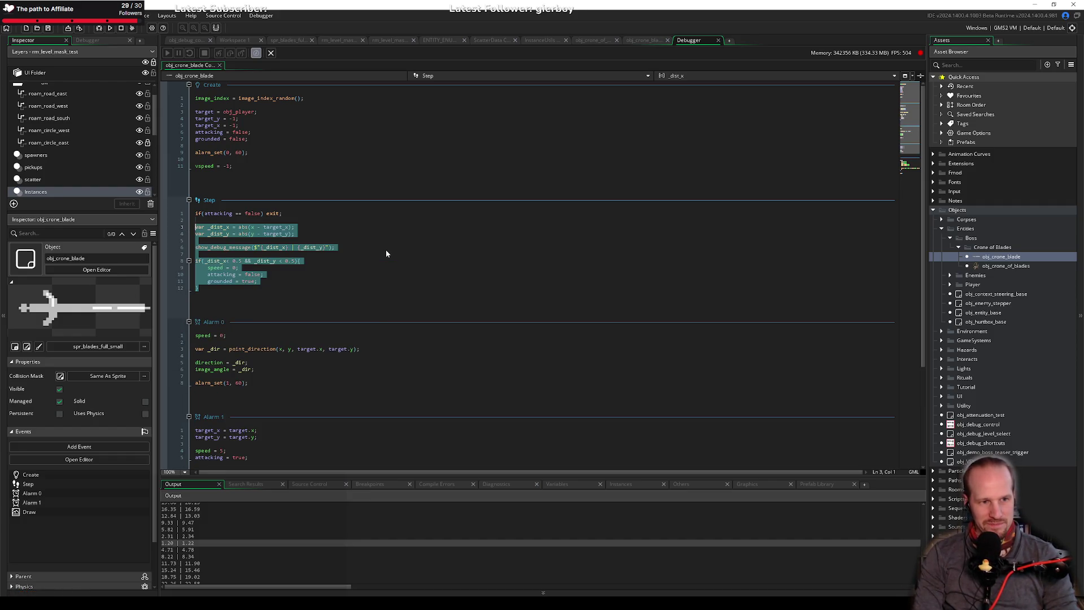
{"action": "key", "text": "Left"}
{"action": "key", "text": "shift+Down"}
{"action": "key", "text": "shift+Down"}
{"action": "key", "text": "shift+Down"}
{"action": "key", "text": "shift+End"}
{"action": "key", "text": "BackSpace"}
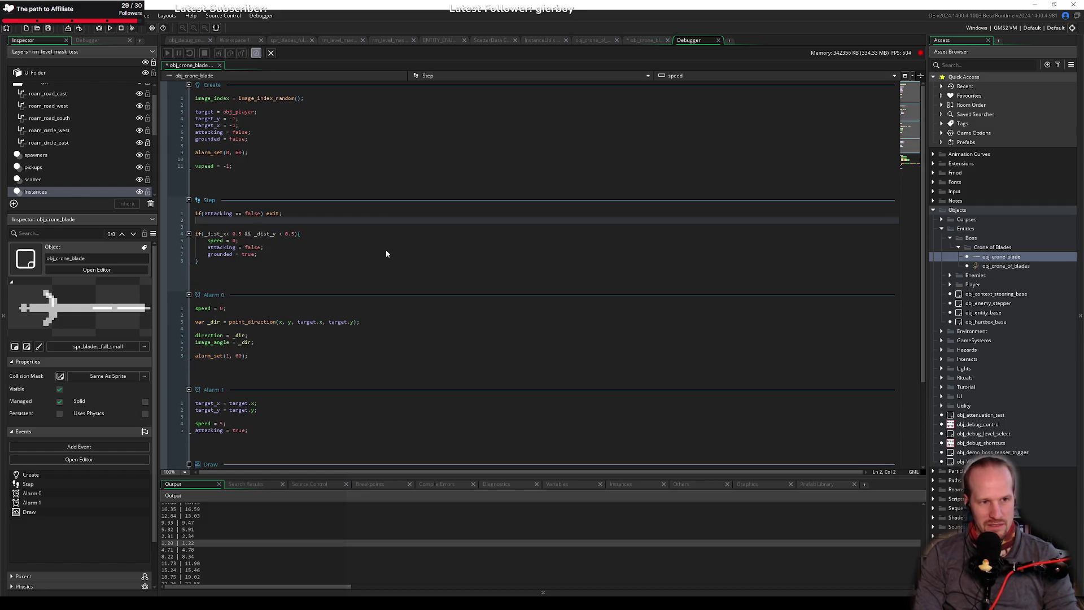
{"action": "key", "text": "Down"}
{"action": "key", "text": "Down"}
{"action": "key", "text": "Right"}
{"action": "key", "text": "Right"}
{"action": "key", "text": "Right"}
{"action": "key", "text": "ctrl+z"}
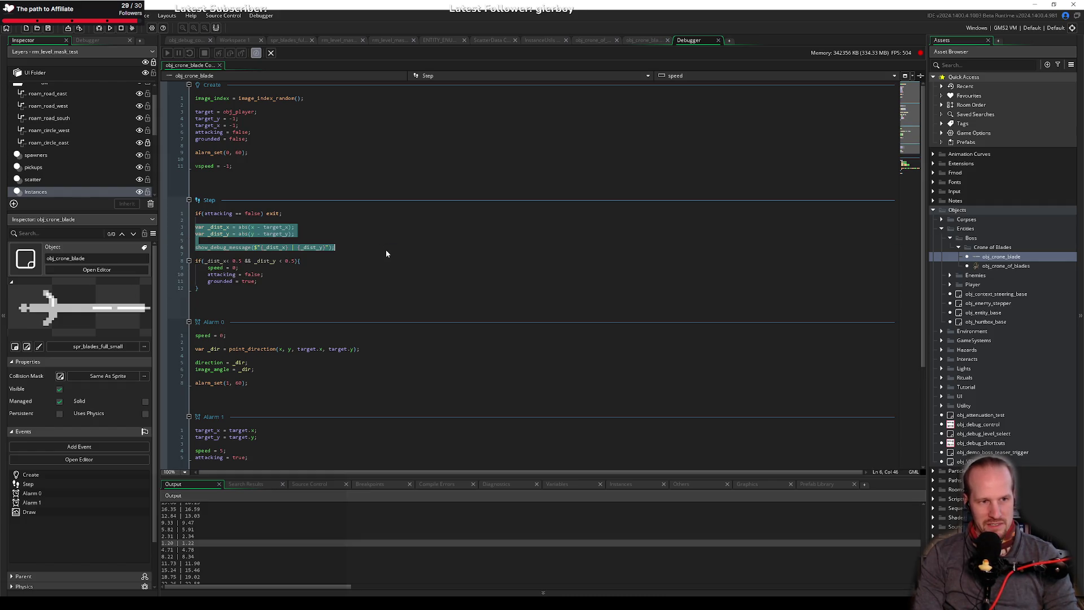
{"action": "key", "text": "Down"}
{"action": "key", "text": "shift+Up"}
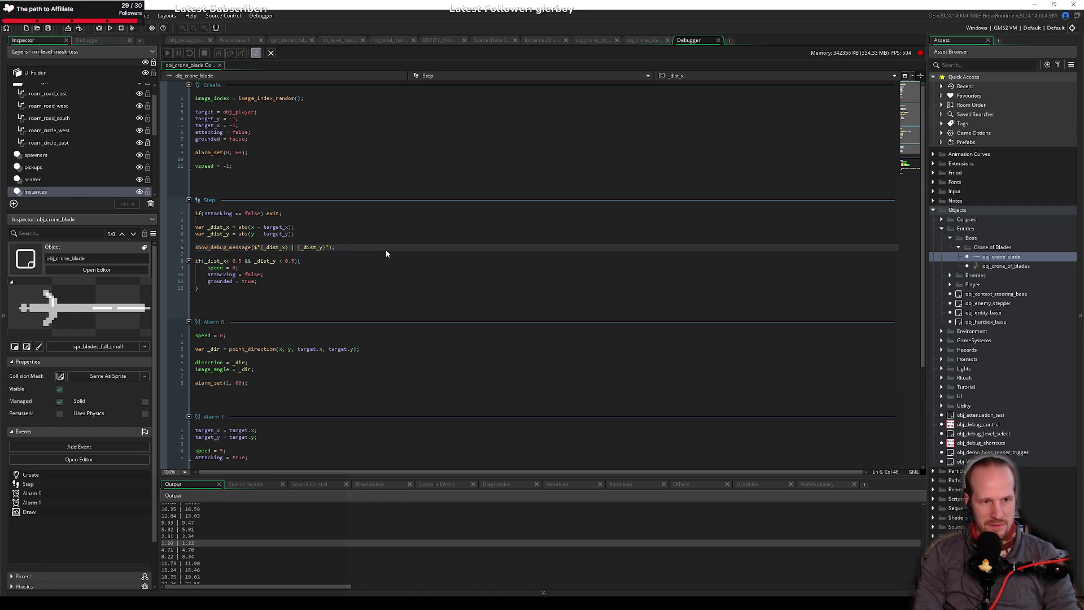
{"action": "key", "text": "BackSpace"}
{"action": "key", "text": "BackSpace"}
{"action": "key", "text": "BackSpace"}
{"action": "key", "text": "Up"}
{"action": "key", "text": "Up"}
{"action": "key", "text": "Return"}
{"action": "key", "text": "Return"}
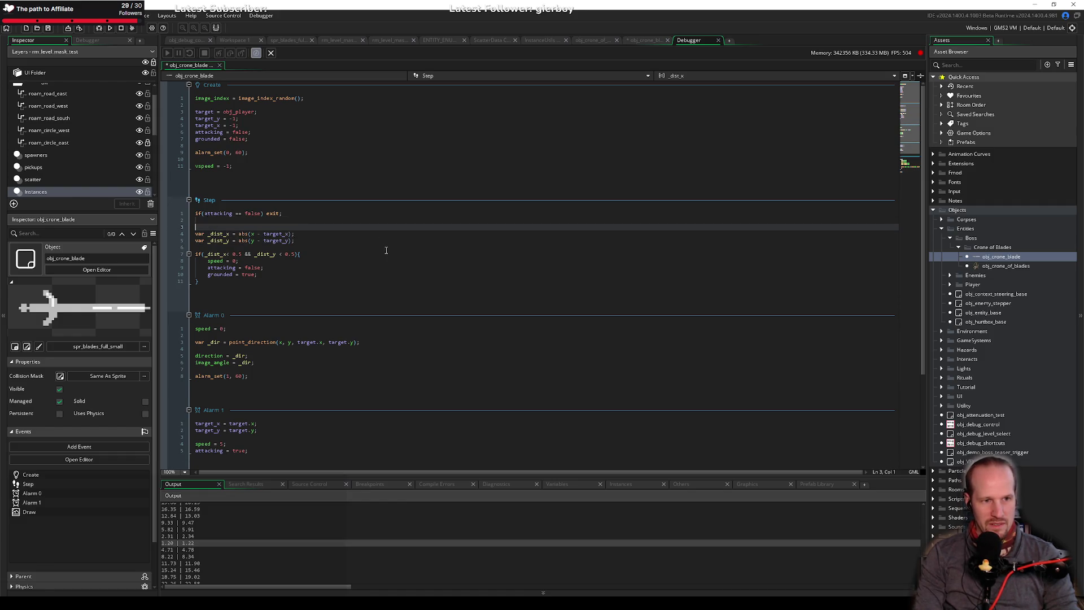
Clear the remaining distance-check code and delete the Step event, confirming with Yes.
{"action": "scroll", "coordinate": [329, 227], "scroll_direction": "down", "scroll_amount": 4}
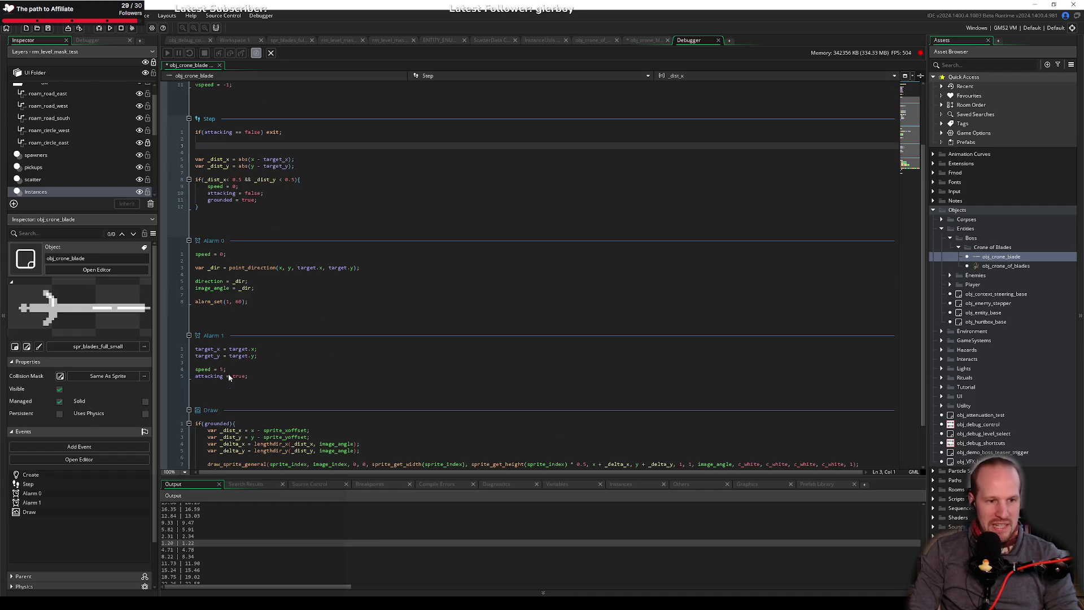
{"action": "left_click", "coordinate": [233, 369]}
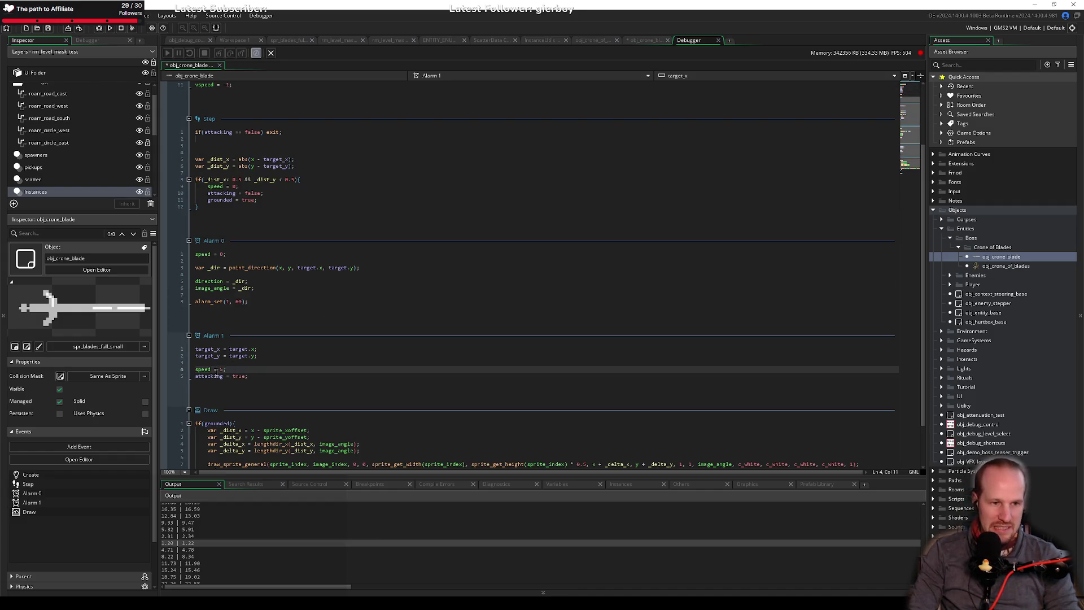
{"action": "scroll", "coordinate": [225, 376], "scroll_direction": "down", "scroll_amount": 2}
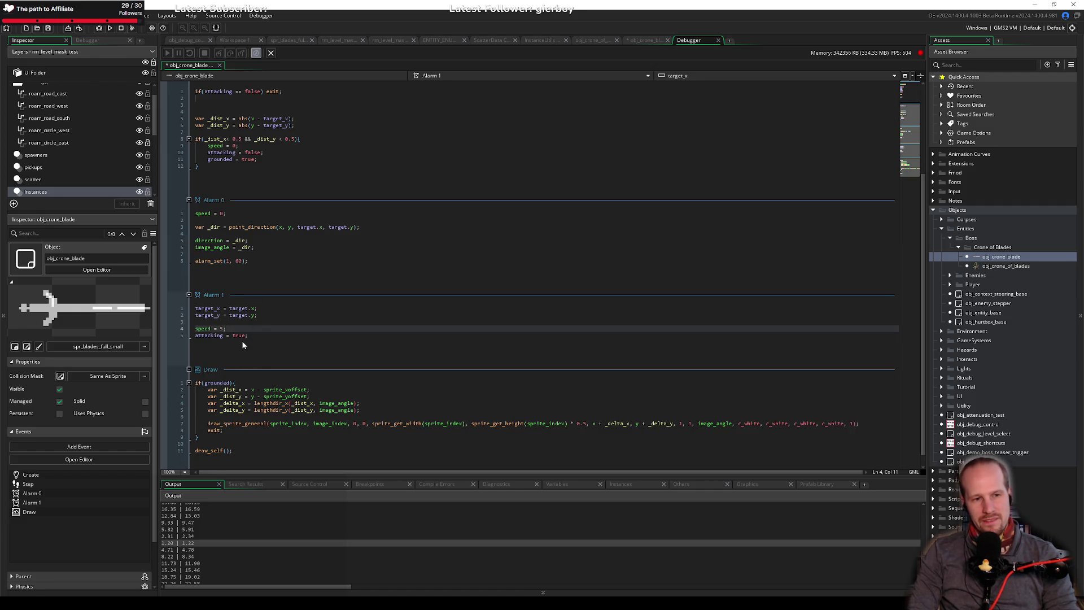
{"action": "scroll", "coordinate": [243, 331], "scroll_direction": "up", "scroll_amount": 6}
{"action": "mouse_move", "coordinate": [256, 283]}
{"action": "left_mouse_down"}
{"action": "mouse_move", "coordinate": [197, 268]}
{"action": "mouse_move", "coordinate": [167, 230]}
{"action": "left_mouse_up"}
{"action": "key", "text": "BackSpace"}
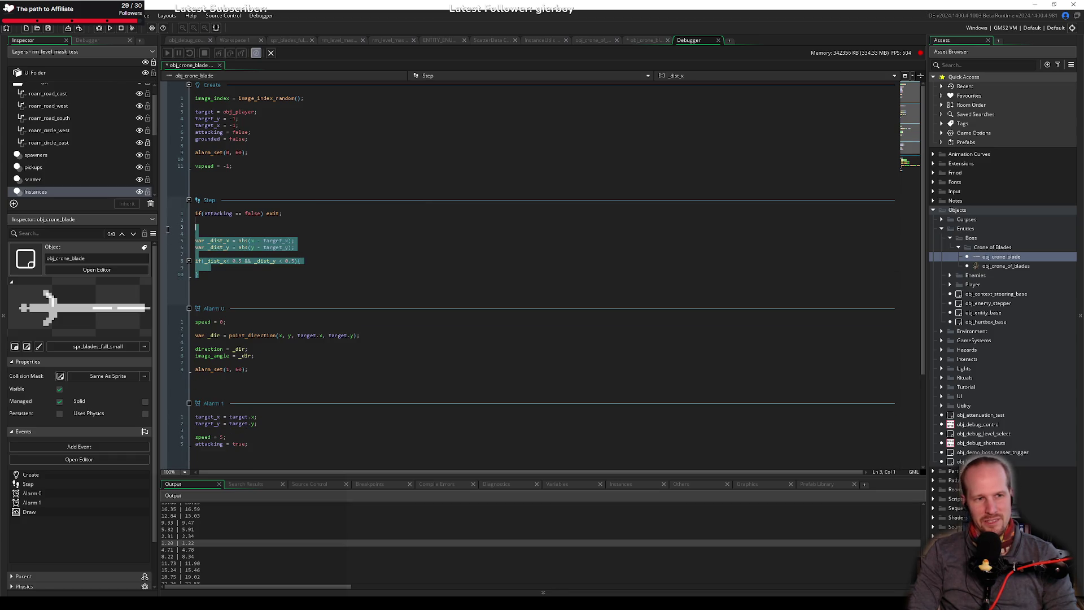
{"action": "key", "text": "BackSpace"}
{"action": "key", "text": "BackSpace"}
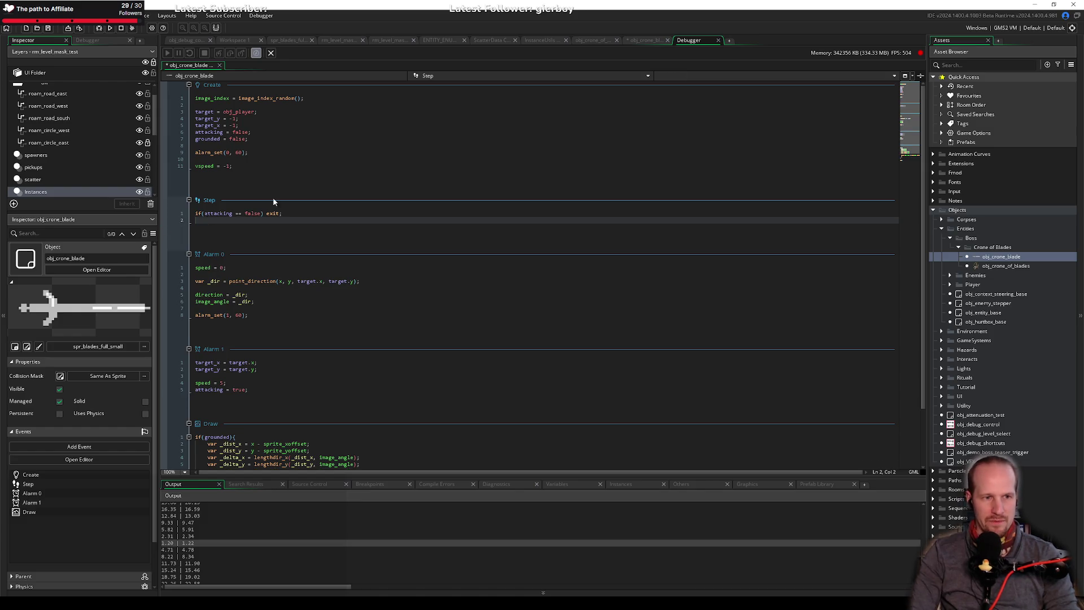
{"action": "right_click", "coordinate": [210, 203]}
{"action": "left_click", "coordinate": [240, 265]}
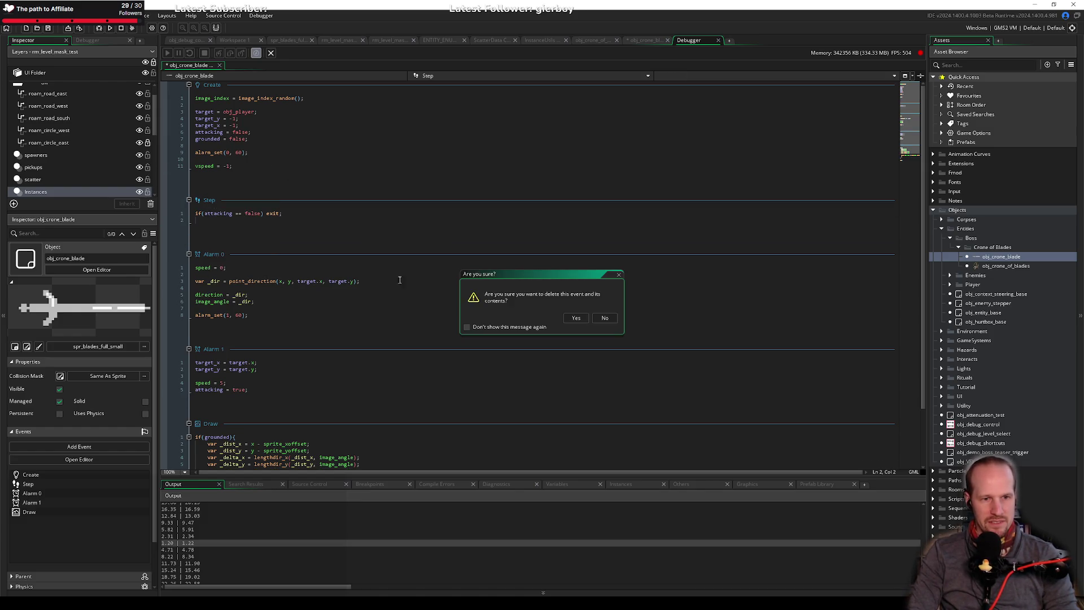
{"action": "left_click", "coordinate": [576, 318]}
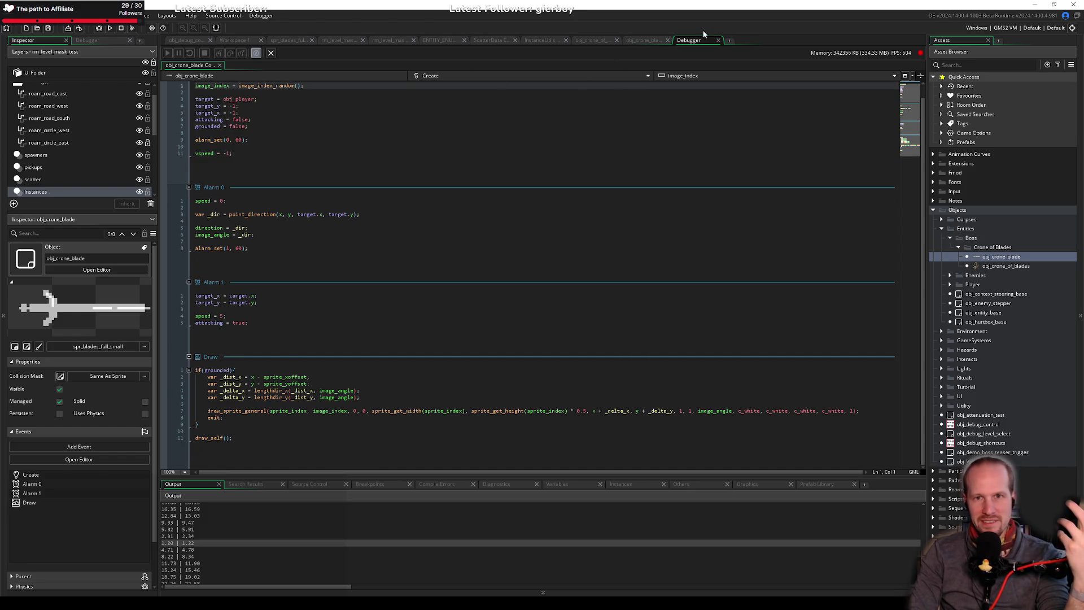
Close the debugger and add Alarm 2 holding unindented speed = 0, attacking = false, grounded = true.
{"action": "left_click", "coordinate": [718, 40]}
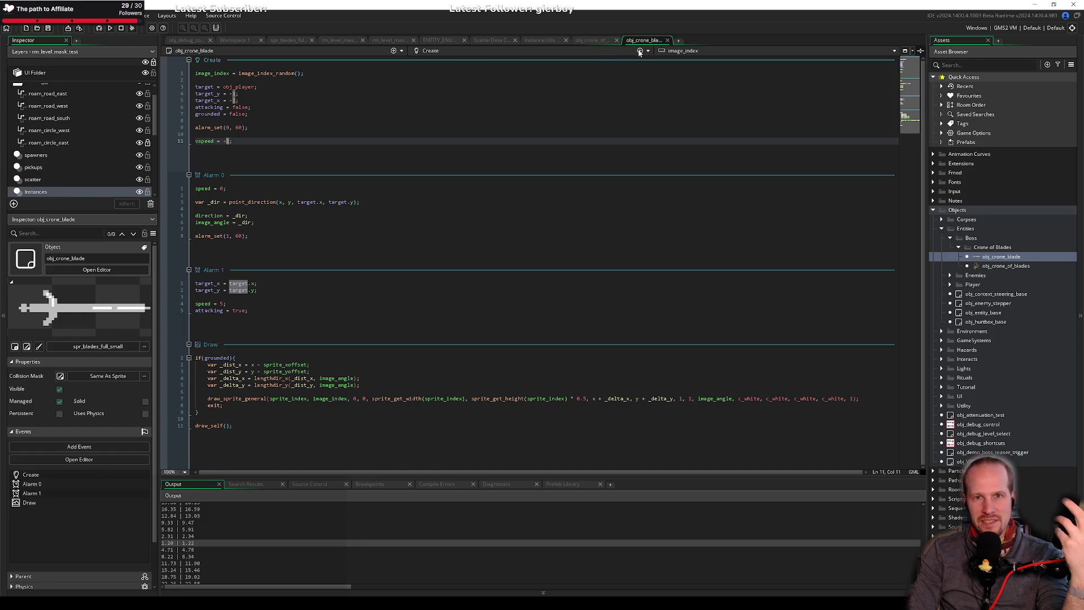
{"action": "left_click", "coordinate": [640, 51]}
{"action": "mouse_move", "coordinate": [638, 102]}
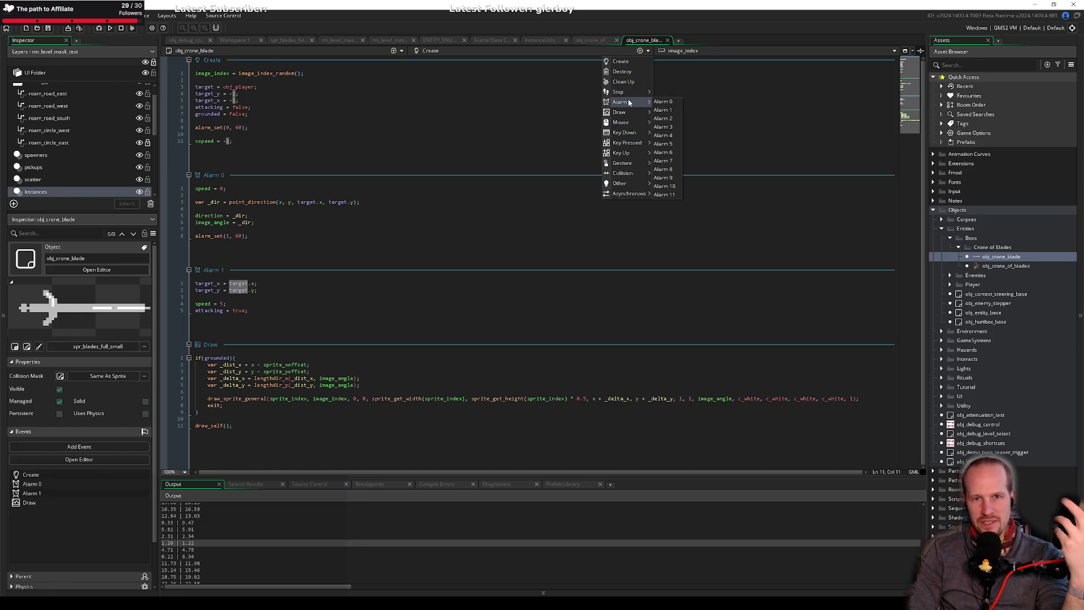
{"action": "left_click", "coordinate": [673, 118]}
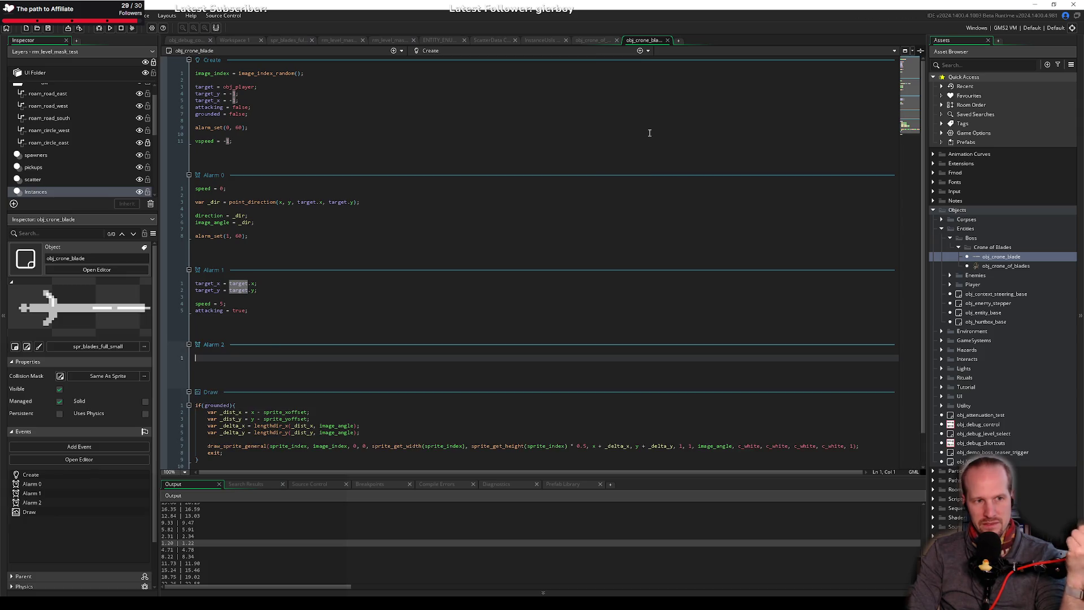
{"action": "type", "text": "speed = 0;     attacking = false;     grounded = true;"}
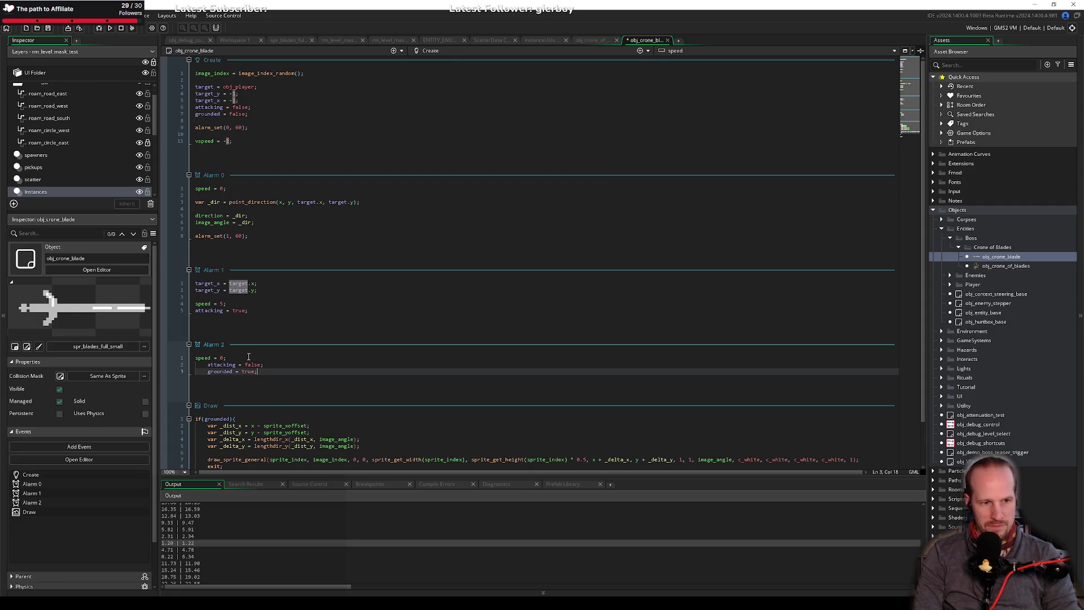
{"action": "key", "text": "Up"}
{"action": "key", "text": "BackSpace"}
{"action": "key", "text": "Down"}
{"action": "key", "text": "BackSpace"}
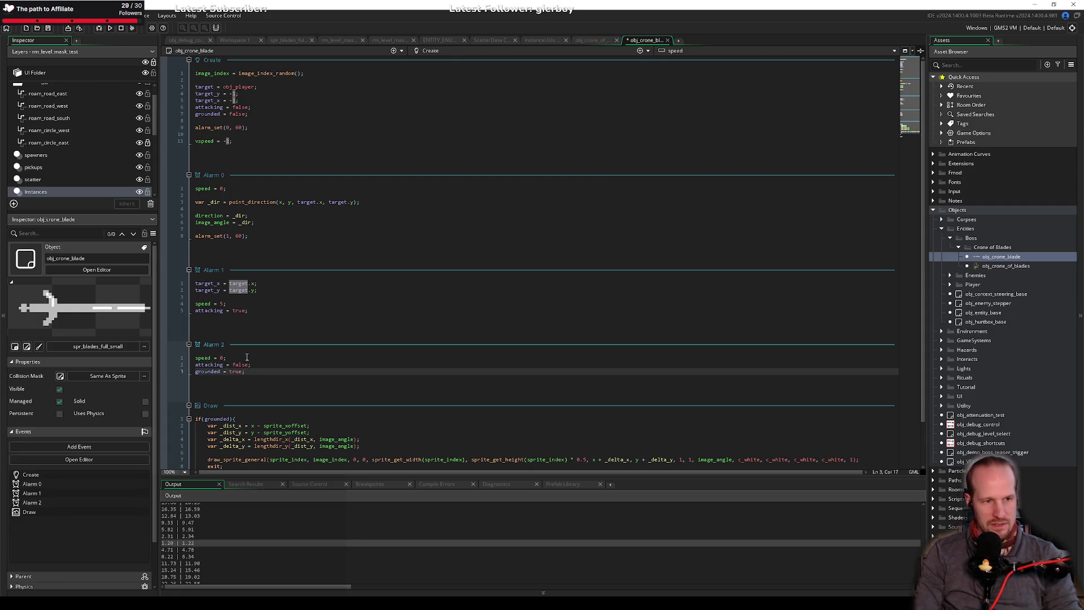
{"action": "left_click", "coordinate": [358, 310]}
{"action": "key", "text": "Return"}
{"action": "key", "text": "Return"}
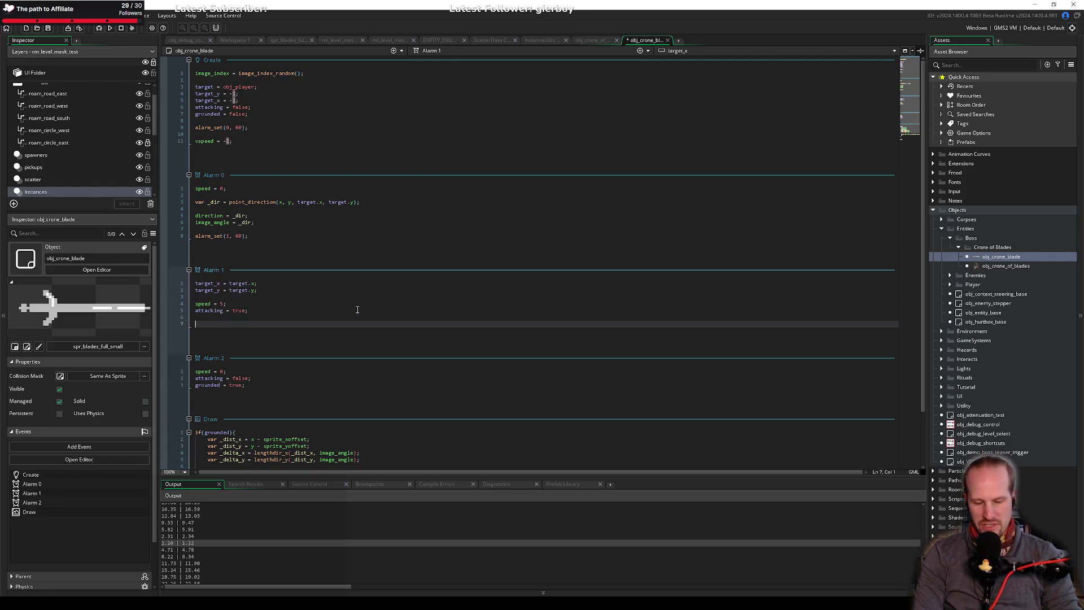
Begin an alarm_set(2, ) call in Alarm 1, removing the game_get_speed() argument.
{"action": "type", "text": "alarm_set(2,"}
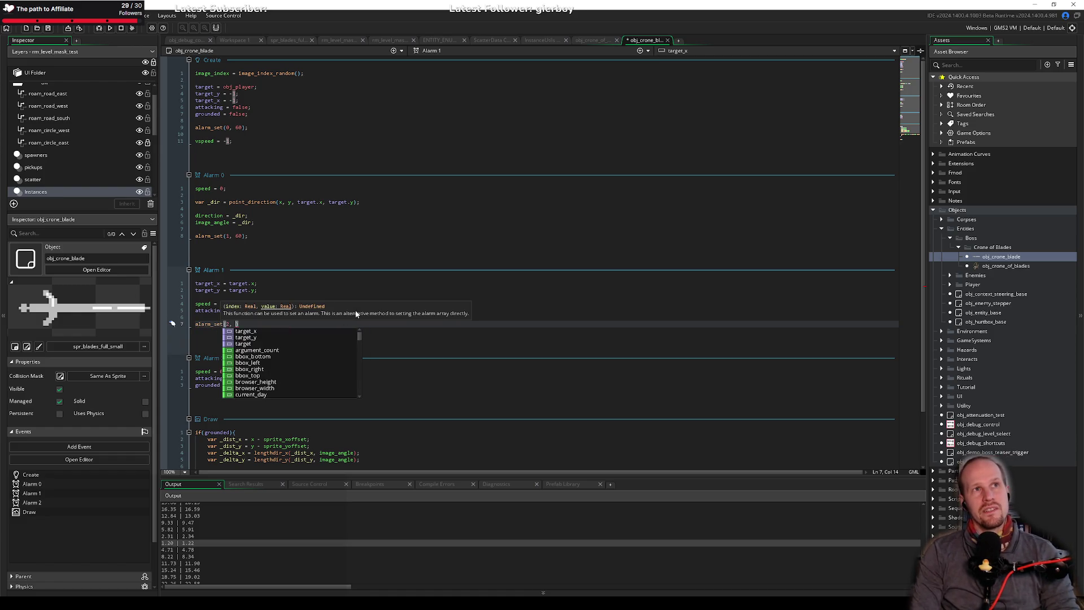
{"action": "type", "text": "g"}
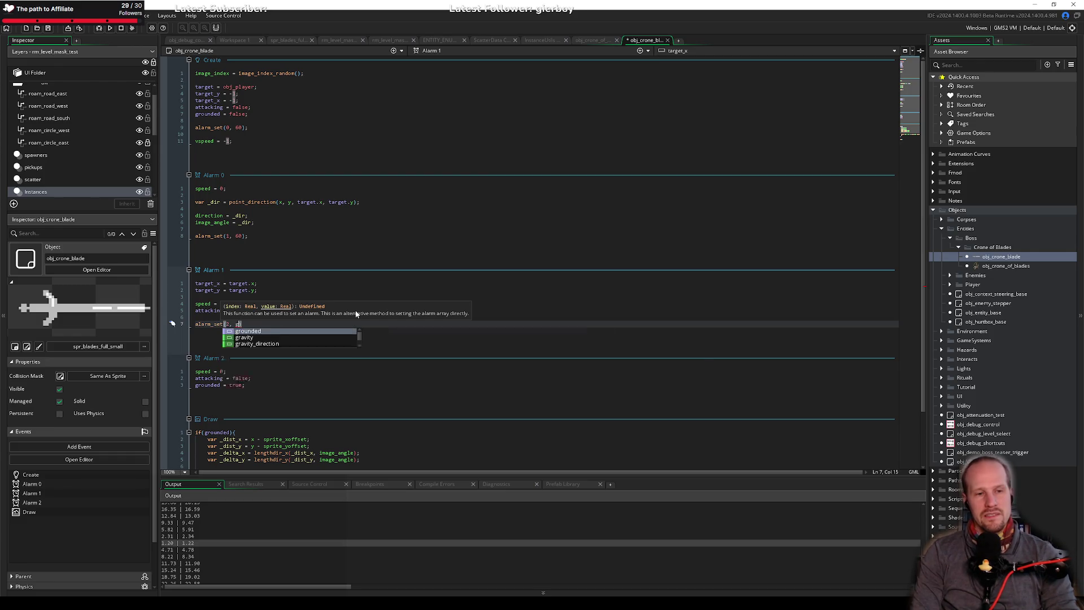
{"action": "type", "text": "ame_"}
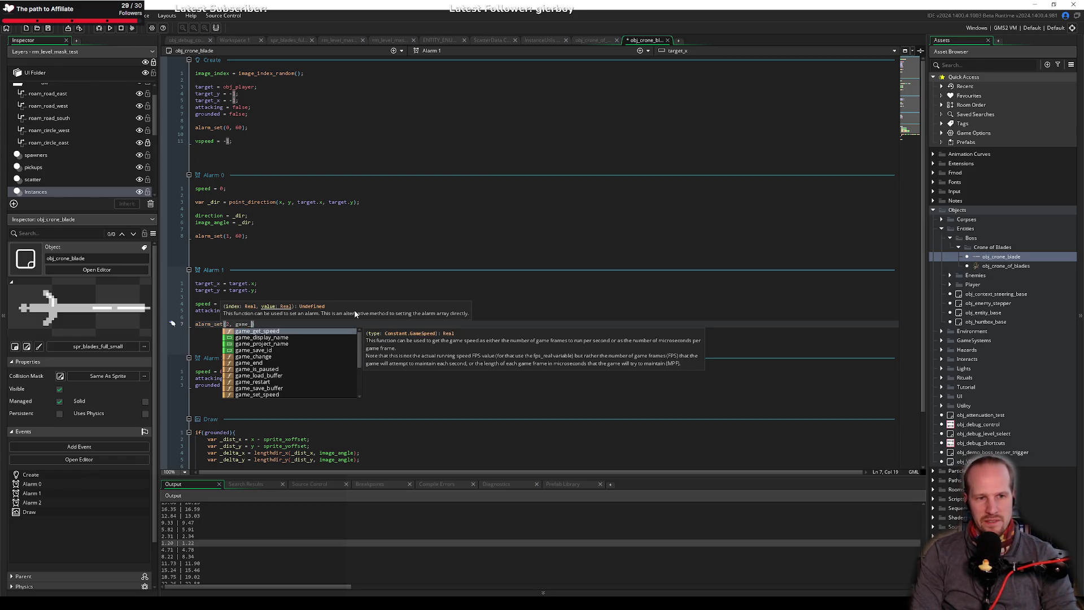
{"action": "key", "text": "Return"}
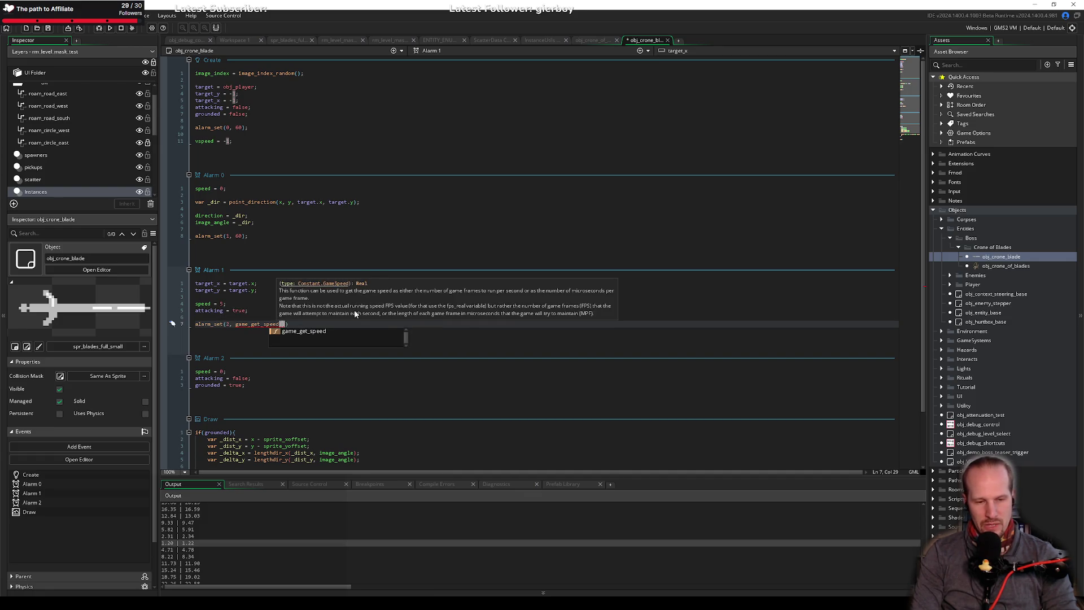
{"action": "key", "text": "ctrl+shift+Left"}
{"action": "key", "text": "ctrl+shift+Left"}
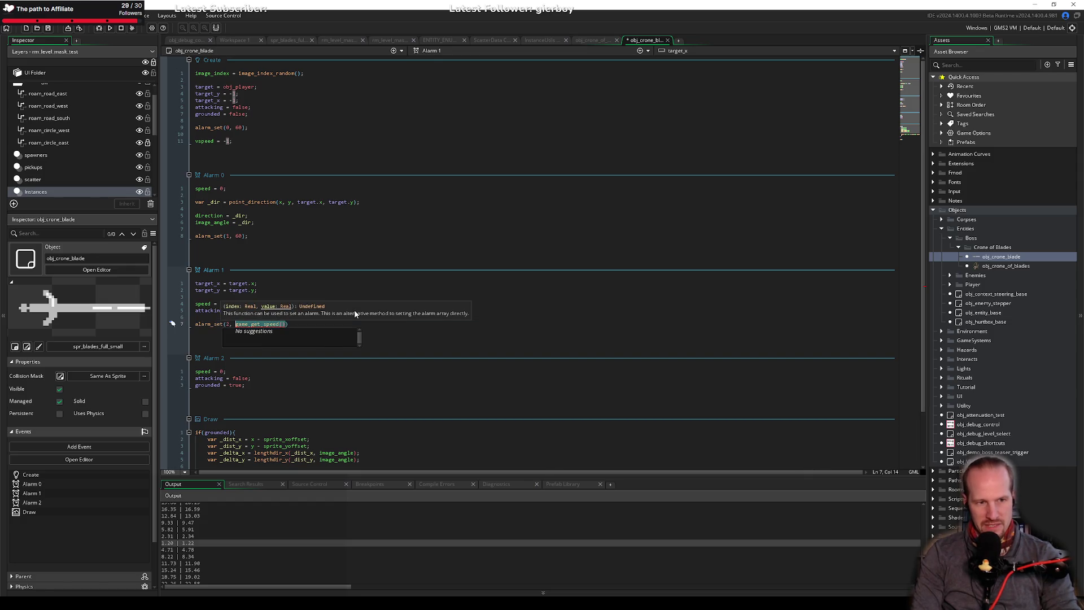
{"action": "key", "text": "BackSpace"}
Add a new line after the target assignments and start declaring var _dist.
{"action": "key", "text": "Up"}
{"action": "key", "text": "Up"}
{"action": "key", "text": "Up"}
{"action": "key", "text": "End"}
{"action": "key", "text": "Return"}
{"action": "key", "text": "Return"}
{"action": "type", "text": "v"}
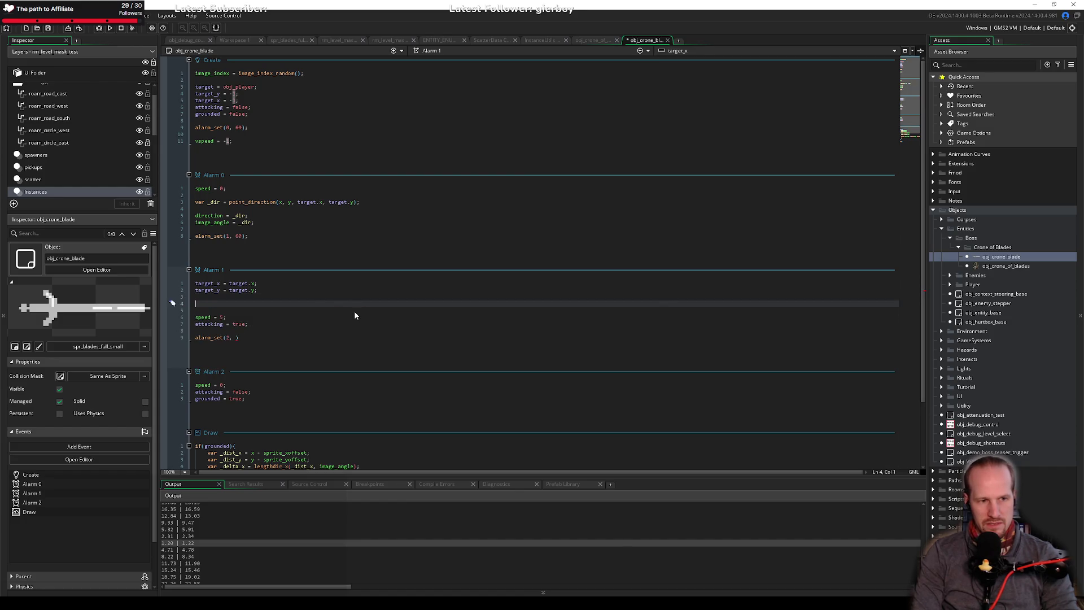
{"action": "type", "text": "ar _dist"}
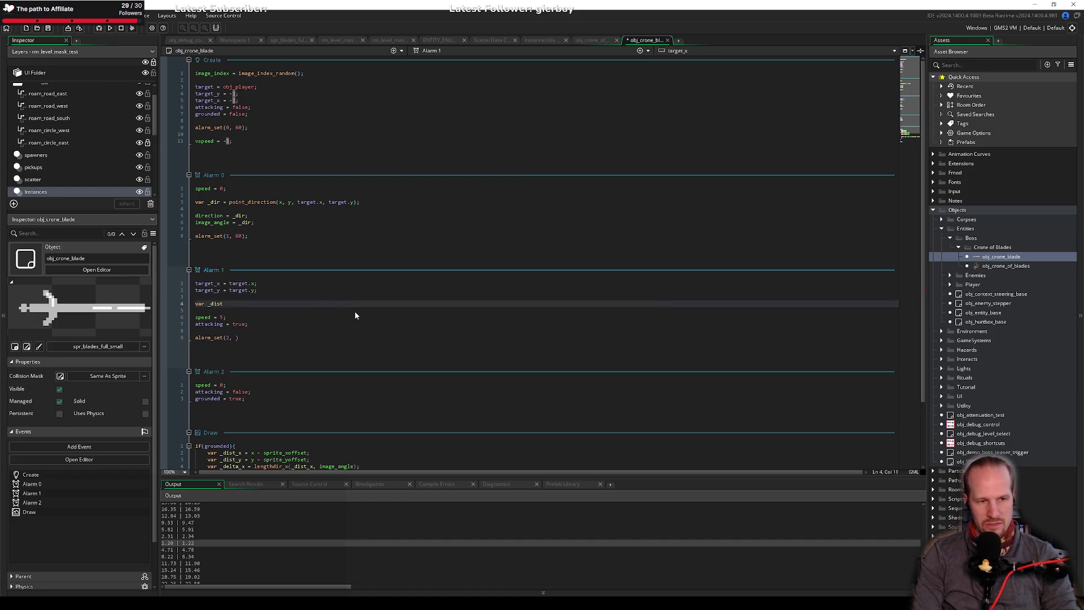
{"action": "key", "text": "Delete"}
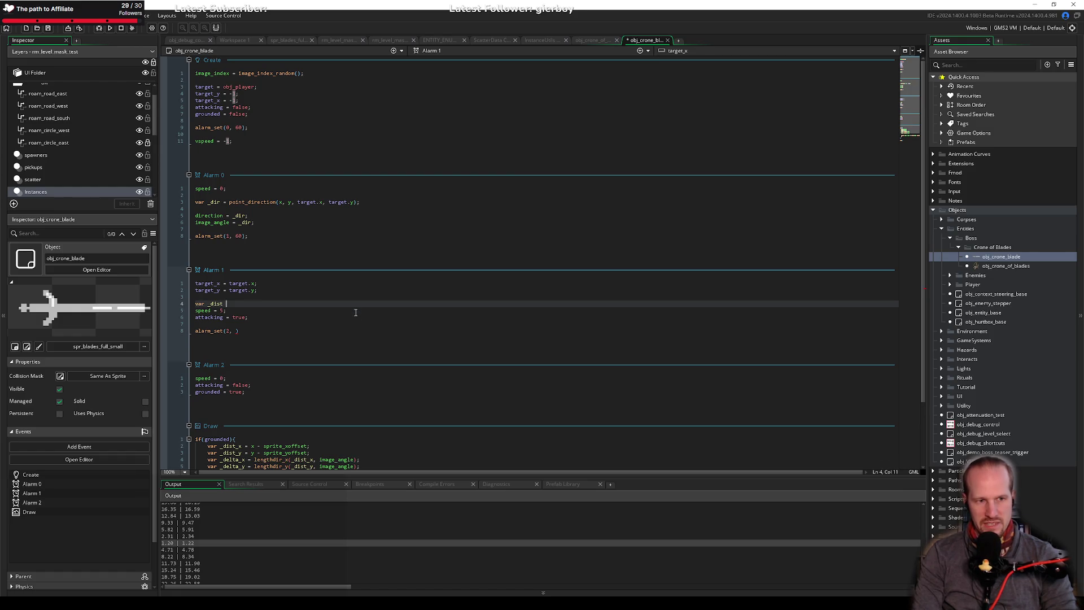
{"action": "key", "text": "ctrl+z"}
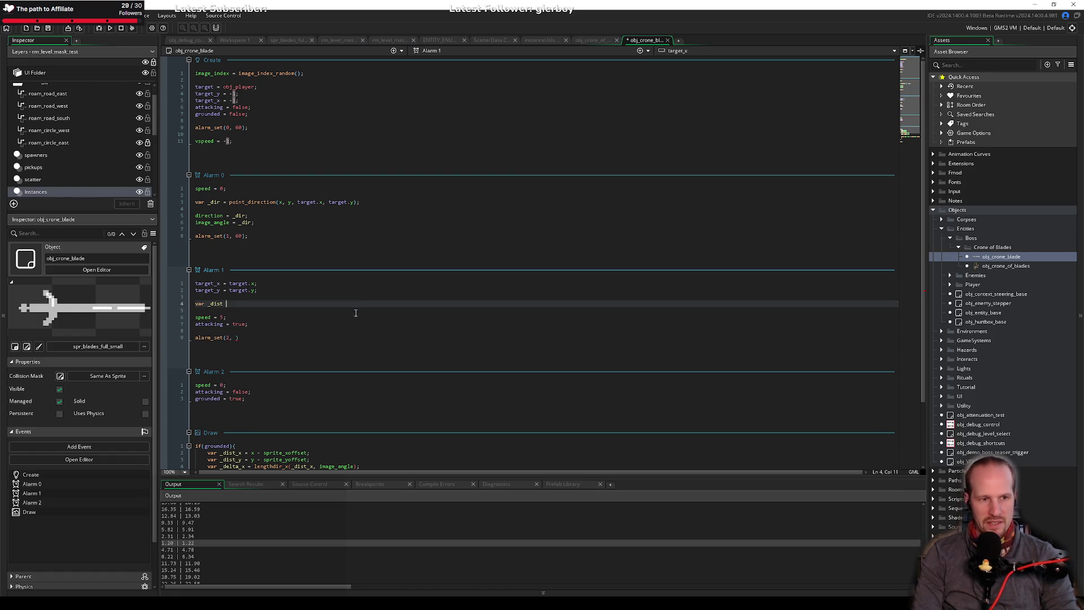
Set _dist to point_distance(x, y, target_x, target_y) and return to the alarm_set line.
{"action": "type", "text": "=point"}
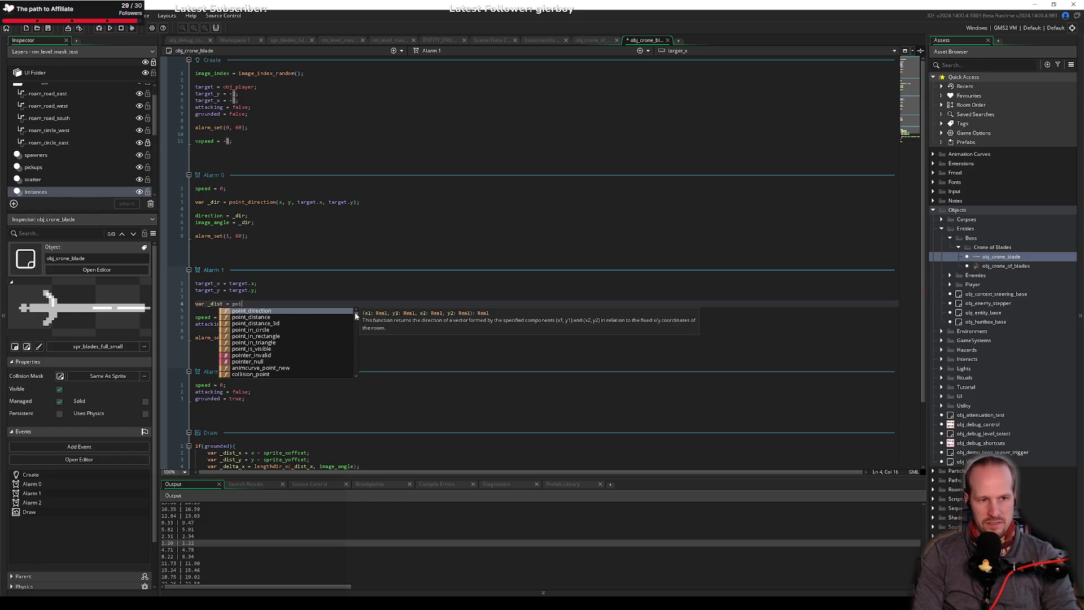
{"action": "key", "text": "Return"}
{"action": "type", "text": "x, "}
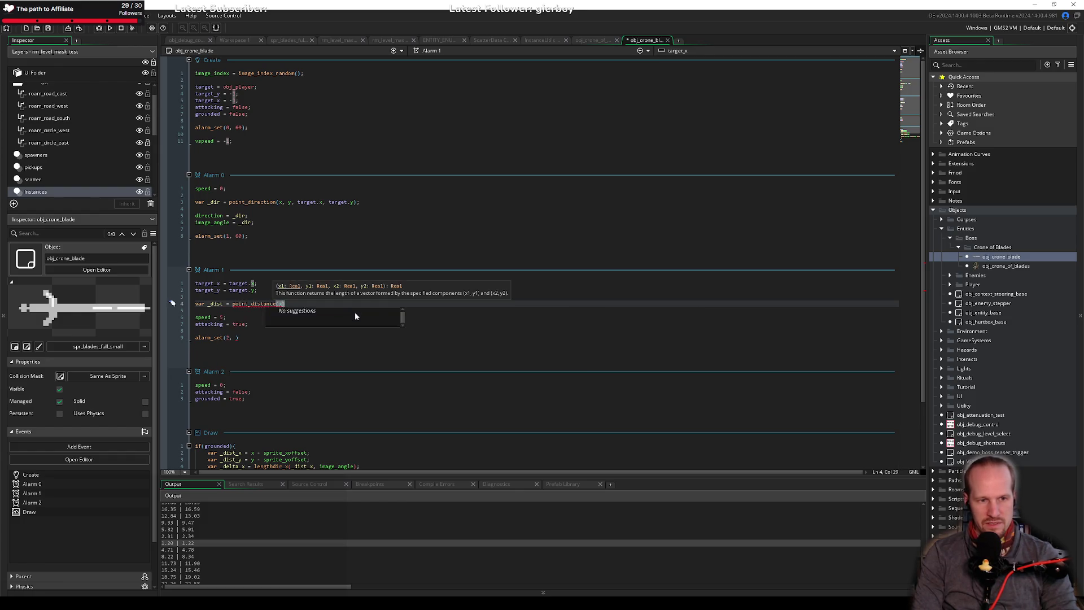
{"action": "type", "text": "y, targ"}
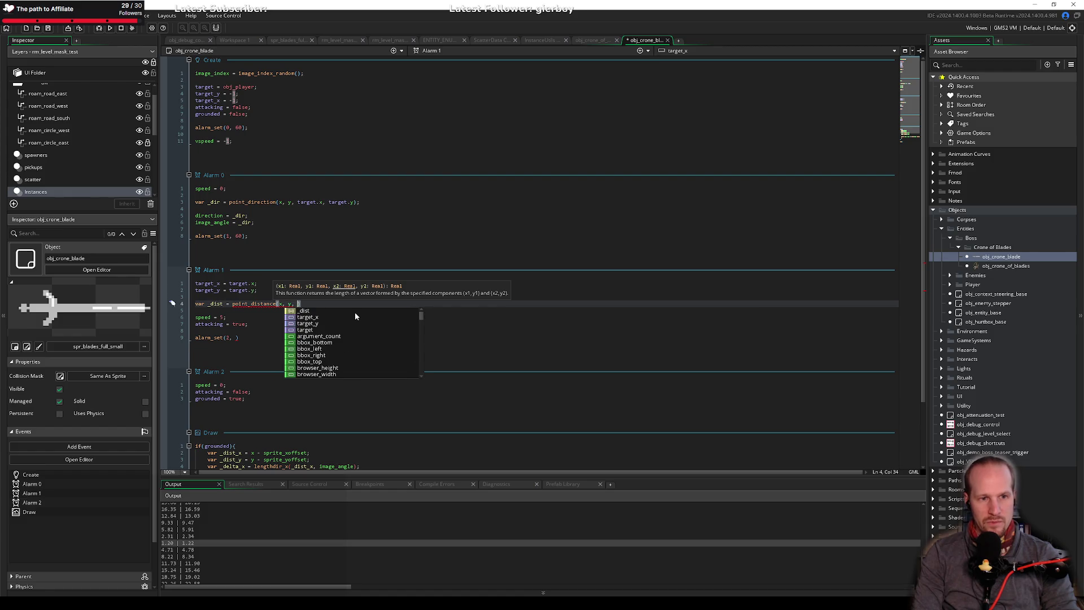
{"action": "key", "text": "Return"}
{"action": "type", "text": ", target_y"}
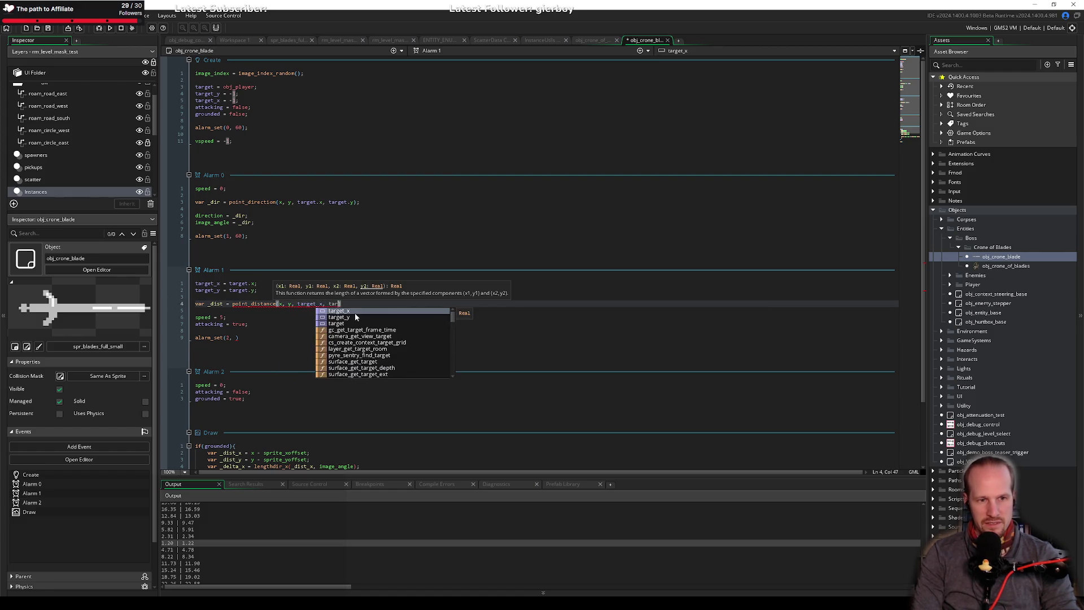
{"action": "key", "text": "Return"}
{"action": "type", "text": ");"}
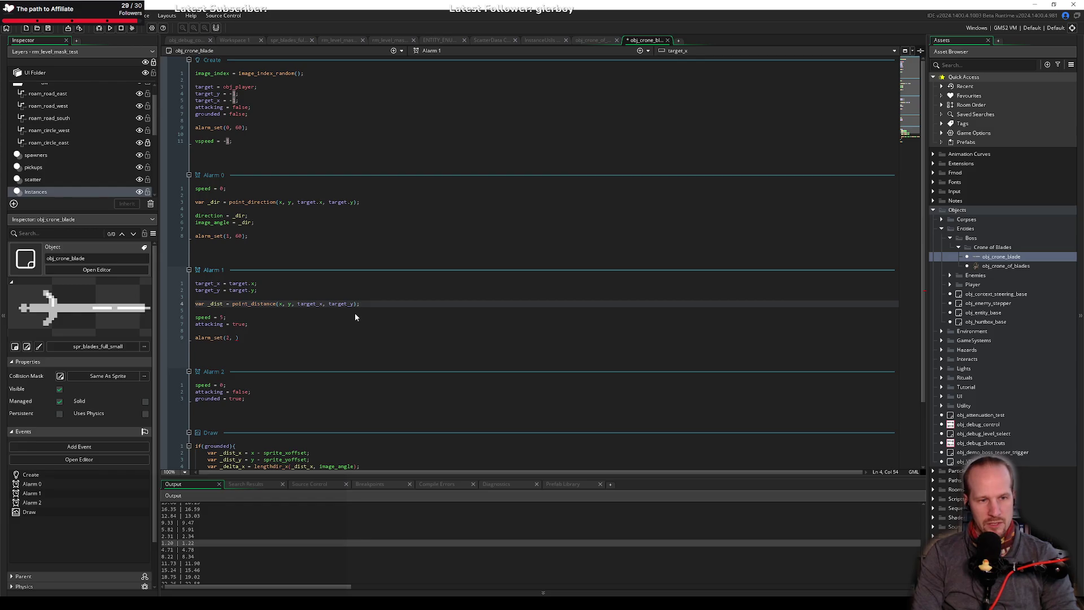
{"action": "key", "text": "Down"}
{"action": "key", "text": "Down"}
{"action": "key", "text": "Down"}
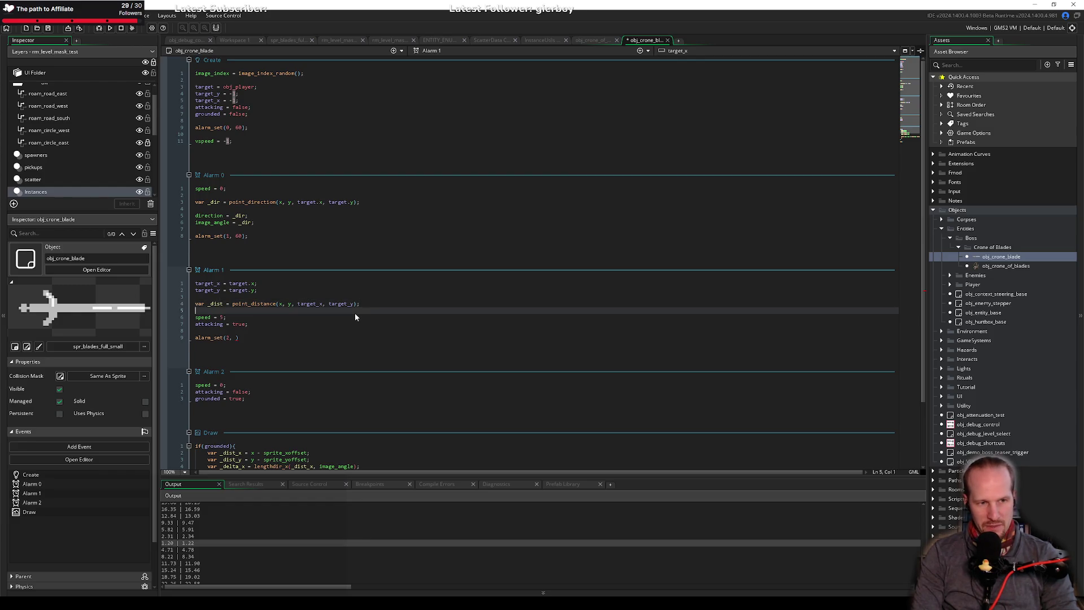
{"action": "key", "text": "Left"}
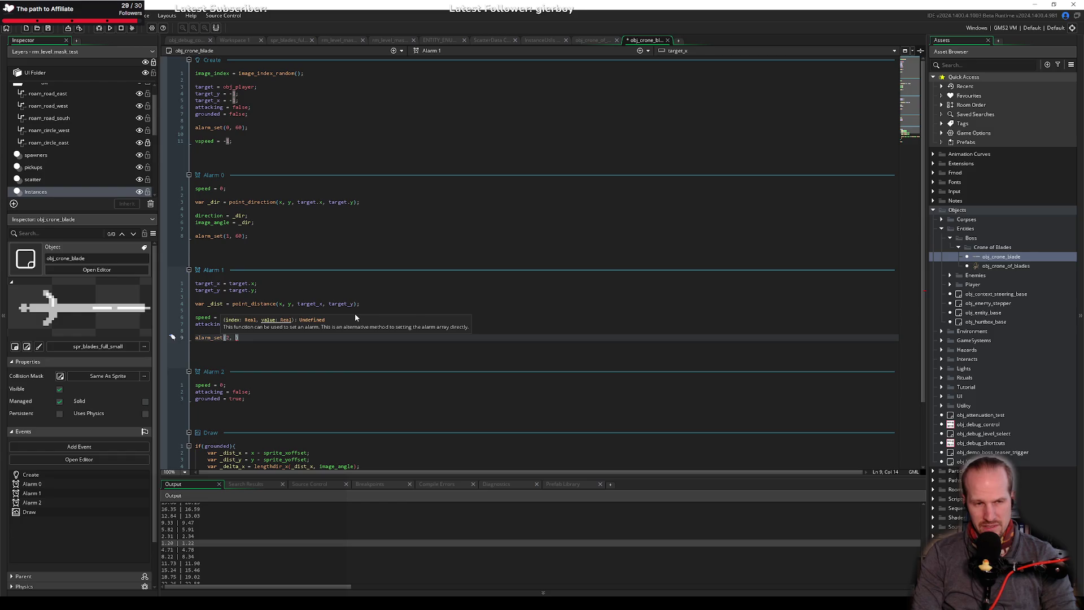
Give alarm_set(2, ...) the time argument _dist / speed.
{"action": "type", "text": "_dist /"}
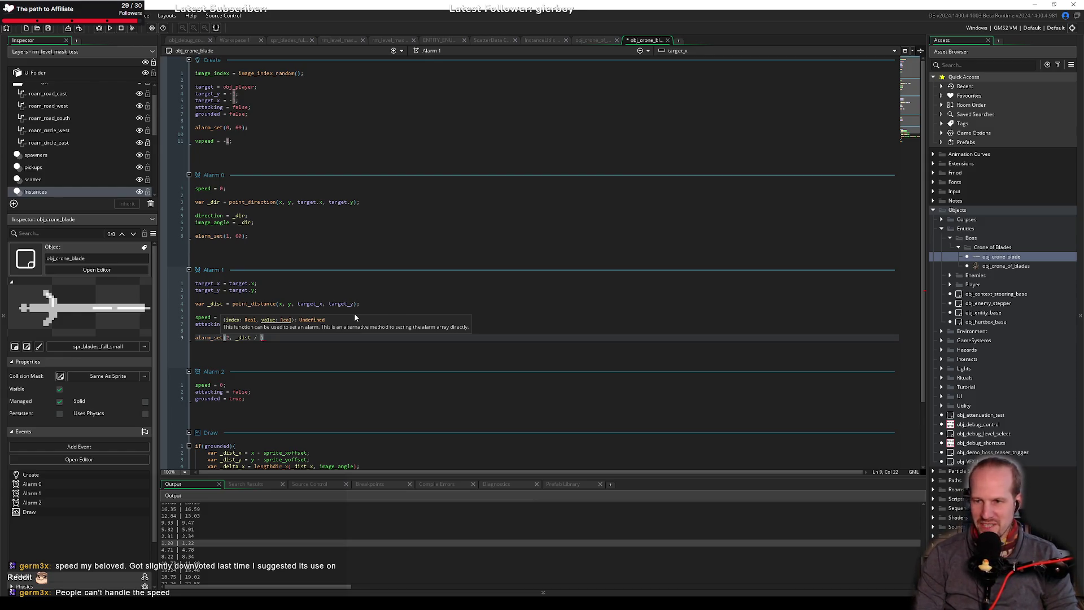
{"action": "type", "text": "speed"}
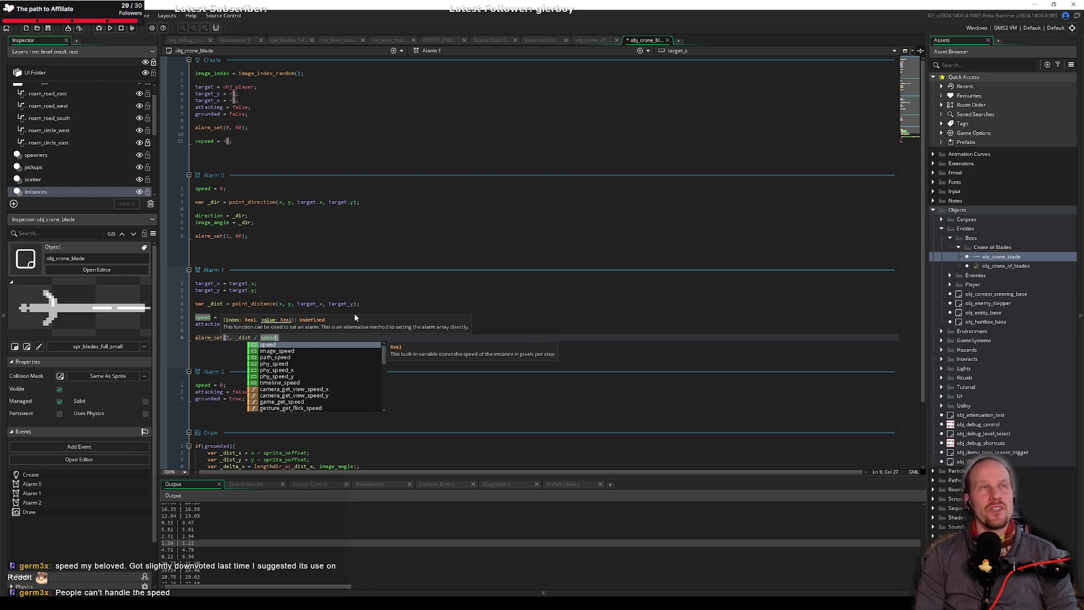
{"action": "key", "text": "Escape"}
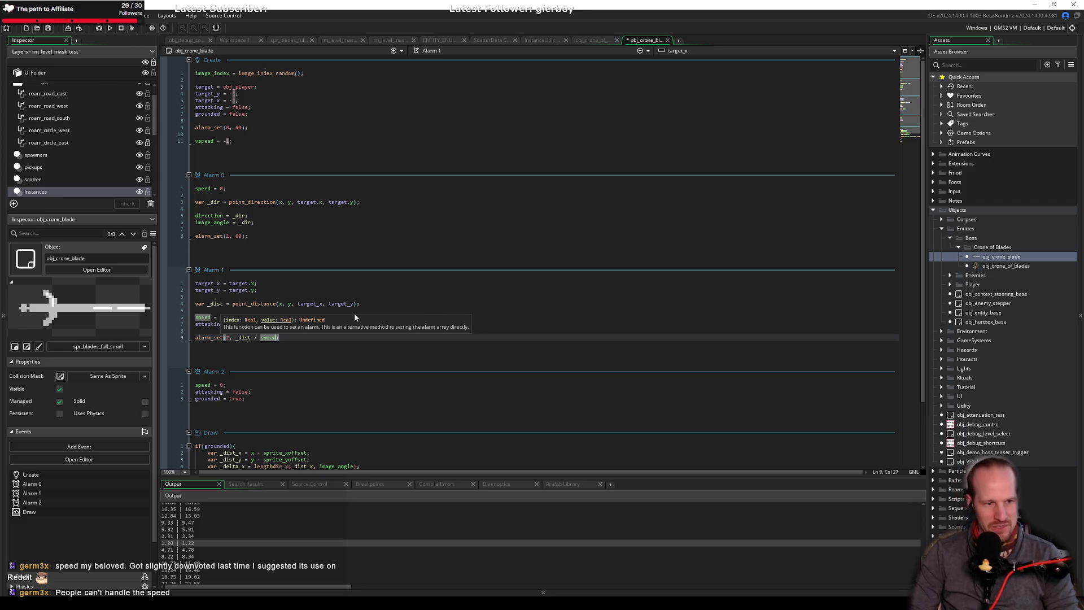
Look up the built-in speed variable in the manual, then return to the alarm_set line.
{"action": "left_click", "coordinate": [273, 317]}
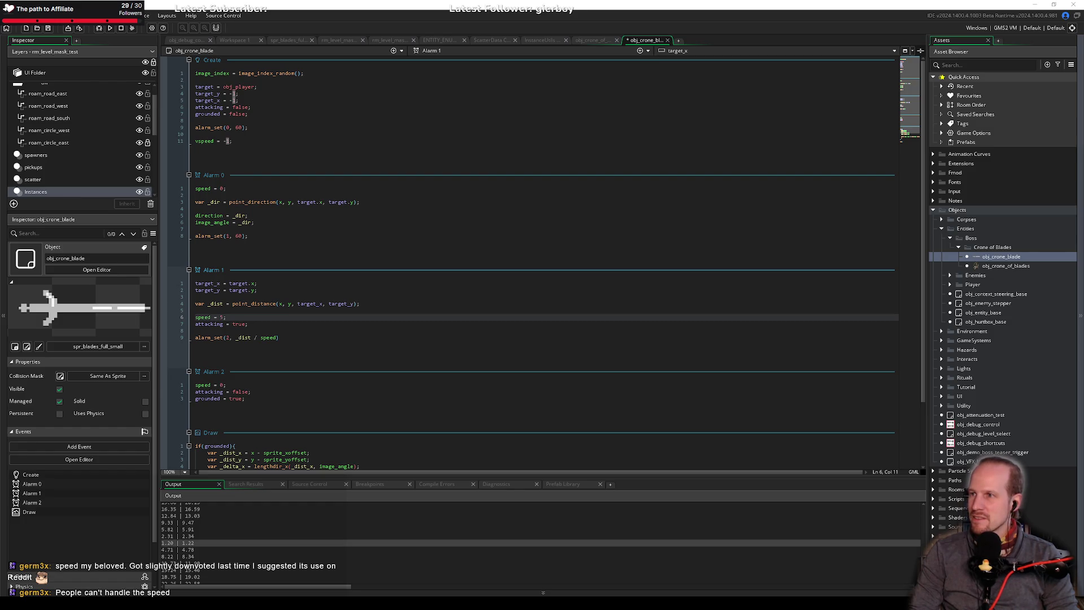
{"action": "key", "text": "F1"}
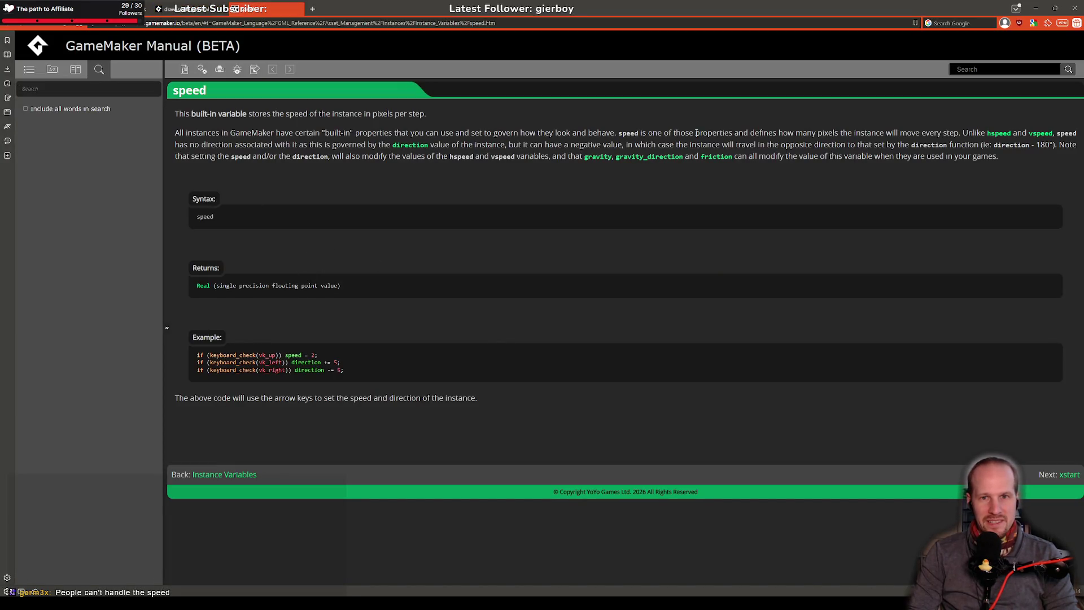
{"action": "left_click_drag", "start_coordinate": [683, 134], "coordinate": [910, 134]}
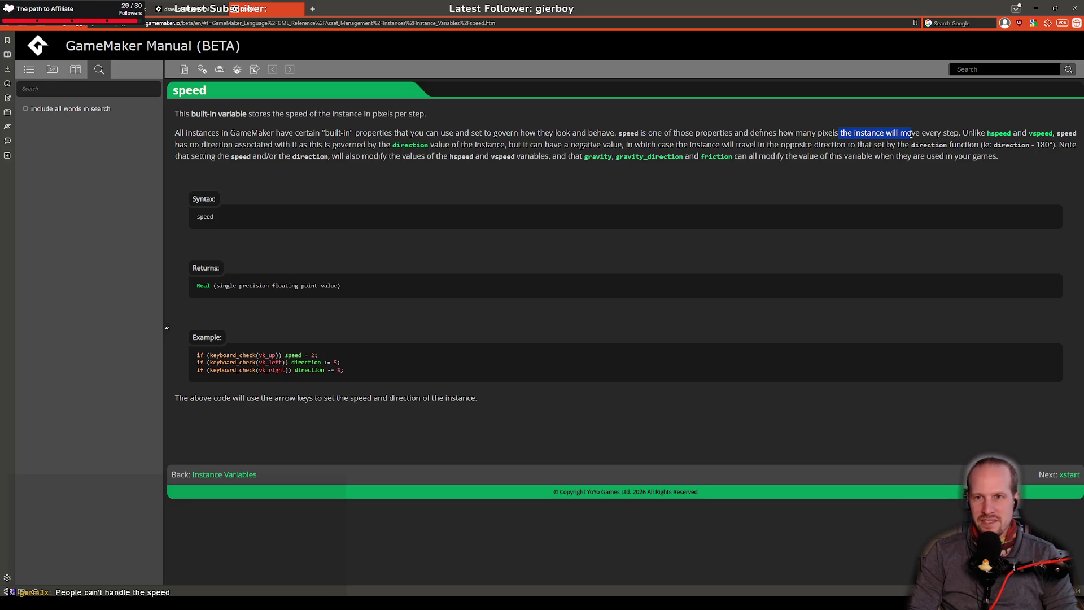
{"action": "left_click", "coordinate": [947, 132]}
{"action": "key", "text": "Tab"}
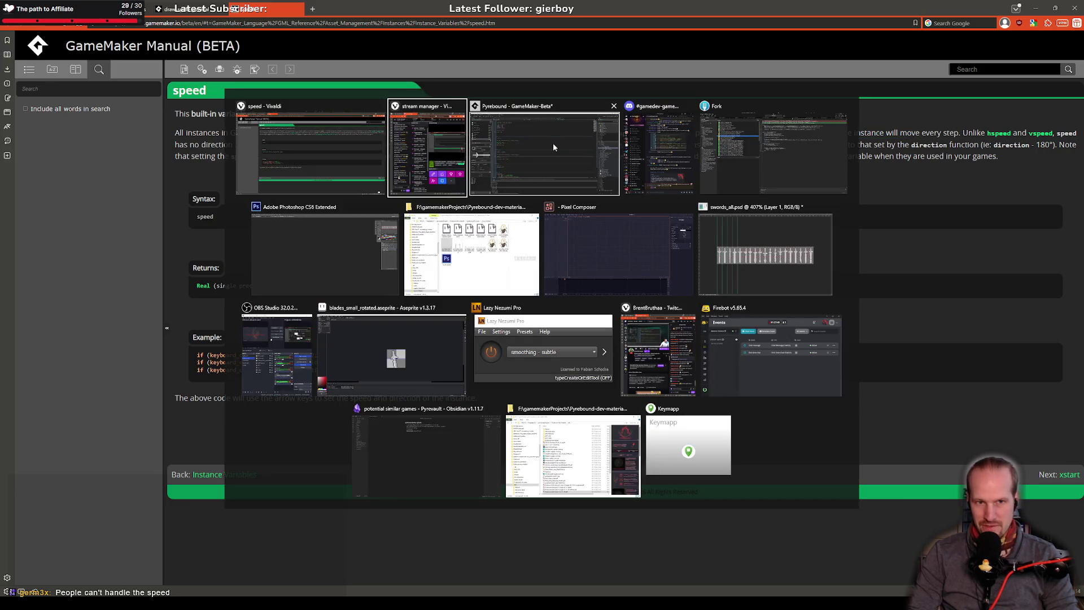
{"action": "left_click", "coordinate": [297, 337]}
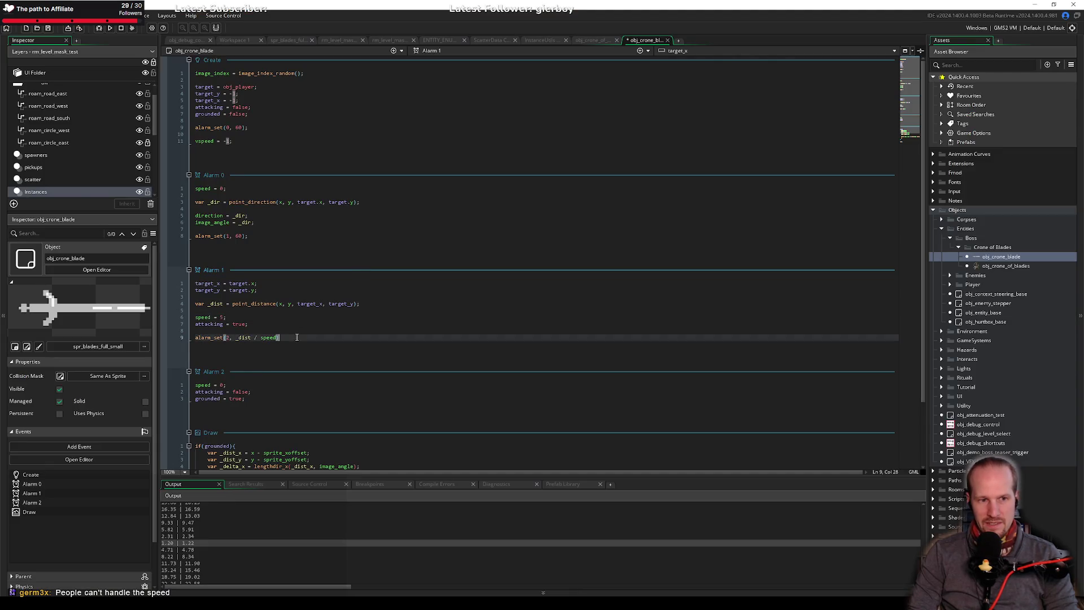
End alarm_set(2, _dist / speed) with a semicolon, save, and build and run the game.
{"action": "left_click", "coordinate": [252, 337]}
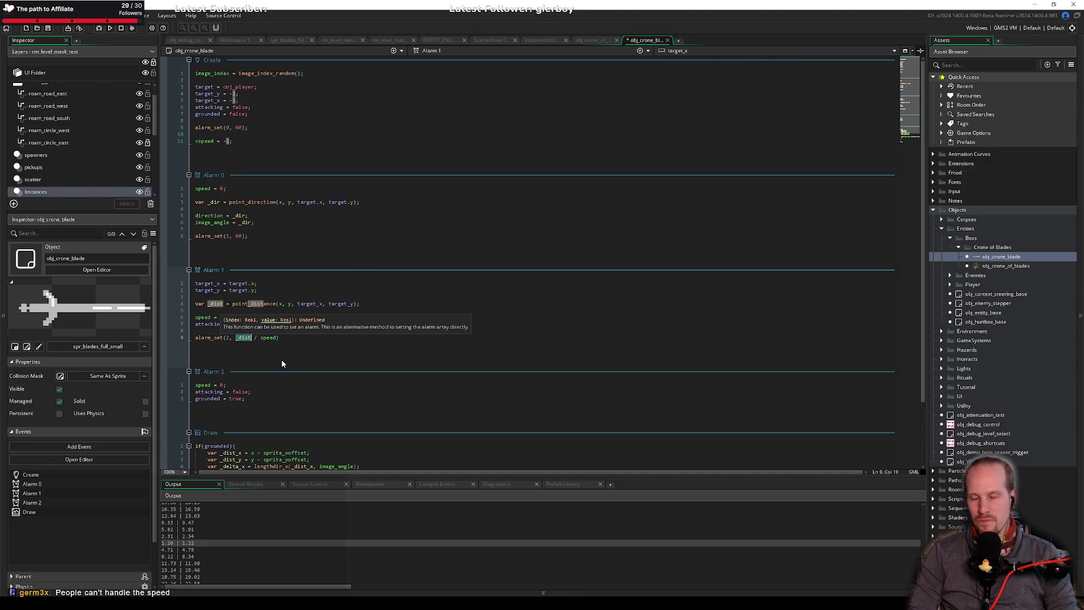
{"action": "left_click", "coordinate": [250, 337]}
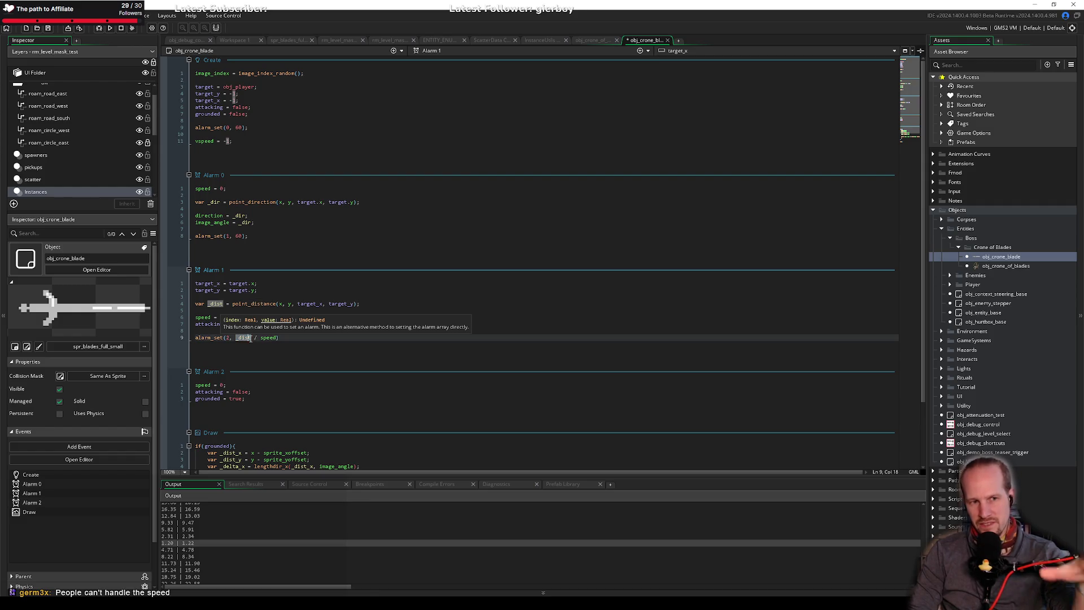
{"action": "key", "text": "End"}
{"action": "type", "text": ";"}
{"action": "key", "text": "ctrl+s"}
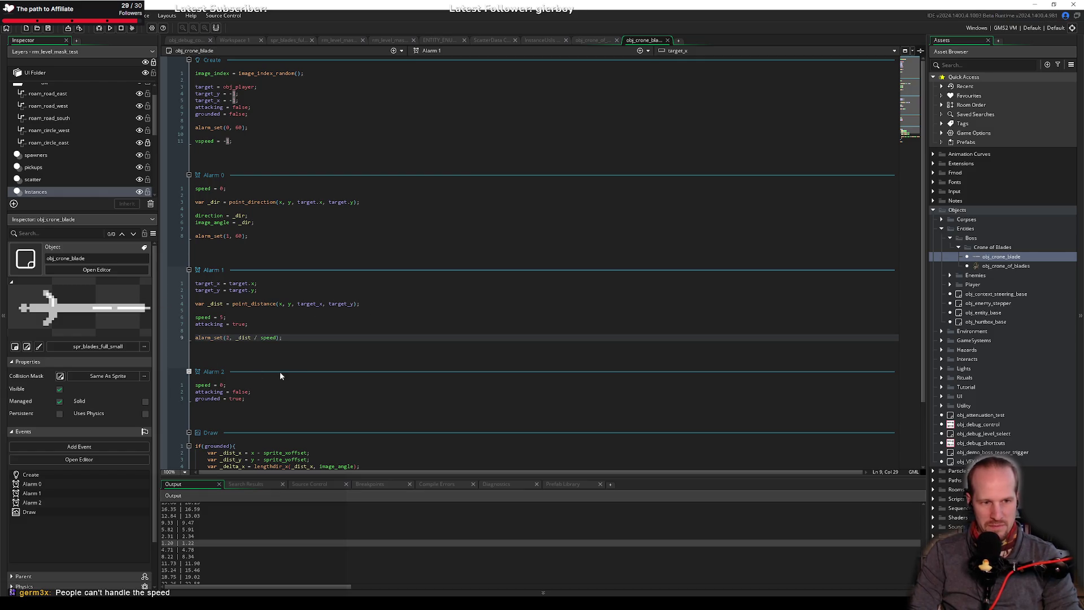
{"action": "left_click", "coordinate": [249, 419]}
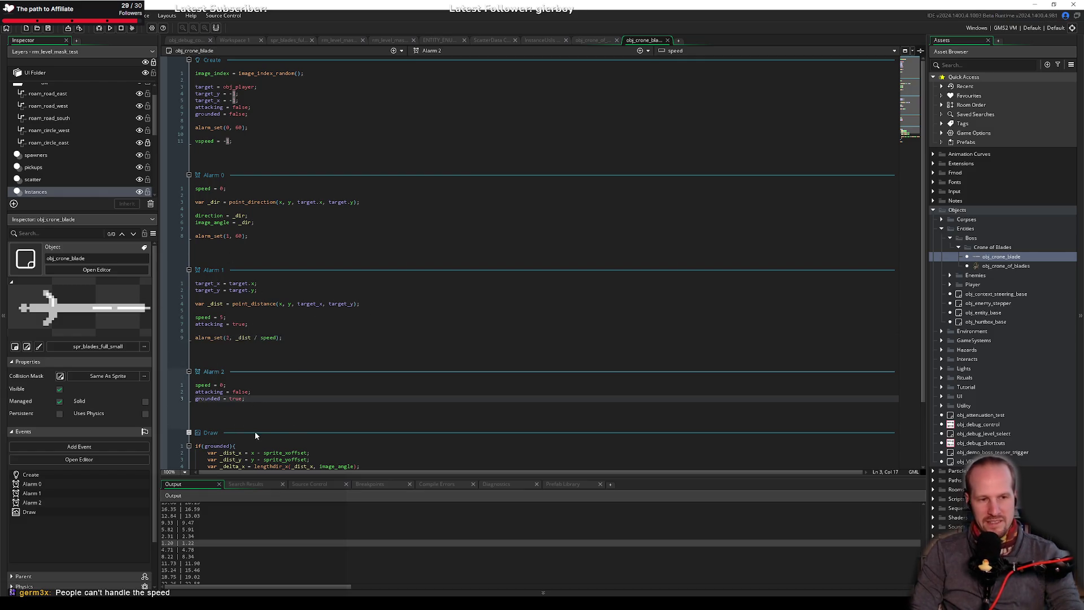
{"action": "key", "text": "F5"}
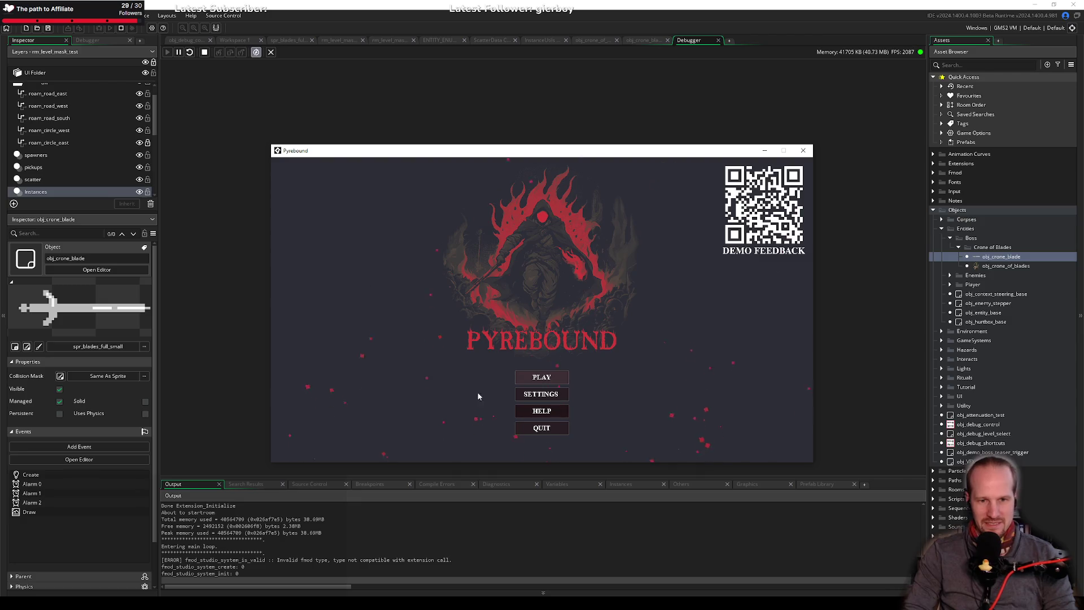
Start Pyrebound from the title screen, walk the player right, then close the game.
{"action": "left_click", "coordinate": [542, 377]}
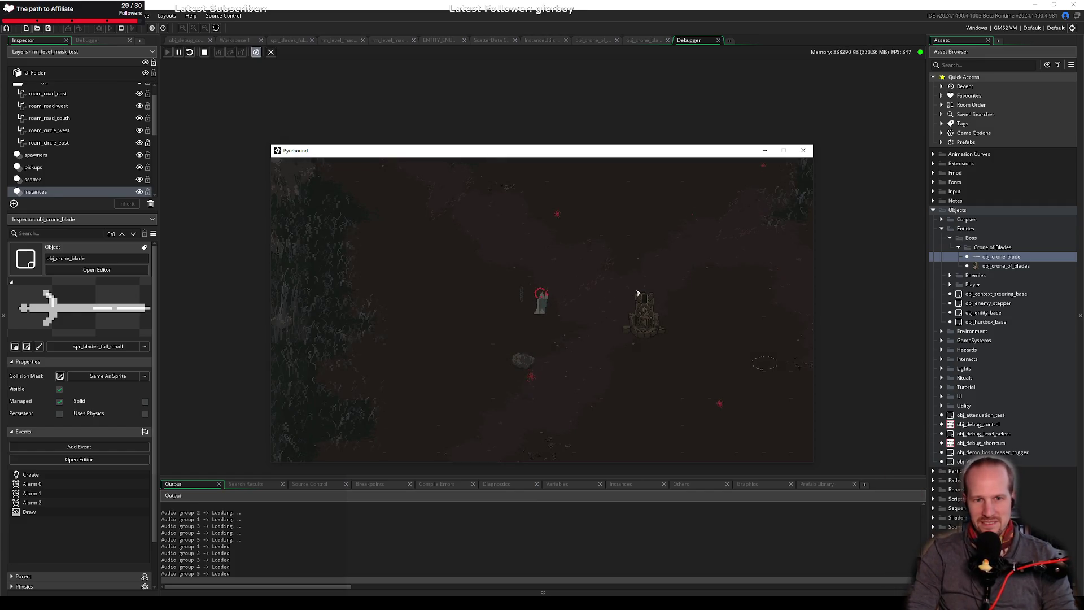
{"action": "key", "text": "d"}
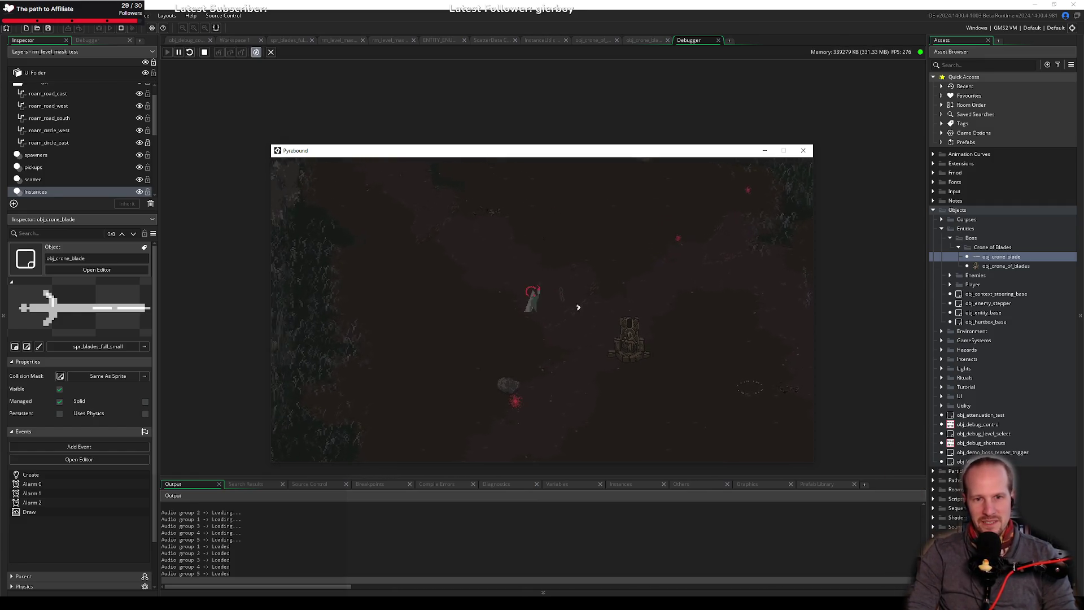
{"action": "left_click", "coordinate": [803, 150]}
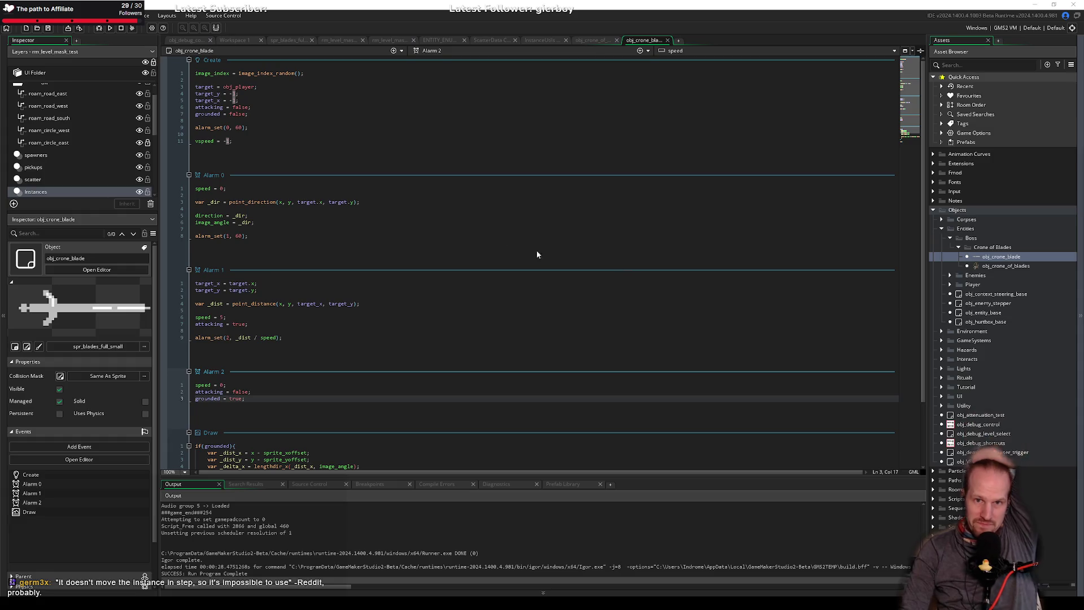
{"action": "left_click", "coordinate": [618, 53]}
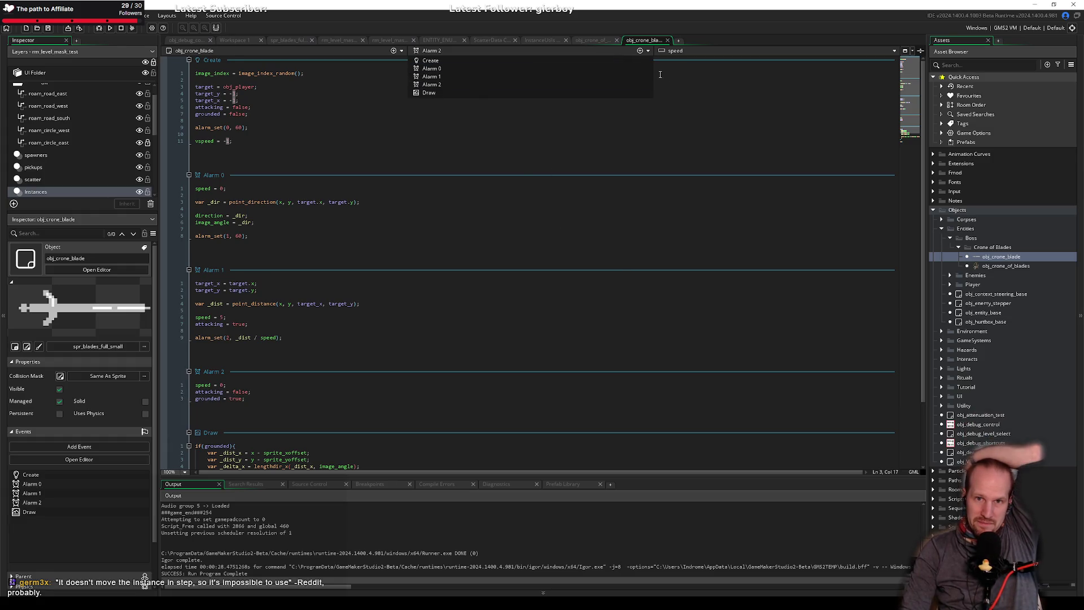
{"action": "left_click", "coordinate": [639, 51]}
{"action": "mouse_move", "coordinate": [627, 92]}
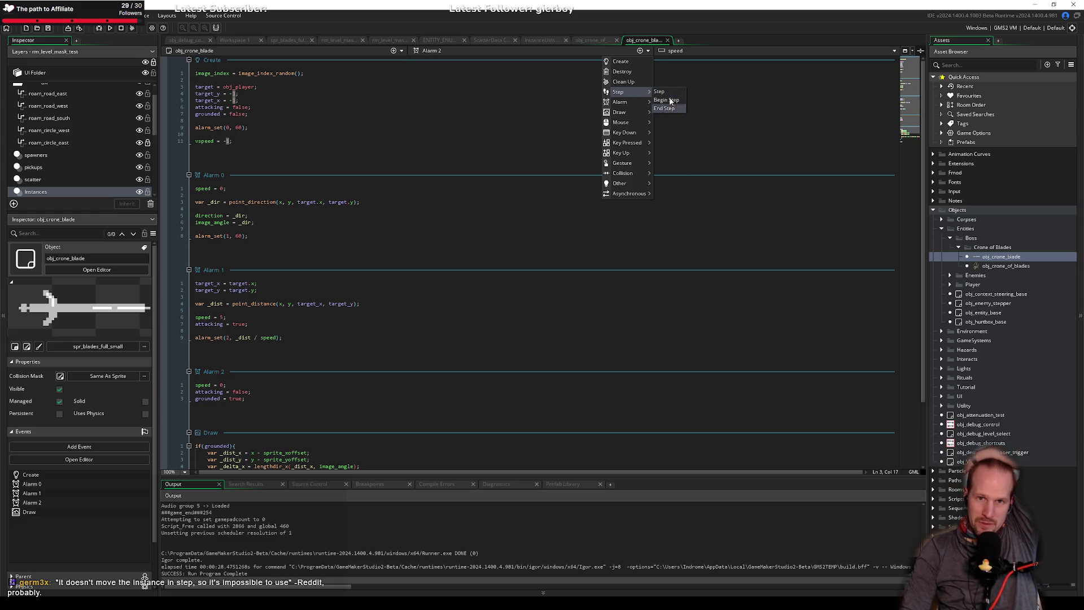
{"action": "left_click", "coordinate": [506, 235]}
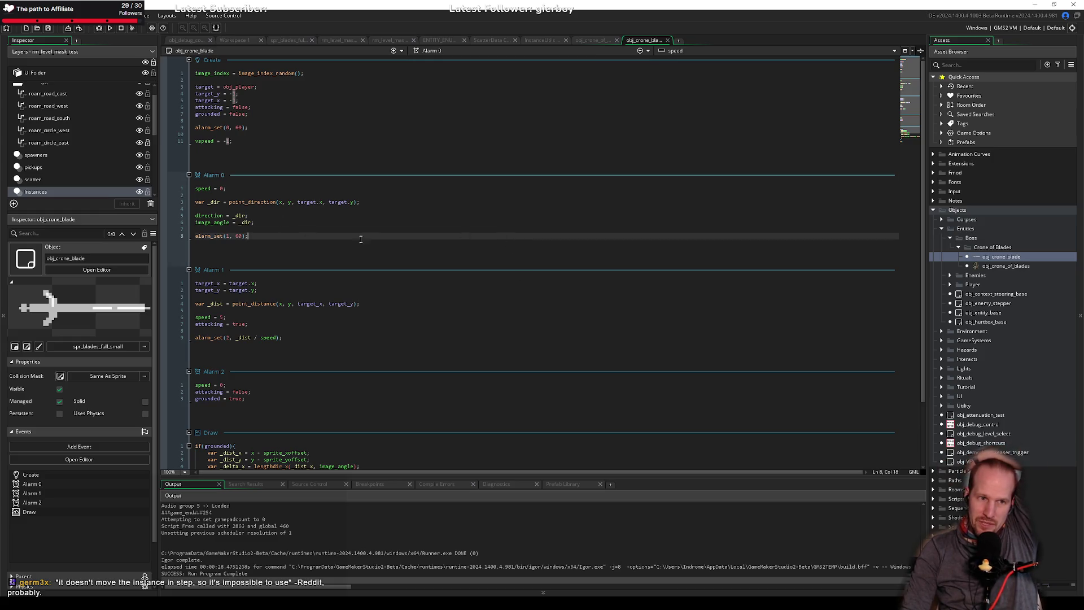
{"action": "left_click", "coordinate": [298, 228]}
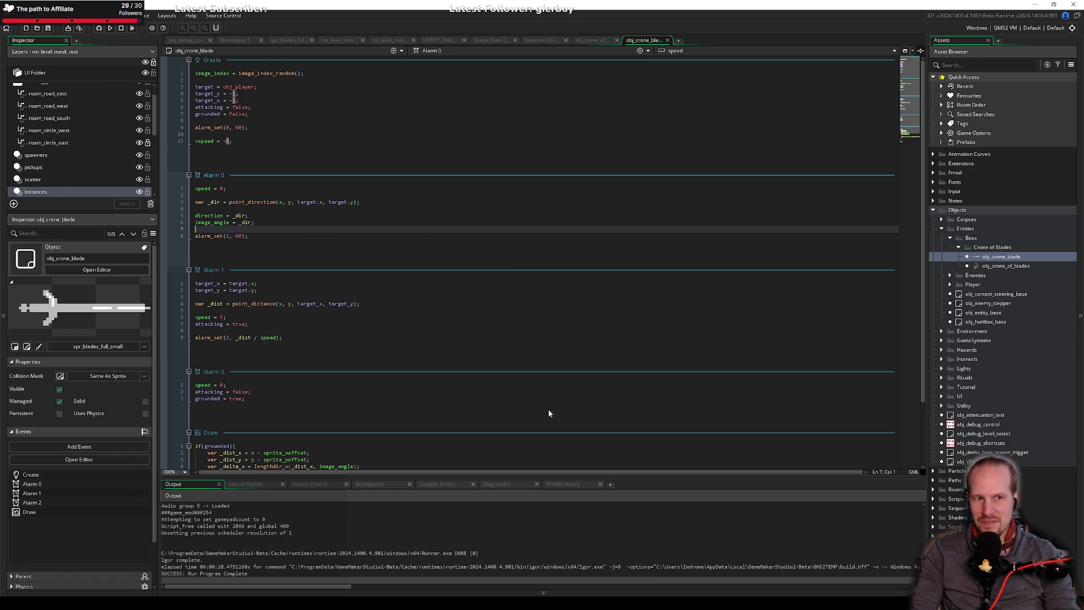
{"action": "left_click", "coordinate": [255, 235]}
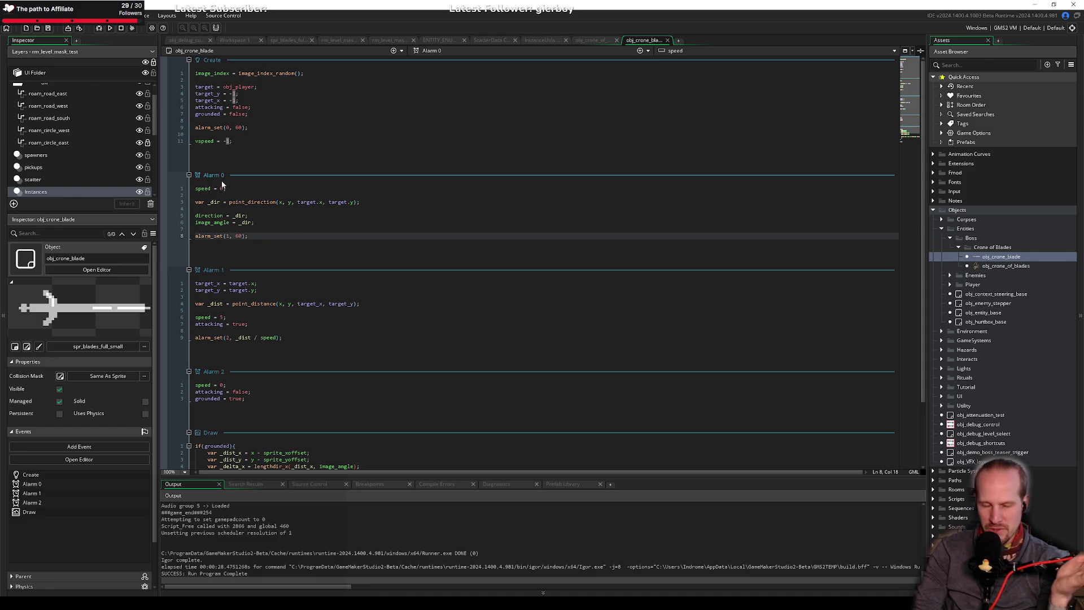
{"action": "left_click", "coordinate": [270, 218]}
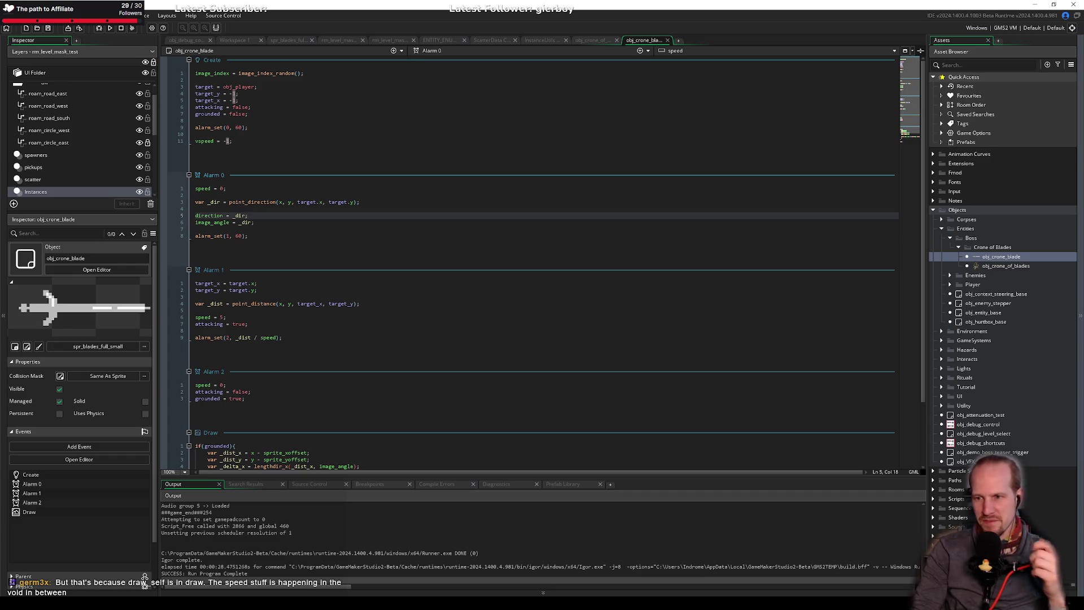
{"action": "left_click", "coordinate": [429, 378]}
{"action": "left_click", "coordinate": [392, 347]}
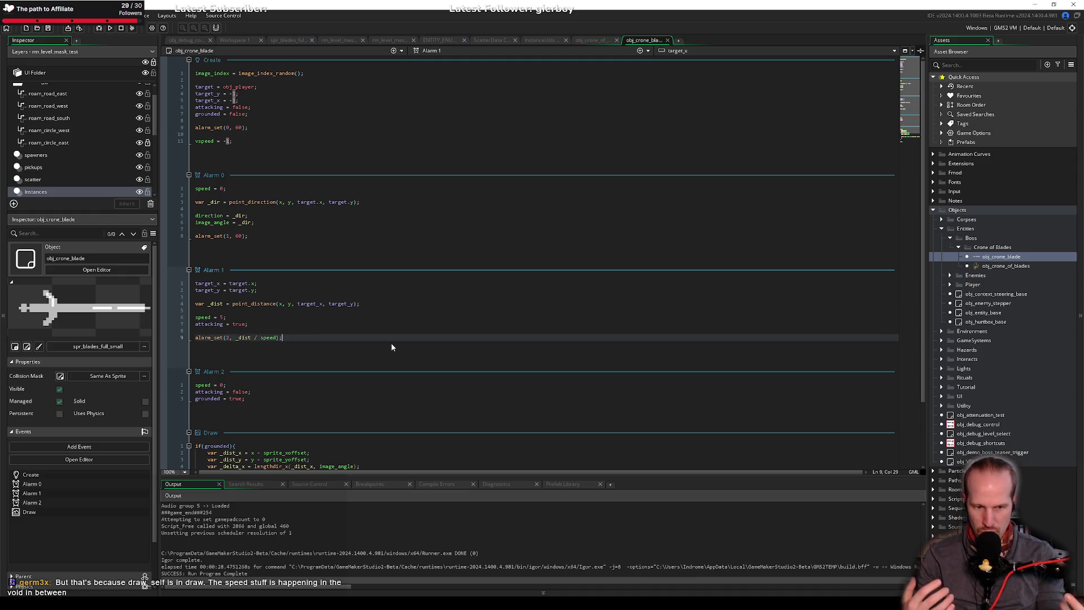
{"action": "left_click", "coordinate": [426, 327]}
{"action": "key", "text": "Up"}
{"action": "left_click", "coordinate": [419, 310]}
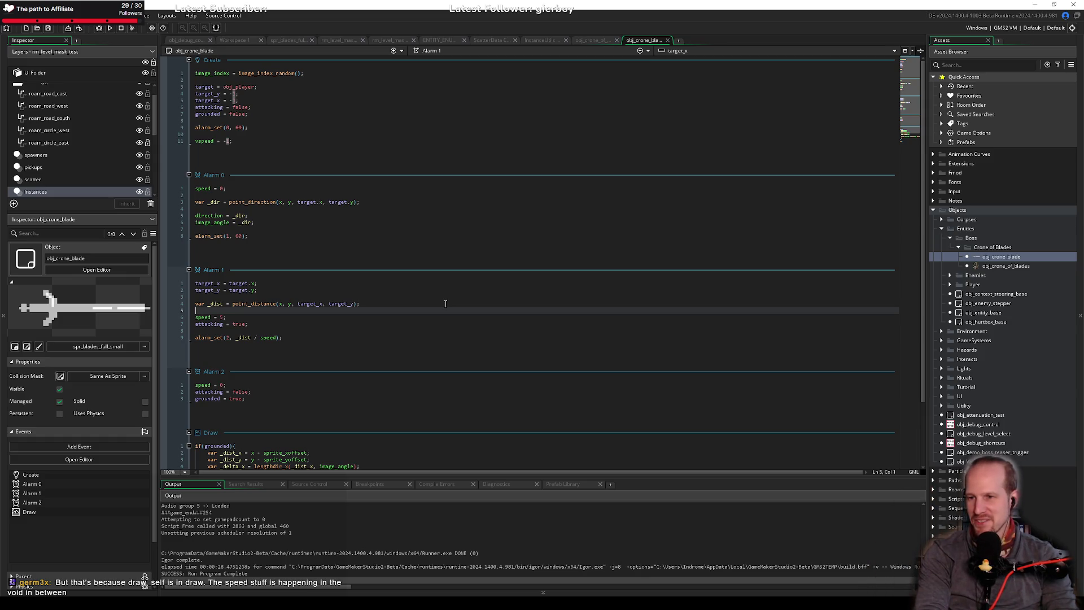
{"action": "left_click", "coordinate": [339, 222]}
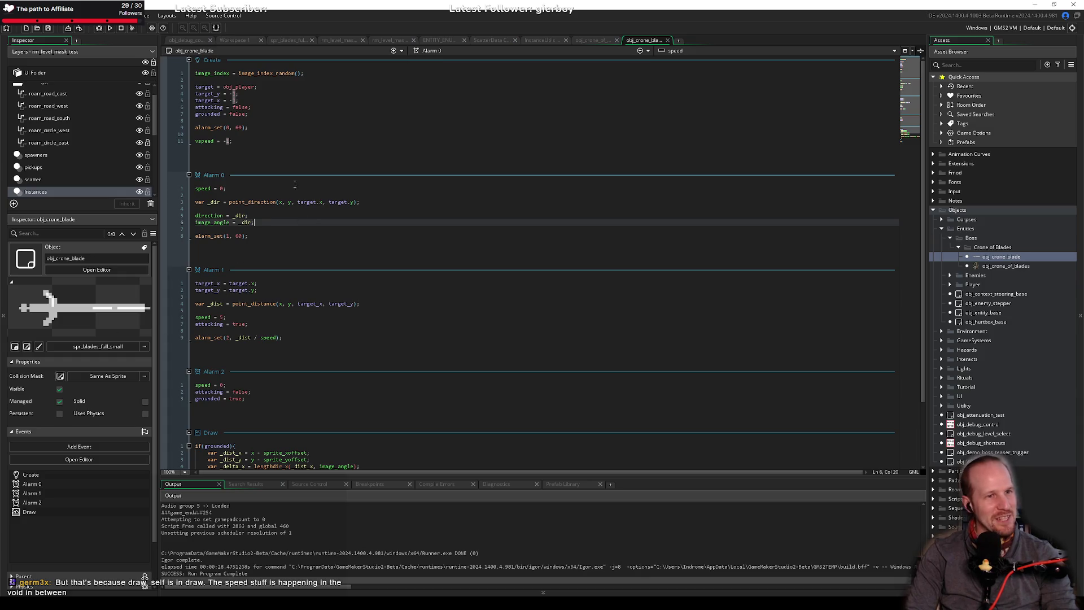
{"action": "scroll", "coordinate": [273, 155], "scroll_direction": "down", "scroll_amount": 2}
Review the alarm_set and draw_sprite_general lines, then launch a debug run and press PLAY.
{"action": "scroll", "coordinate": [274, 159], "scroll_direction": "down", "scroll_amount": 2}
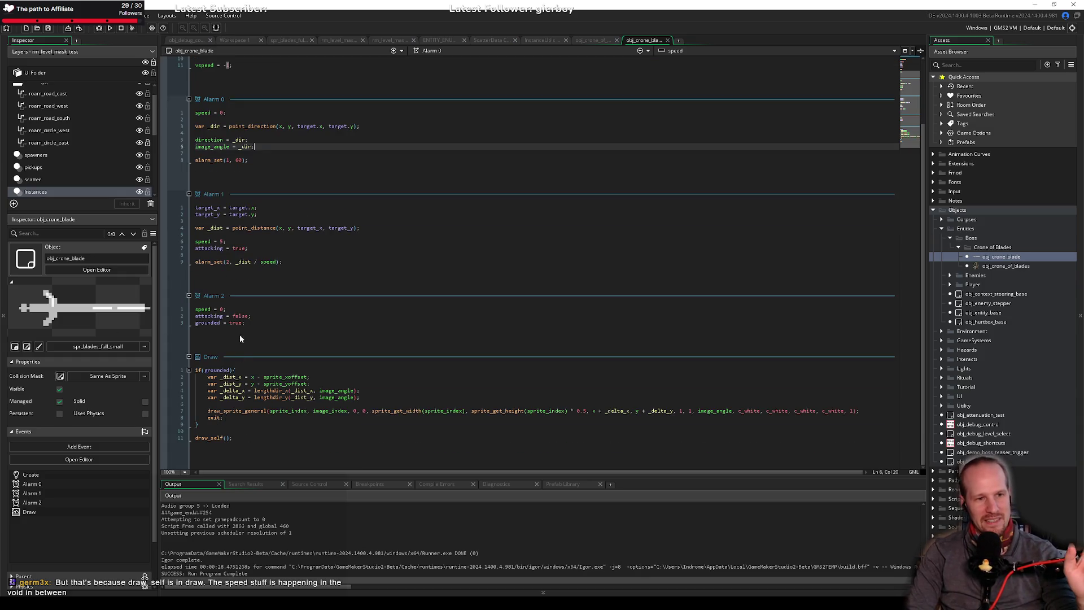
{"action": "left_click", "coordinate": [281, 286]}
{"action": "left_click", "coordinate": [233, 411]}
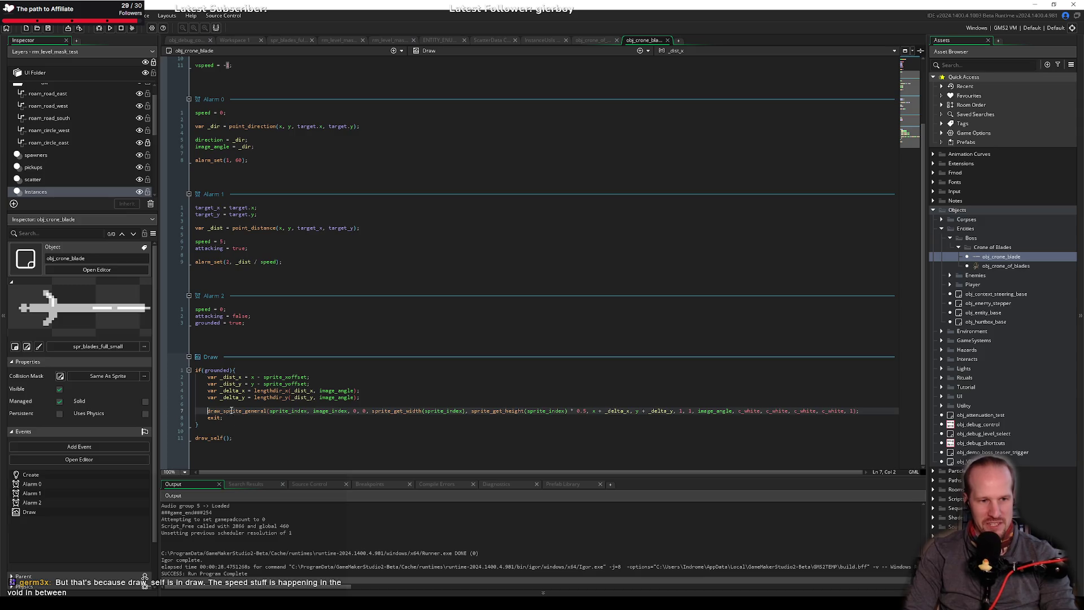
{"action": "left_click_drag", "start_coordinate": [872, 411], "coordinate": [197, 411]}
{"action": "left_click", "coordinate": [239, 411]}
{"action": "left_click", "coordinate": [252, 404]}
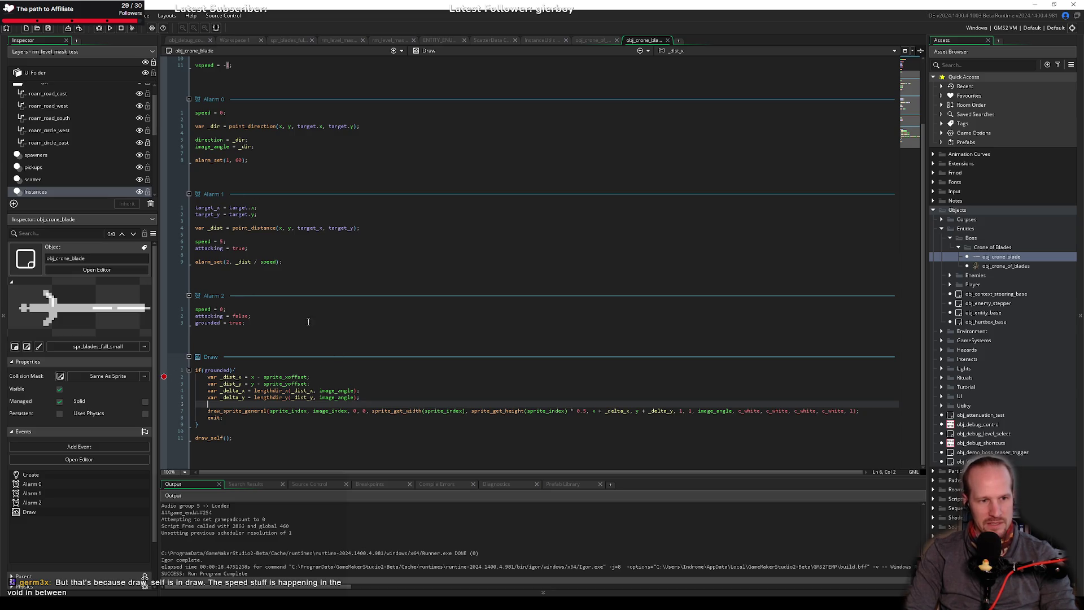
{"action": "left_click", "coordinate": [110, 28]}
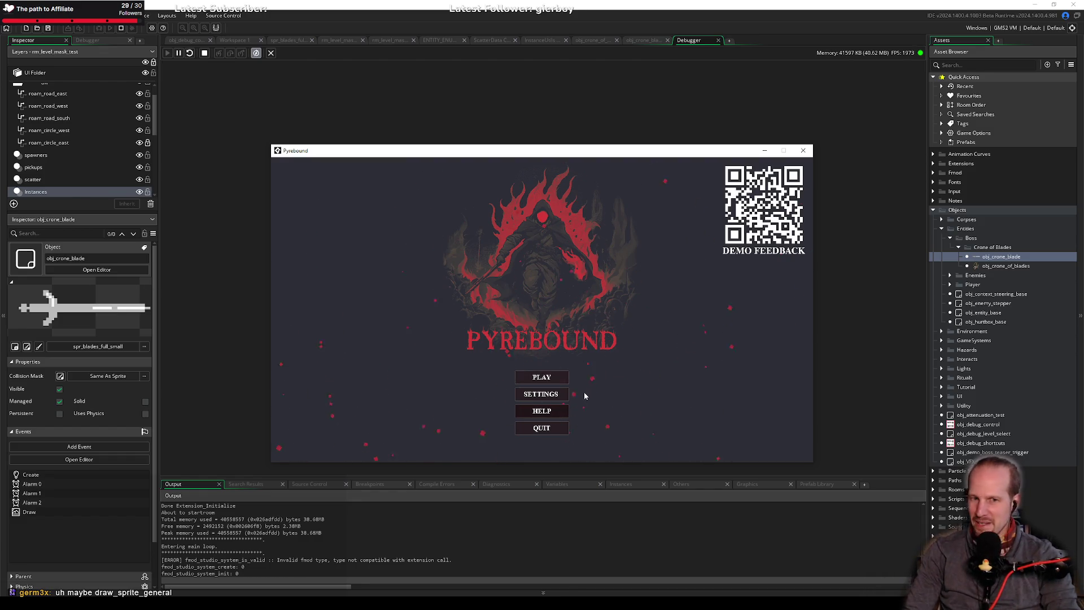
{"action": "left_click", "coordinate": [556, 379]}
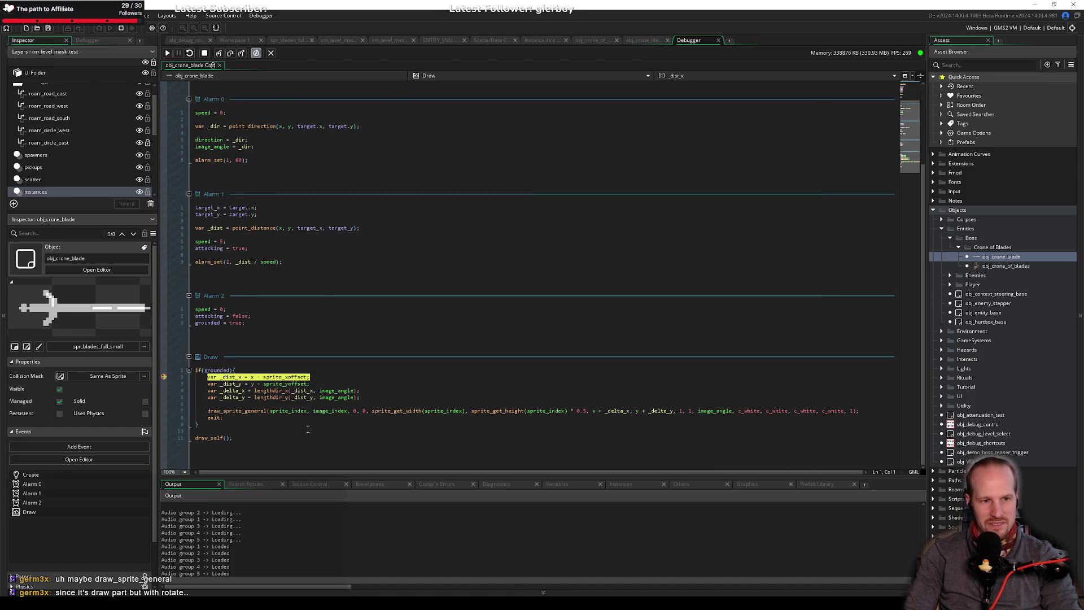
Step past the _dist_x breakpoint, stop the debug run, and disable the Draw line-2 breakpoint.
{"action": "double_click", "coordinate": [237, 411]}
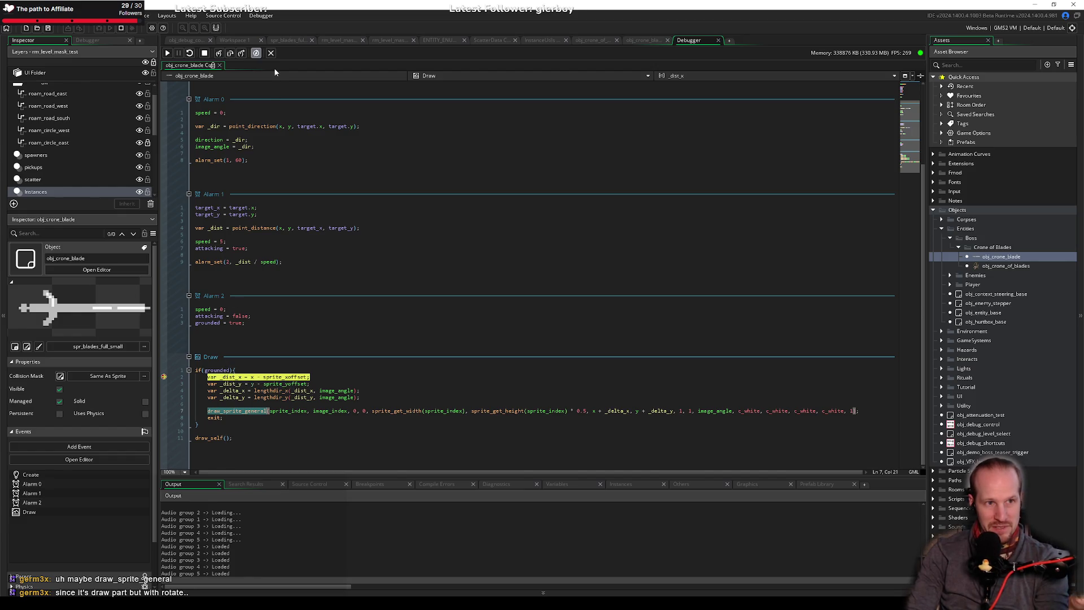
{"action": "left_click", "coordinate": [230, 53]}
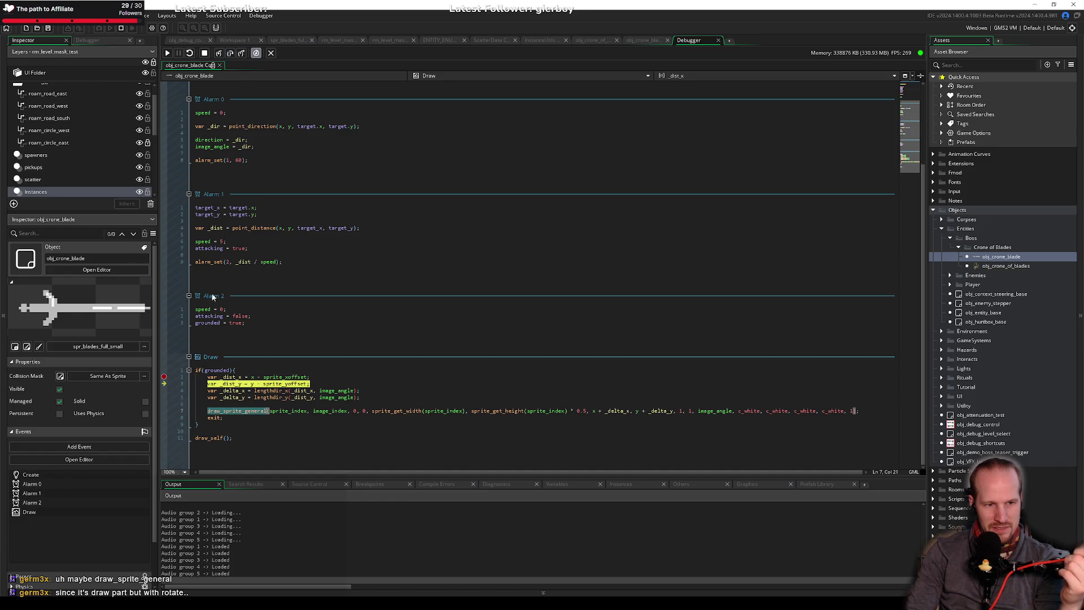
{"action": "left_click", "coordinate": [122, 28]}
{"action": "left_click", "coordinate": [164, 378]}
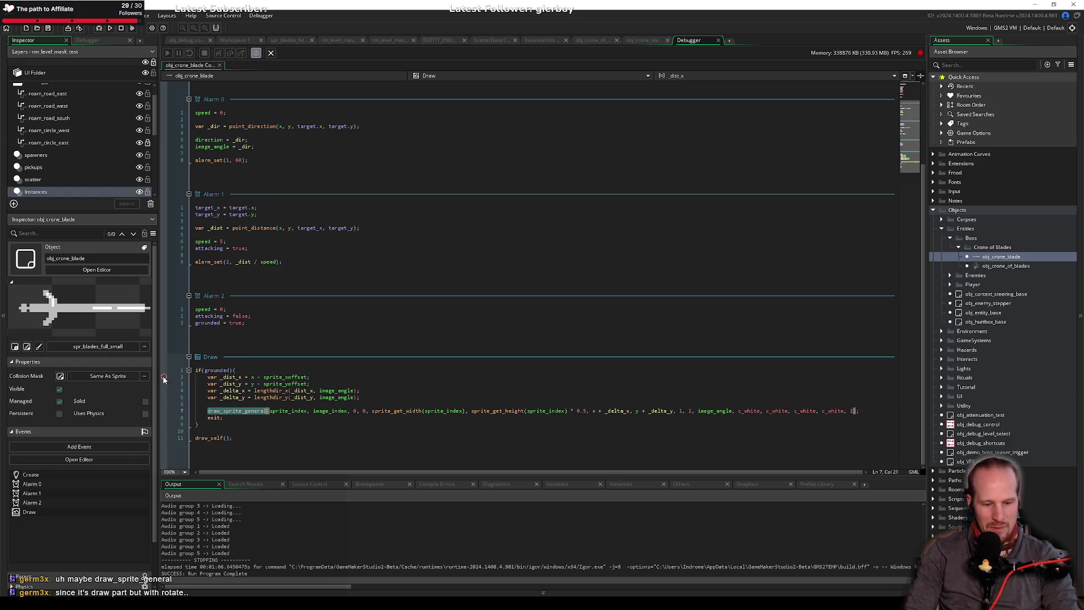
Remove 'x - ' and 'y - ' from the _dist_x and _dist_y lines and save.
{"action": "left_click", "coordinate": [261, 377]}
{"action": "key", "text": "BackSpace"}
{"action": "key", "text": "BackSpace"}
{"action": "key", "text": "BackSpace"}
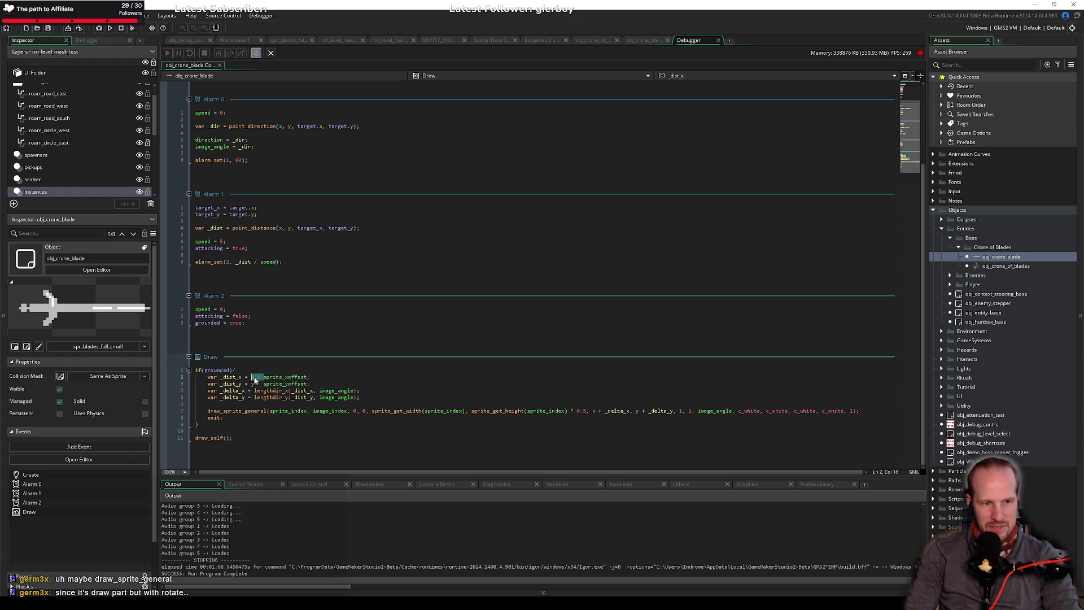
{"action": "key", "text": "Down"}
{"action": "key", "text": "Delete"}
{"action": "key", "text": "Delete"}
{"action": "key", "text": "Delete"}
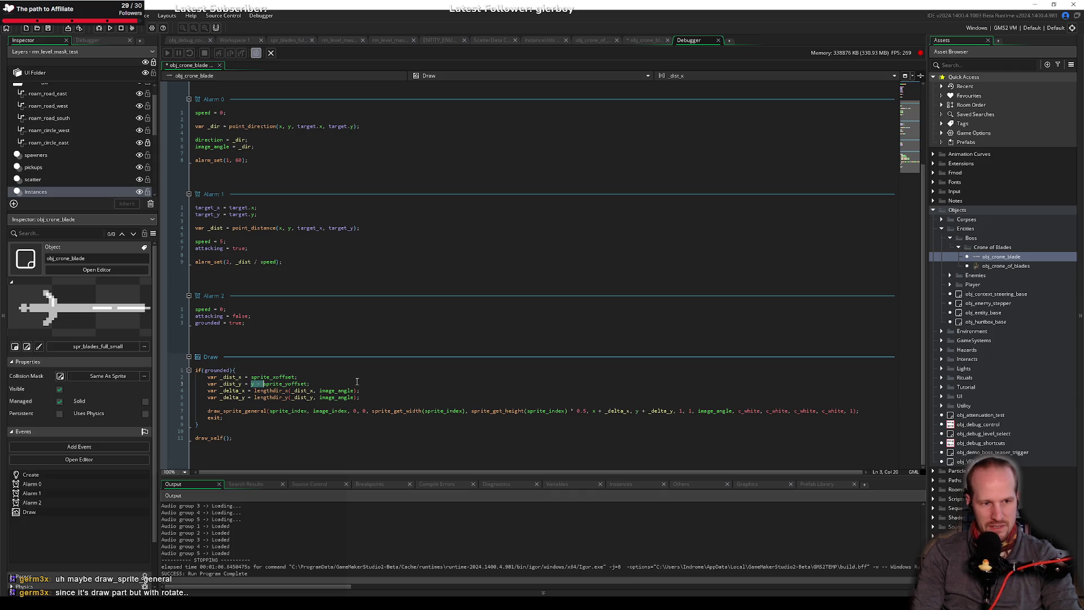
{"action": "key", "text": "ctrl+s"}
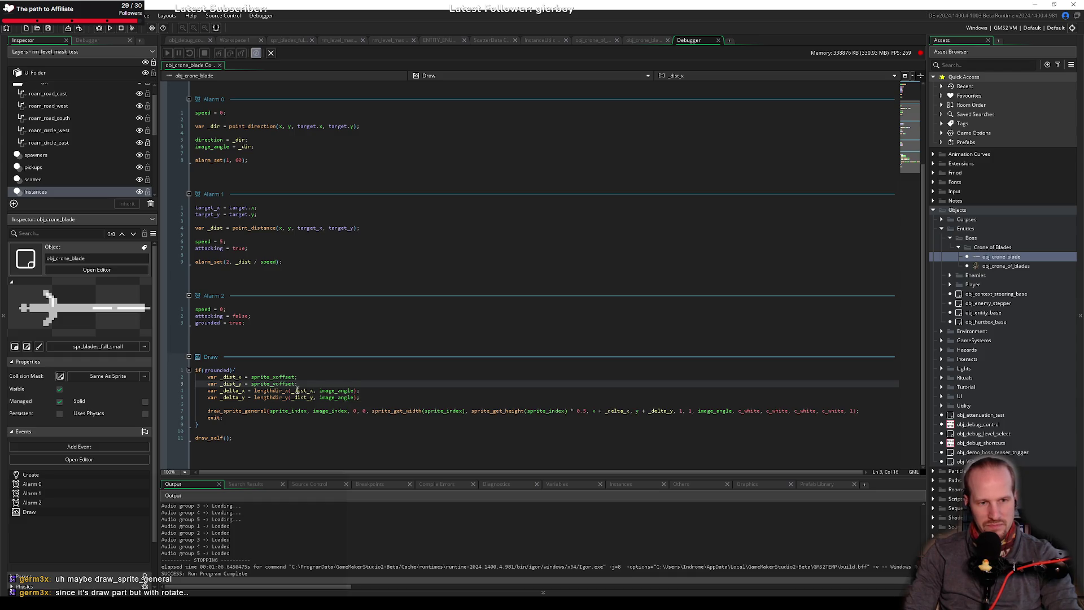
Negate the offsets to -sprite_xoffset and -sprite_yoffset, save, and relaunch with the line-2 breakpoint on.
{"action": "left_click", "coordinate": [297, 390]}
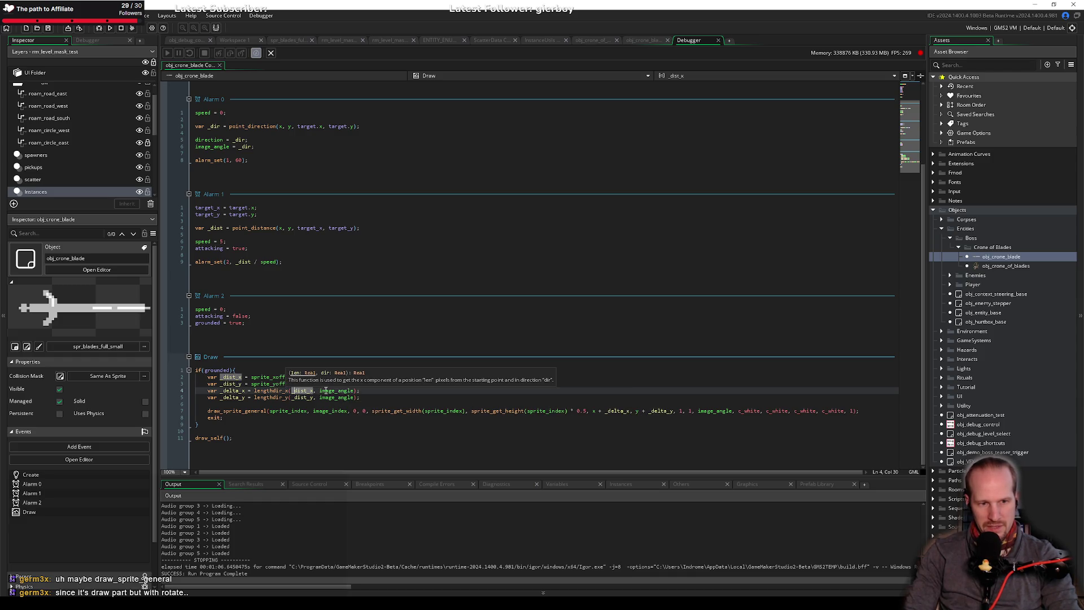
{"action": "left_click", "coordinate": [250, 376]}
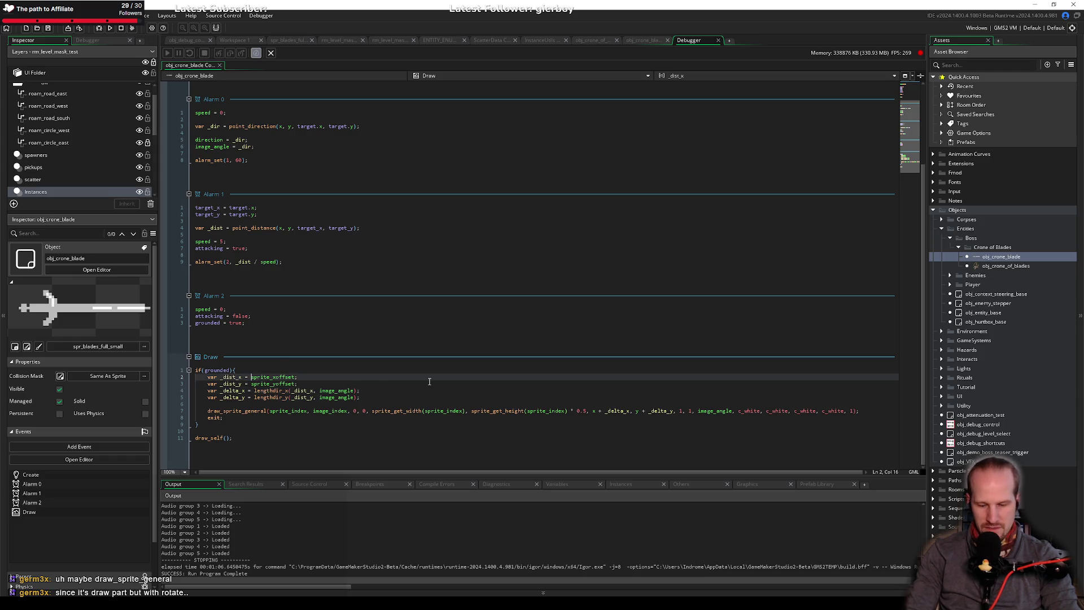
{"action": "type", "text": "-"}
{"action": "key", "text": "Down"}
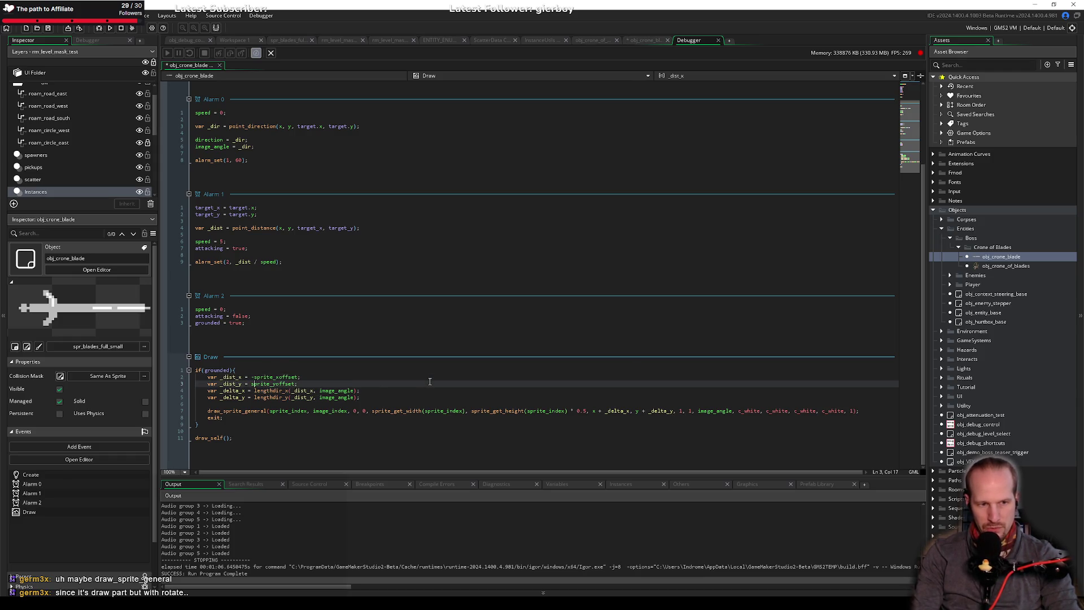
{"action": "type", "text": "-"}
{"action": "key", "text": "End"}
{"action": "key", "text": "ctrl+s"}
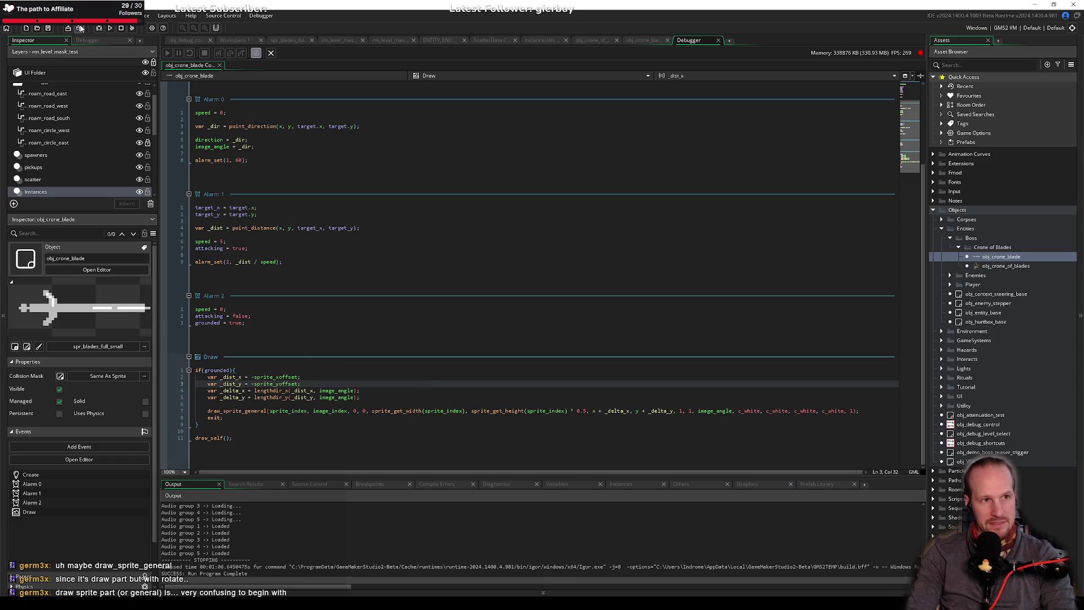
{"action": "left_click", "coordinate": [104, 29]}
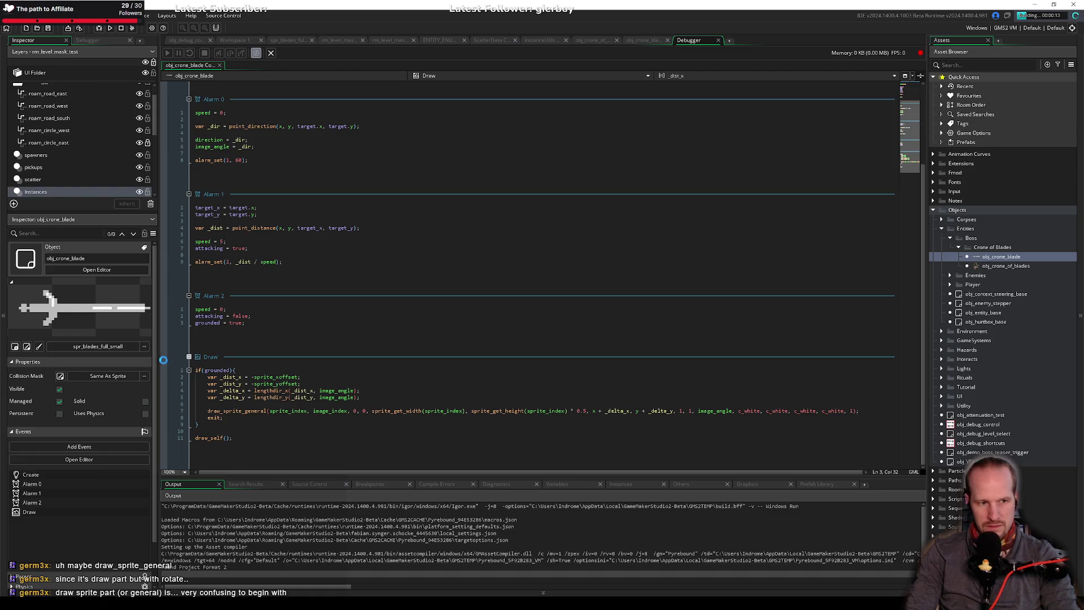
{"action": "left_click", "coordinate": [163, 377]}
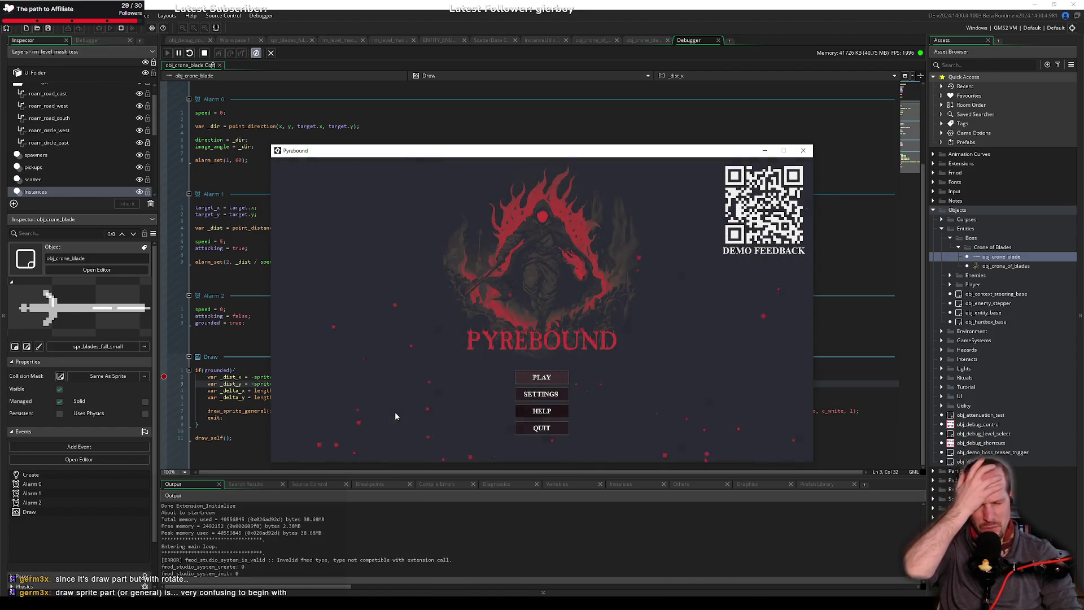
Play to the Draw breakpoint, step to _dist_y, and read _dist_x as -52 and sprite_xoffset as 52.
{"action": "left_click", "coordinate": [537, 395]}
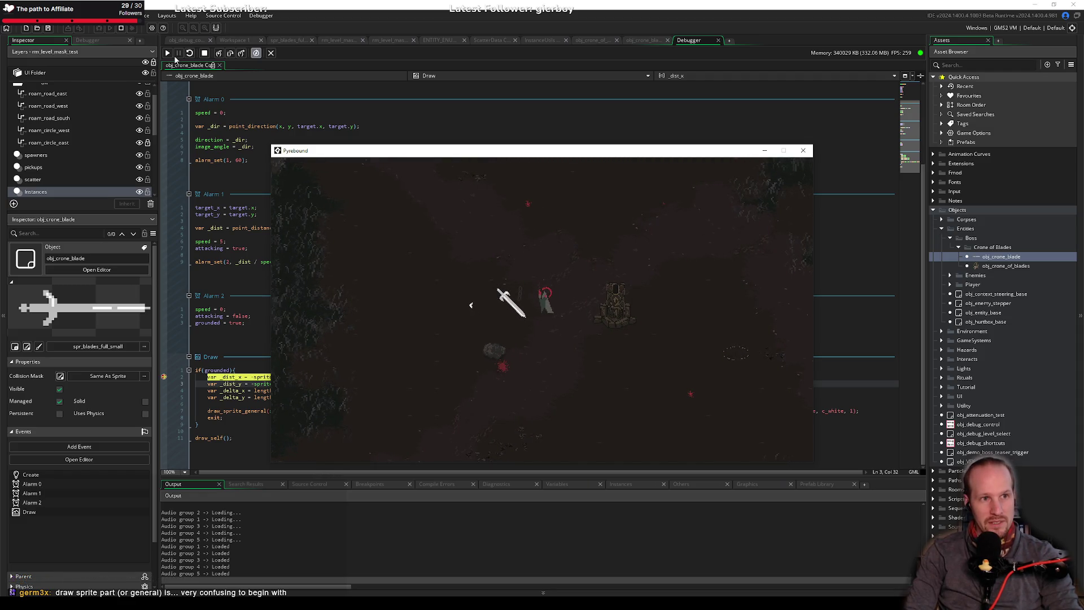
{"action": "left_click", "coordinate": [233, 53]}
{"action": "left_click", "coordinate": [232, 53]}
{"action": "mouse_move", "coordinate": [232, 376]}
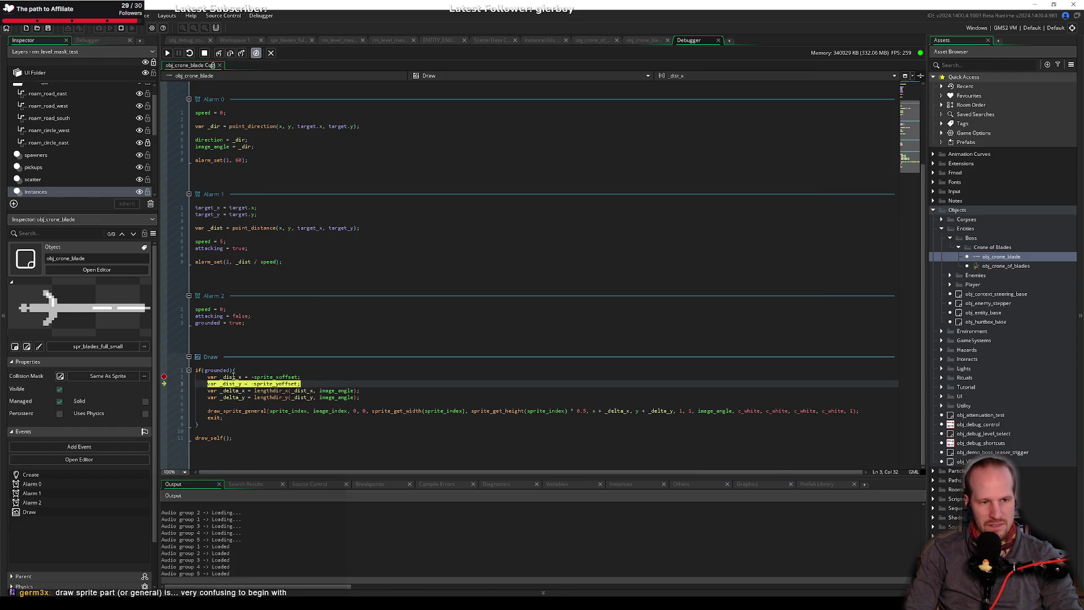
{"action": "mouse_move", "coordinate": [272, 377]}
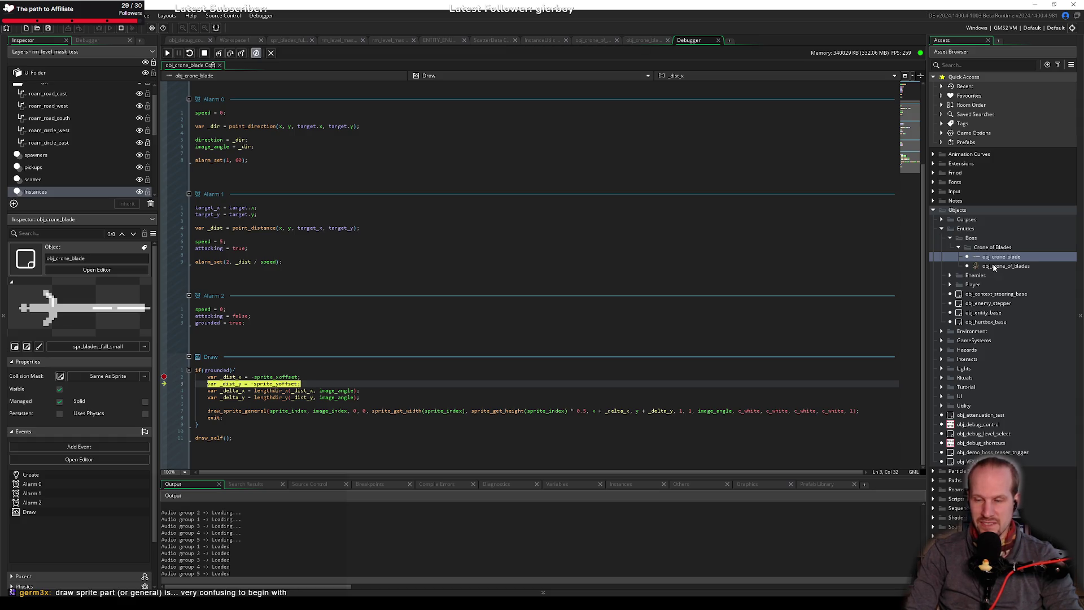
{"action": "double_click", "coordinate": [1015, 258]}
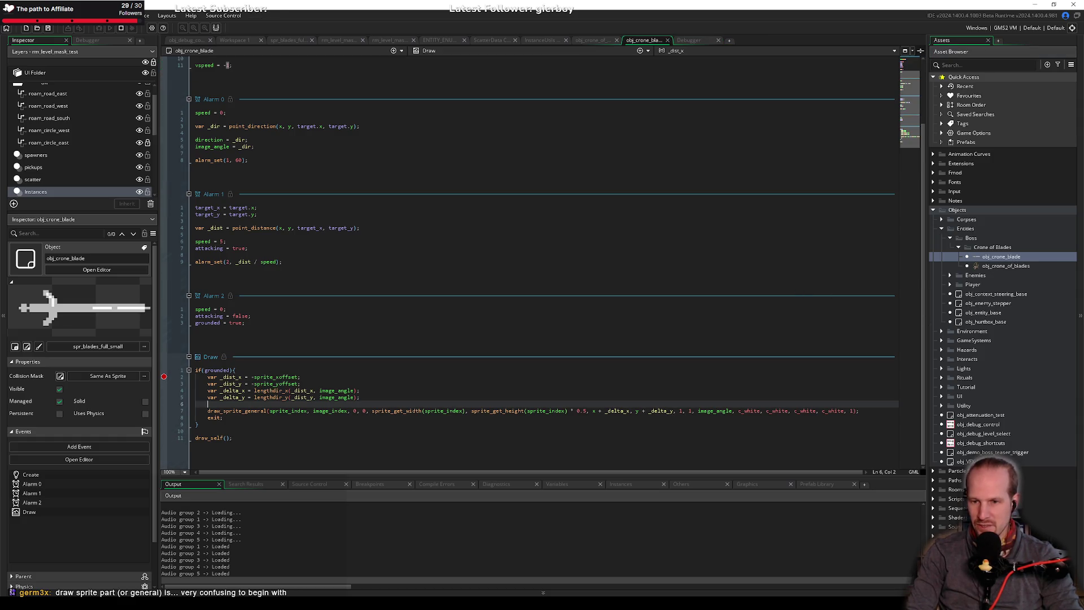
Check the blade sprite's origin, step down to the draw_sprite_general call, then resume the game.
{"action": "left_click", "coordinate": [27, 346]}
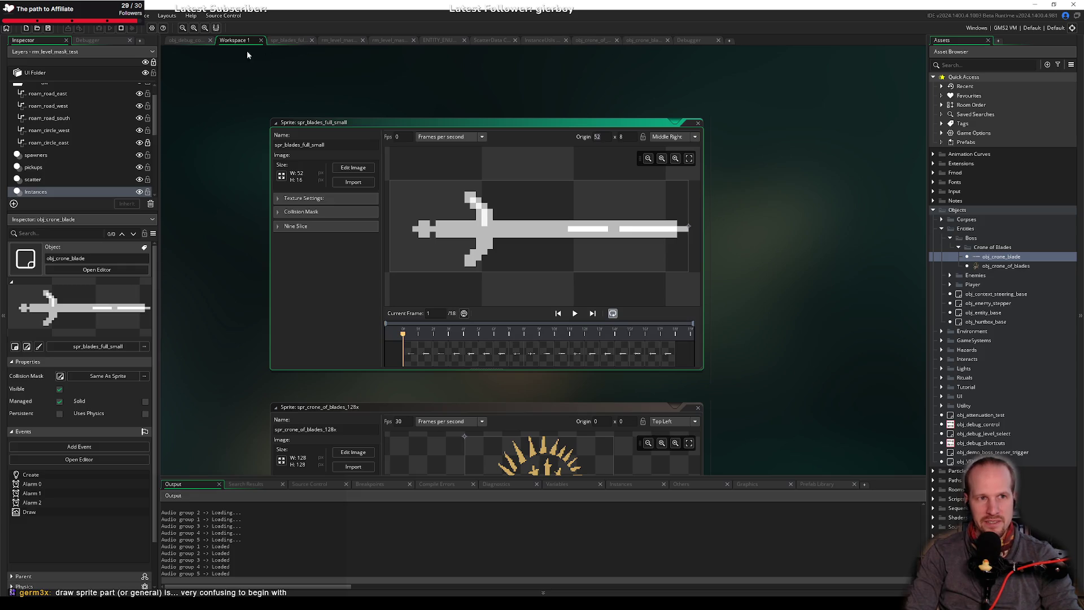
{"action": "left_click", "coordinate": [688, 41]}
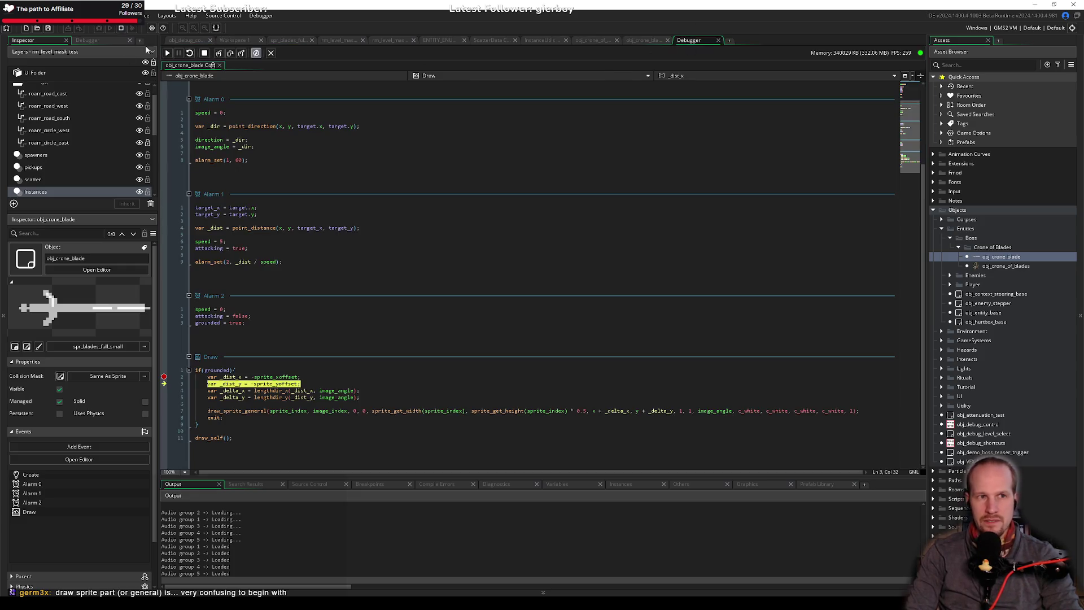
{"action": "left_click", "coordinate": [230, 53]}
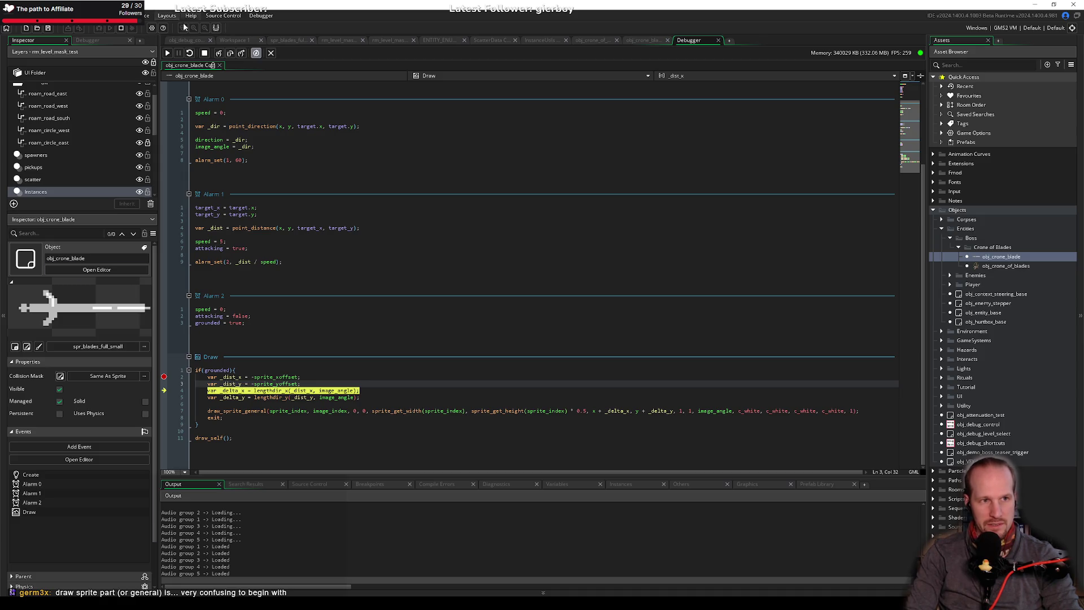
{"action": "left_click", "coordinate": [230, 54]}
{"action": "left_click", "coordinate": [230, 53]}
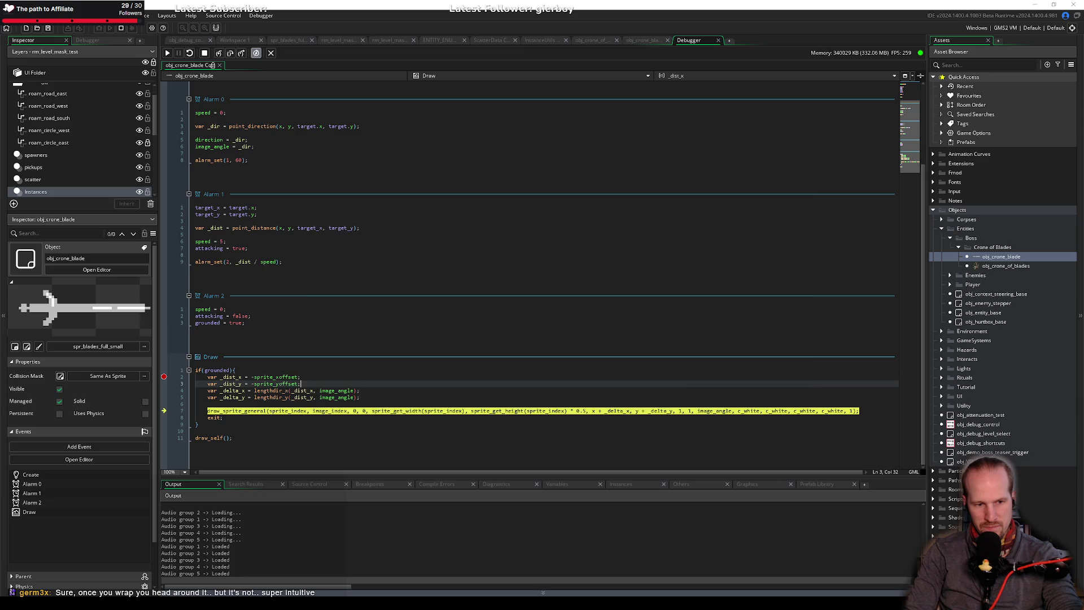
{"action": "key", "text": "F5"}
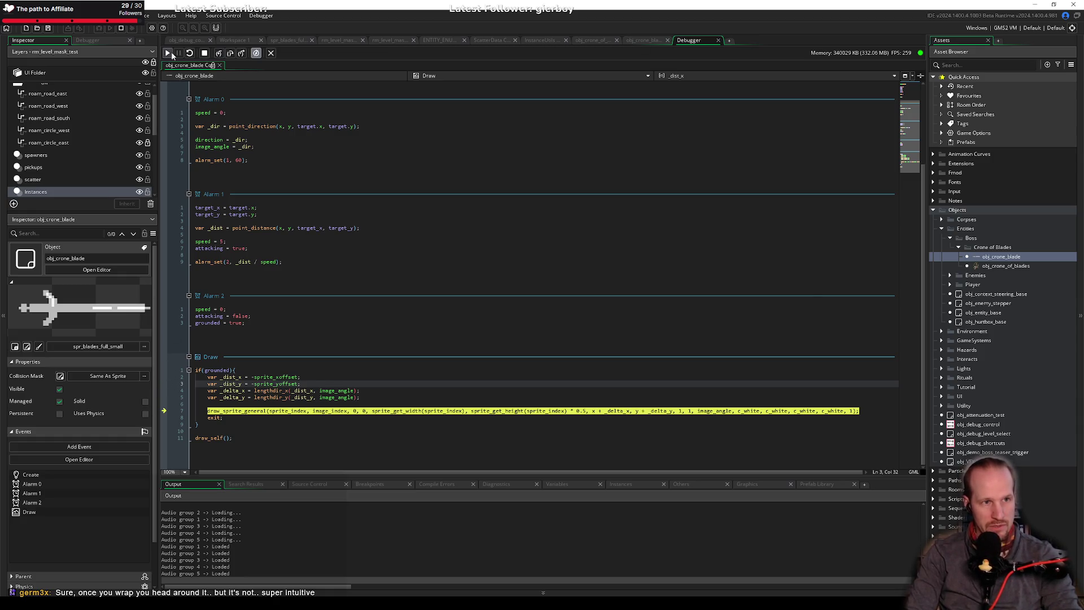
{"action": "left_click", "coordinate": [167, 52]}
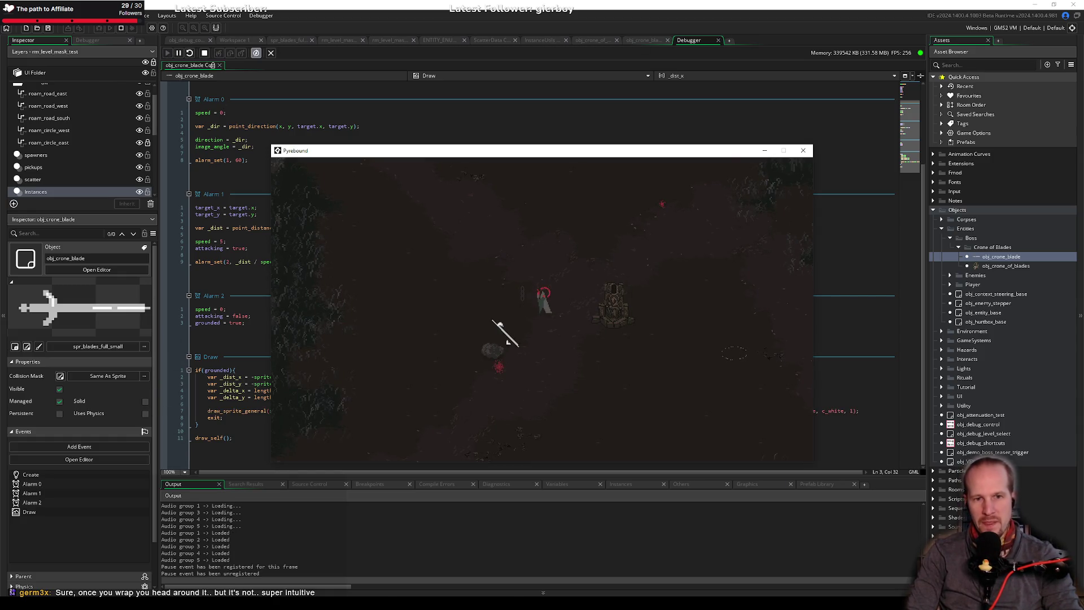
Move the game window to the upper right, check draw_sprite_general's parameters, then return to the game.
{"action": "mouse_move", "coordinate": [497, 150]}
{"action": "left_mouse_down"}
{"action": "mouse_move", "coordinate": [727, 85]}
{"action": "mouse_move", "coordinate": [670, 70]}
{"action": "left_mouse_up"}
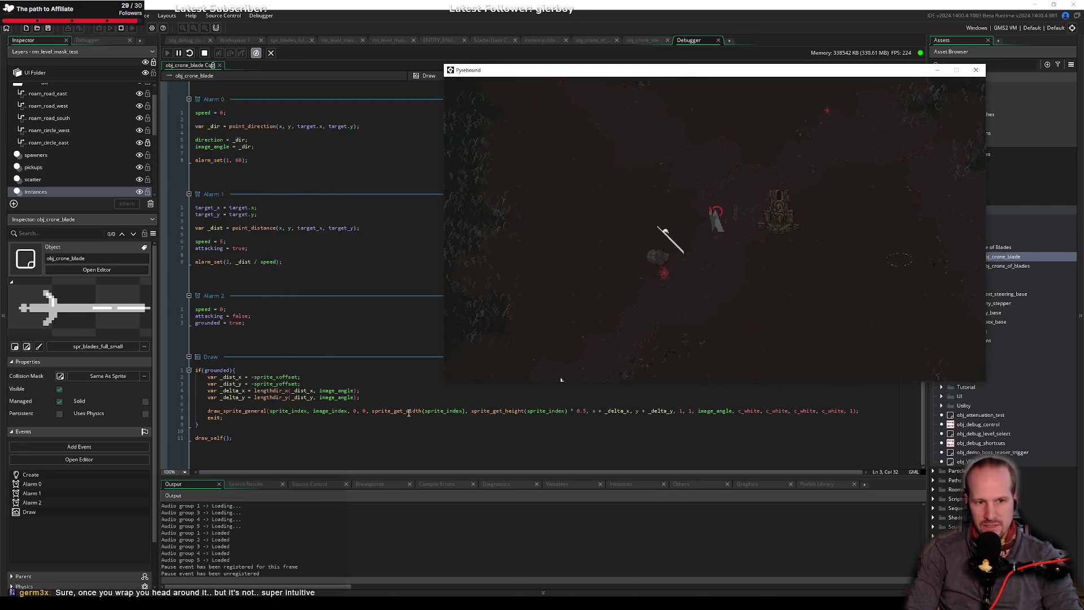
{"action": "left_click", "coordinate": [244, 411]}
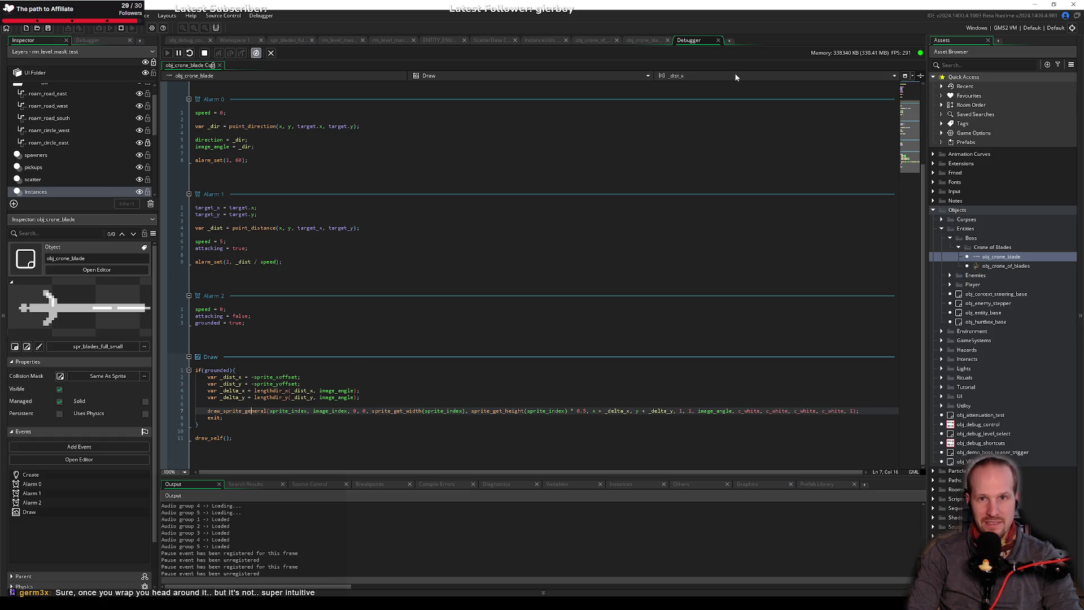
{"action": "left_click", "coordinate": [634, 42]}
{"action": "left_click", "coordinate": [260, 411]}
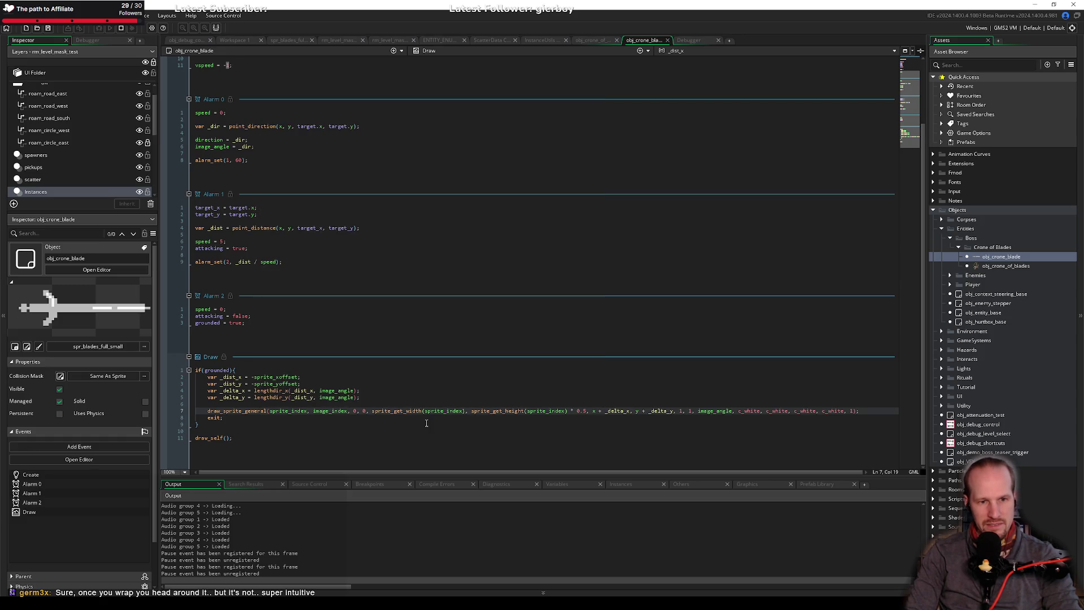
{"action": "mouse_move", "coordinate": [400, 411]}
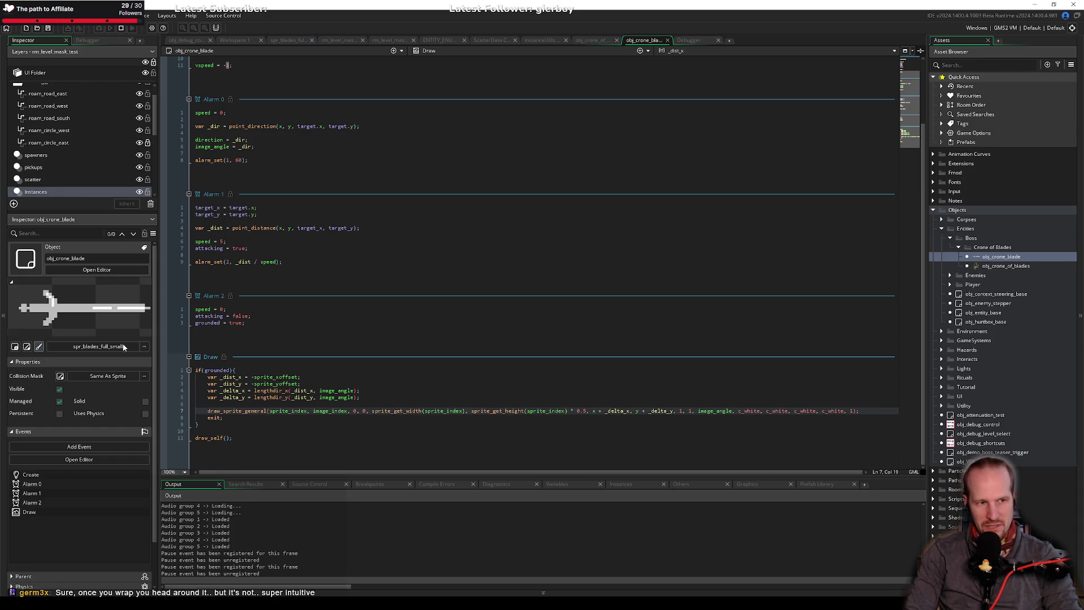
{"action": "key", "text": "alt+Tab"}
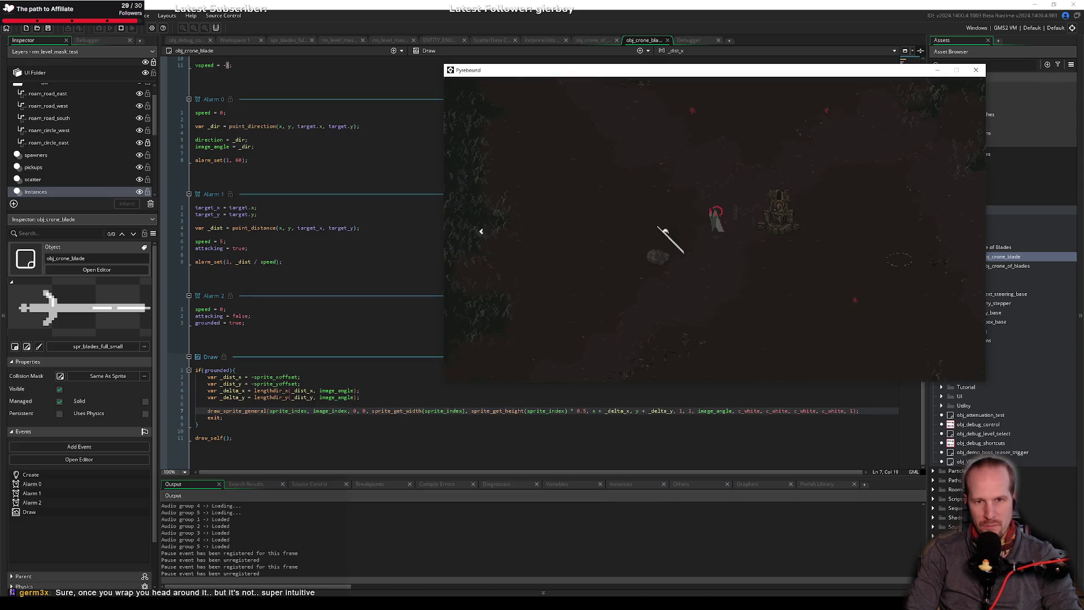
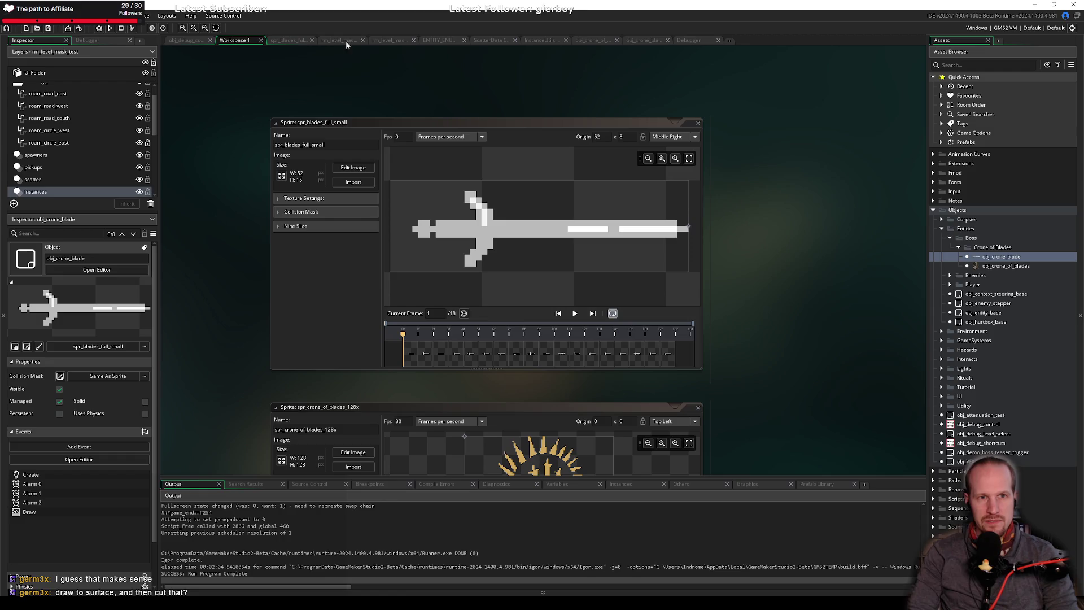
Open obj_crone_blade's event code, try a sprite_ line below draw_self(), then remove it.
{"action": "left_click", "coordinate": [653, 39]}
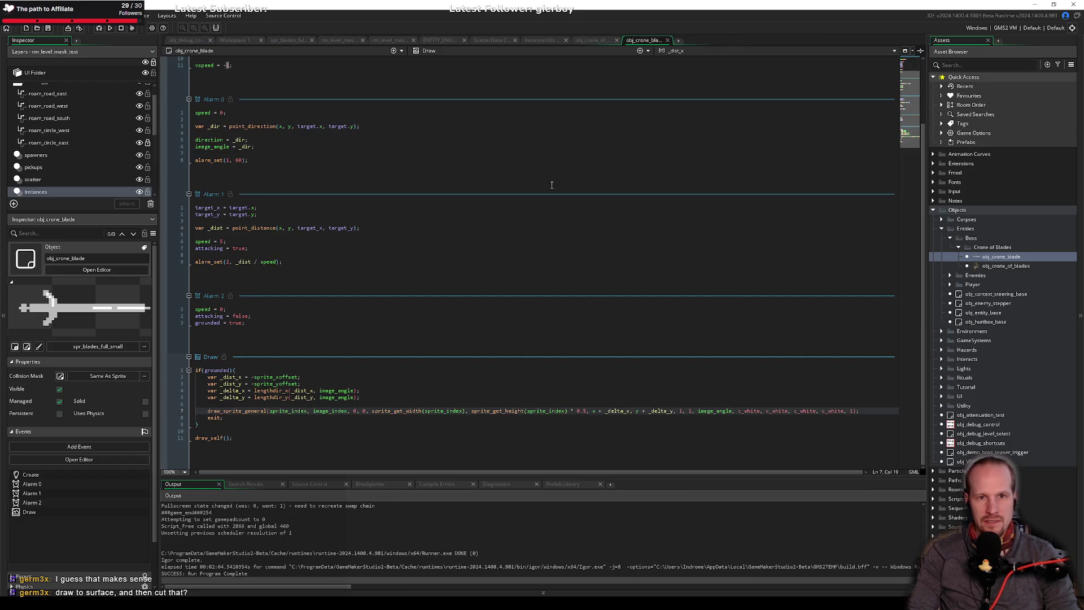
{"action": "triple_click", "coordinate": [286, 438]}
{"action": "left_click", "coordinate": [286, 438]}
{"action": "key", "text": "Return"}
{"action": "key", "text": "Return"}
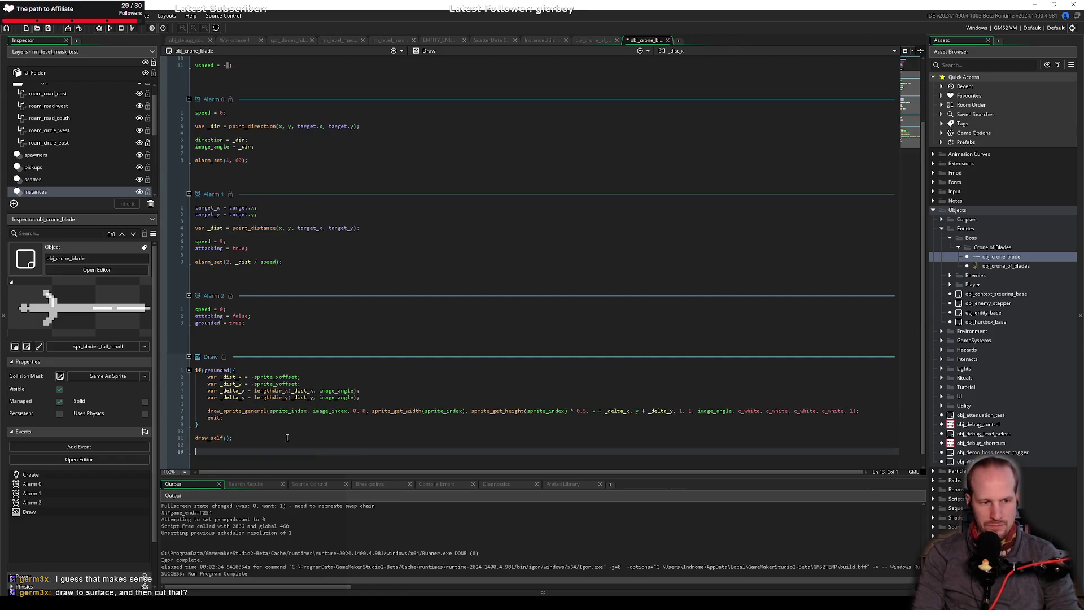
{"action": "type", "text": "sprite_"}
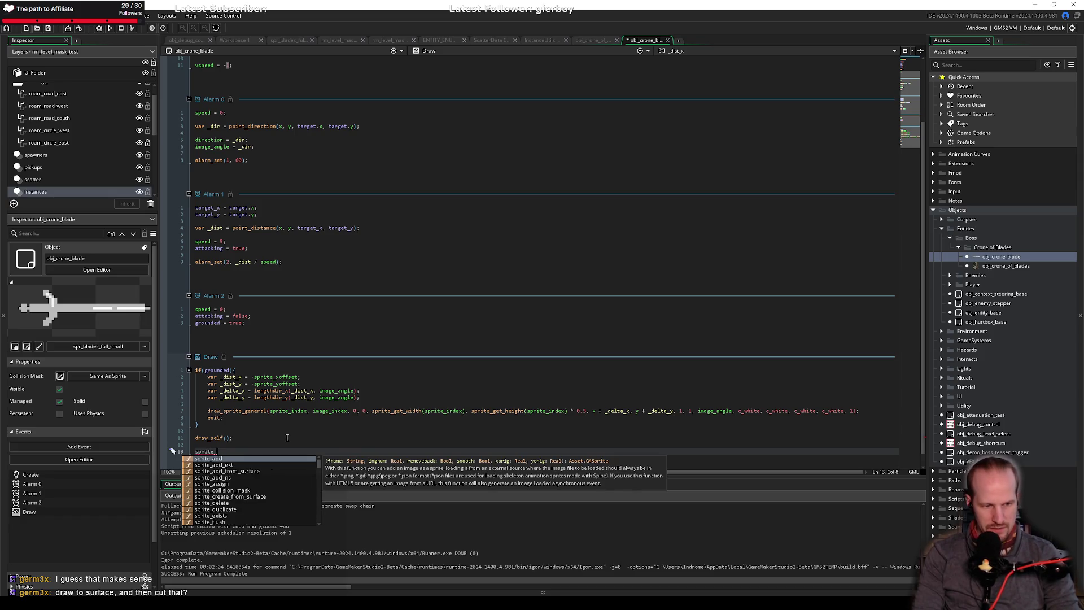
{"action": "key", "text": "BackSpace"}
{"action": "key", "text": "BackSpace"}
{"action": "key", "text": "BackSpace"}
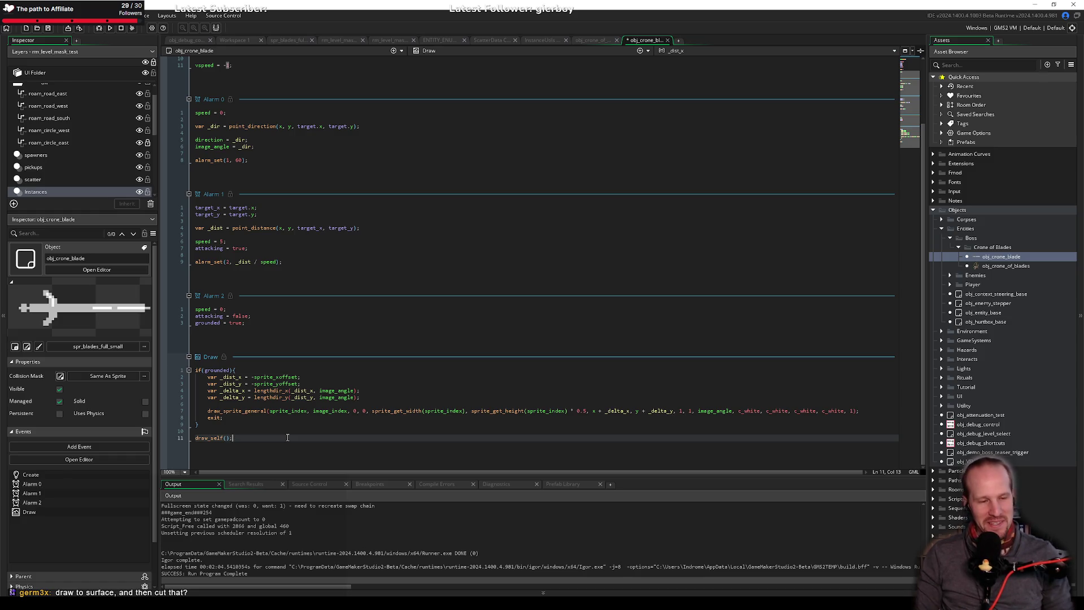
Add and remove blank lines after grounded = true in Alarm 2, save, and select Draw's if(grounded) block.
{"action": "left_click", "coordinate": [293, 263]}
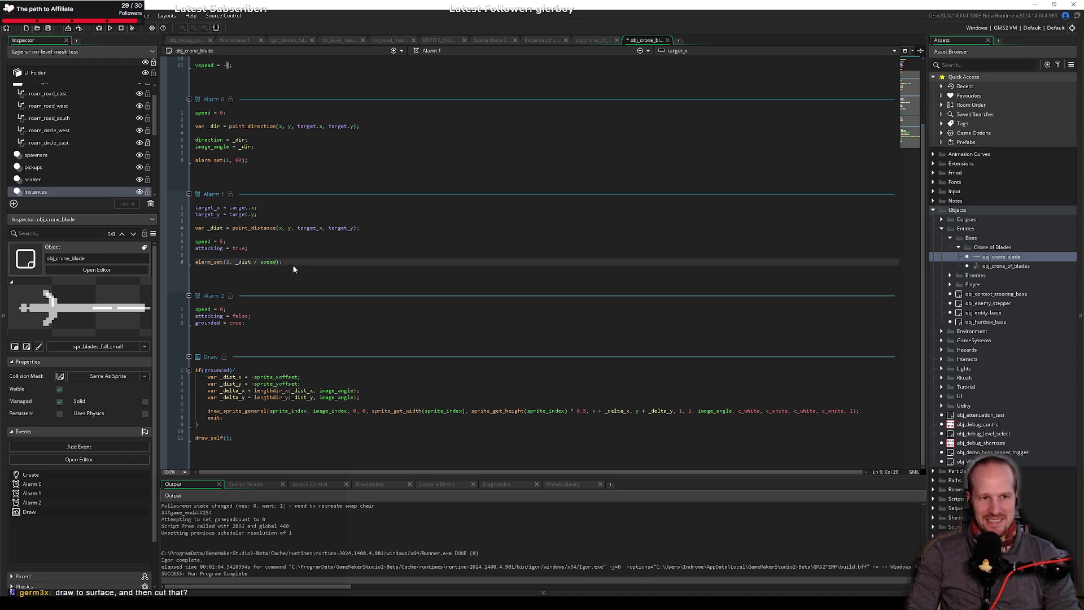
{"action": "left_click", "coordinate": [238, 430]}
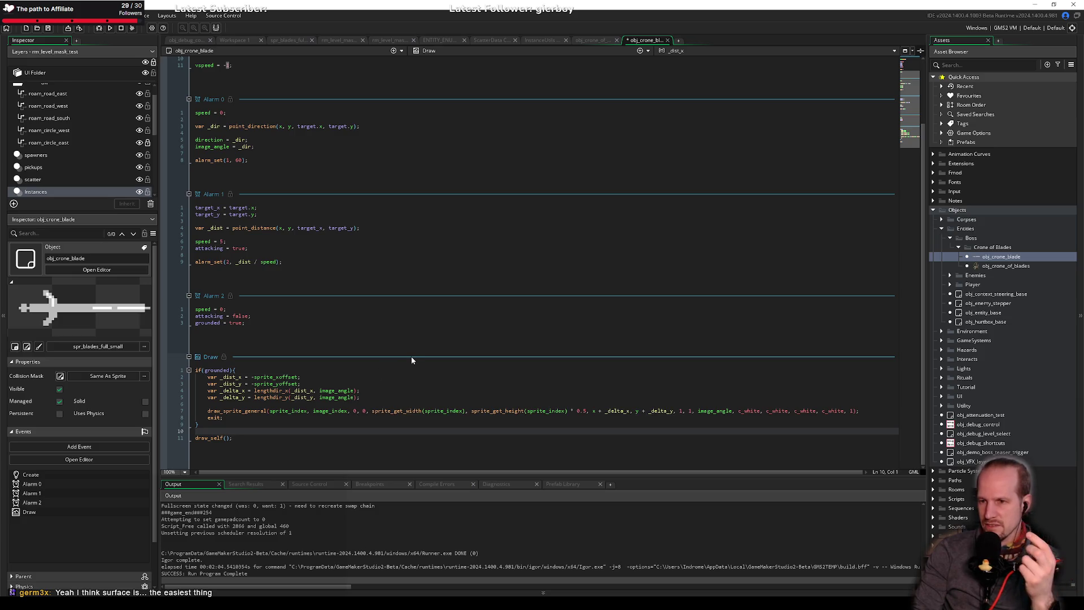
{"action": "left_click", "coordinate": [262, 324]}
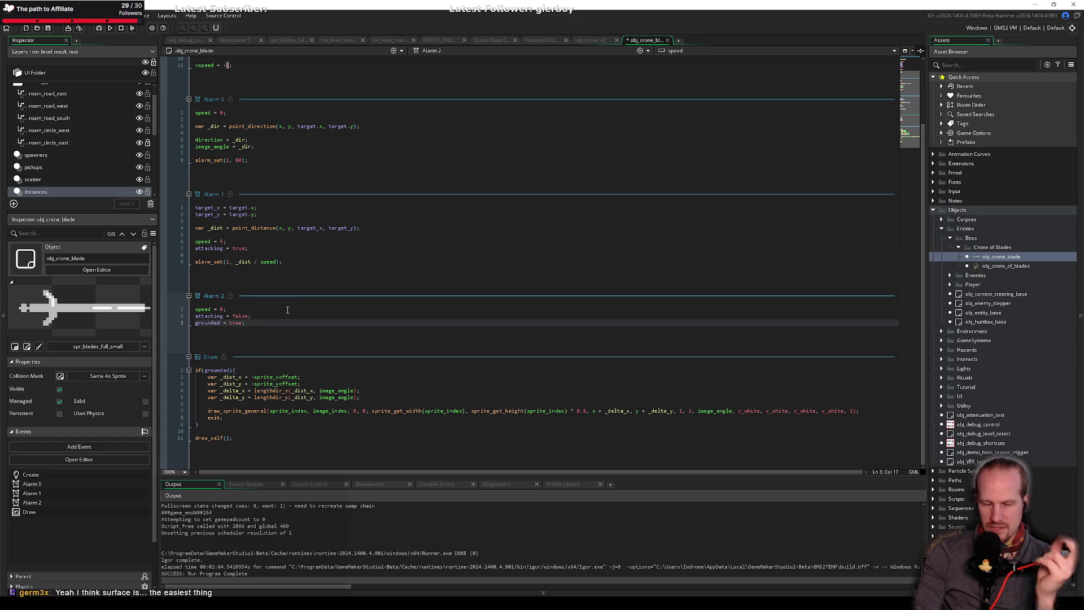
{"action": "key", "text": "Return"}
{"action": "key", "text": "Return"}
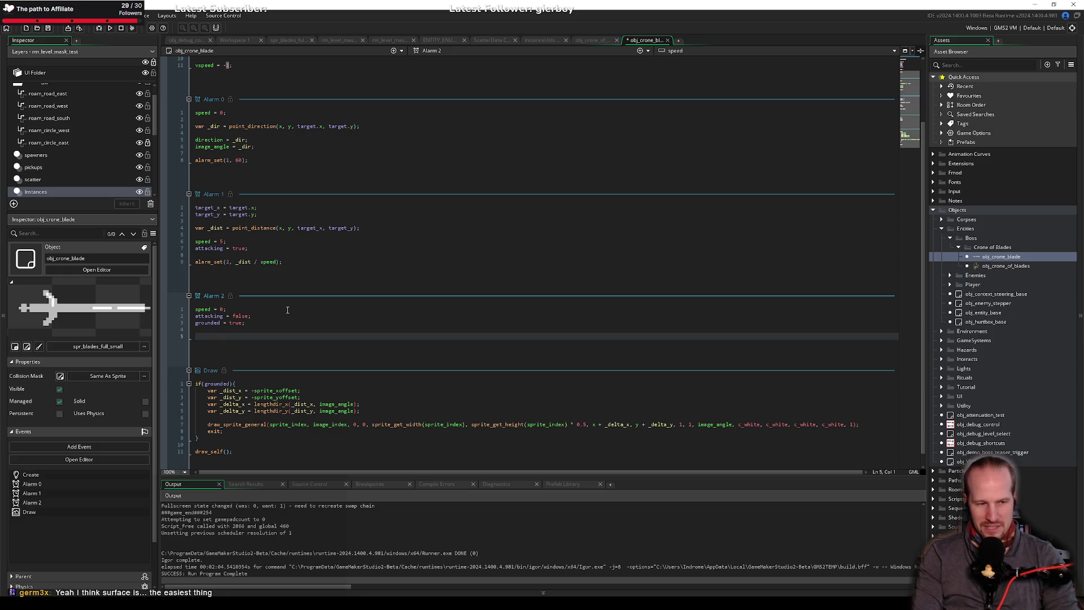
{"action": "key", "text": "BackSpace"}
{"action": "key", "text": "BackSpace"}
{"action": "key", "text": "ctrl+s"}
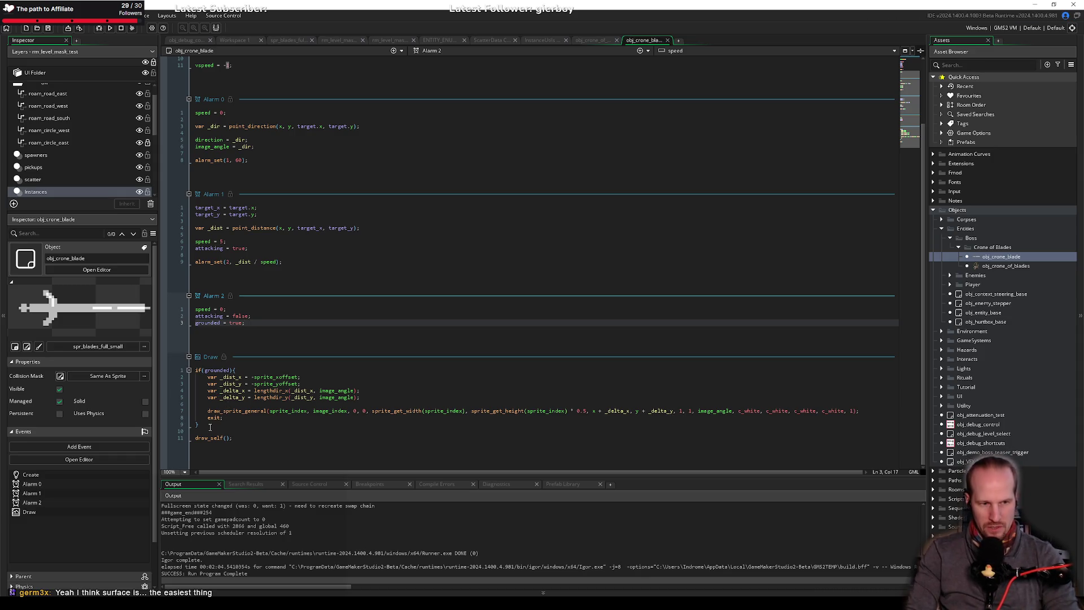
{"action": "mouse_move", "coordinate": [216, 425]}
{"action": "left_mouse_down"}
{"action": "mouse_move", "coordinate": [197, 377]}
{"action": "mouse_move", "coordinate": [167, 373]}
{"action": "left_mouse_up"}
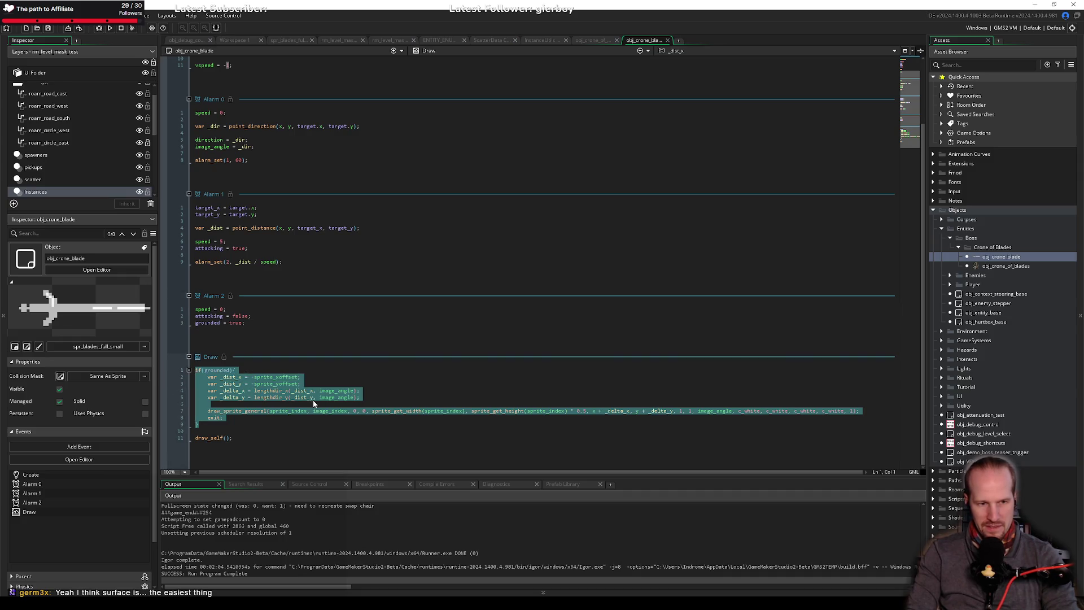
Delete the if(grounded) block from Draw, leaving only draw_self(), and save.
{"action": "key", "text": "Delete"}
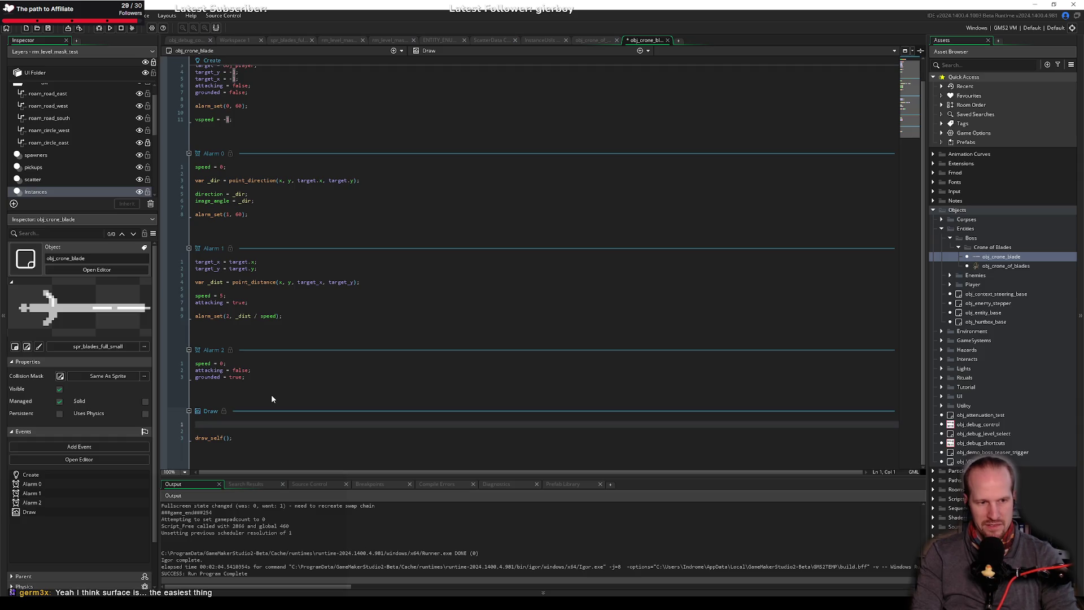
{"action": "key", "text": "Delete"}
{"action": "key", "text": "Delete"}
{"action": "key", "text": "ctrl+s"}
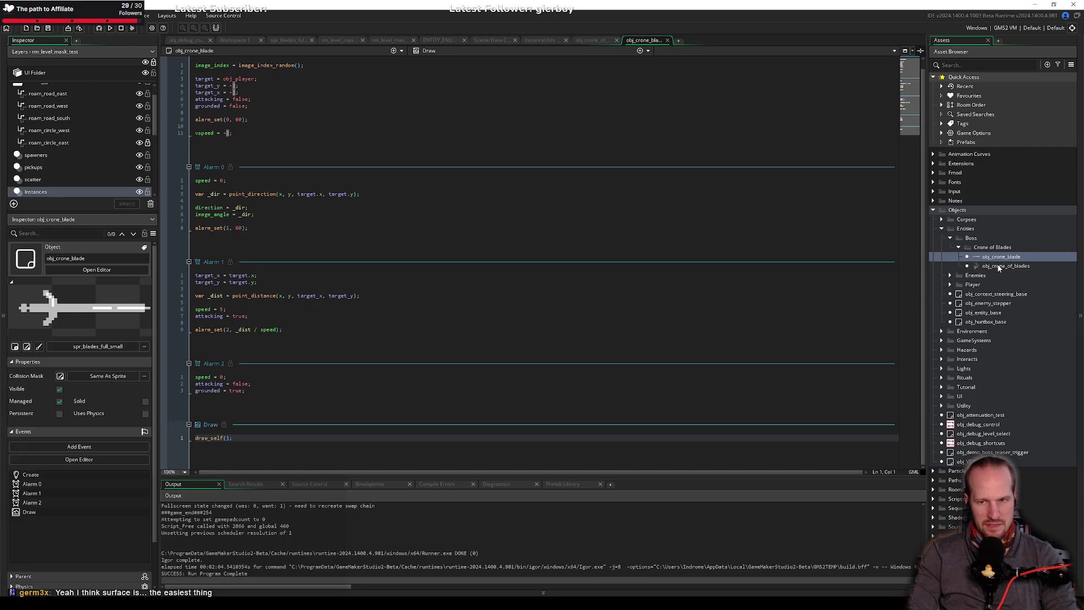
{"action": "left_click", "coordinate": [254, 392]}
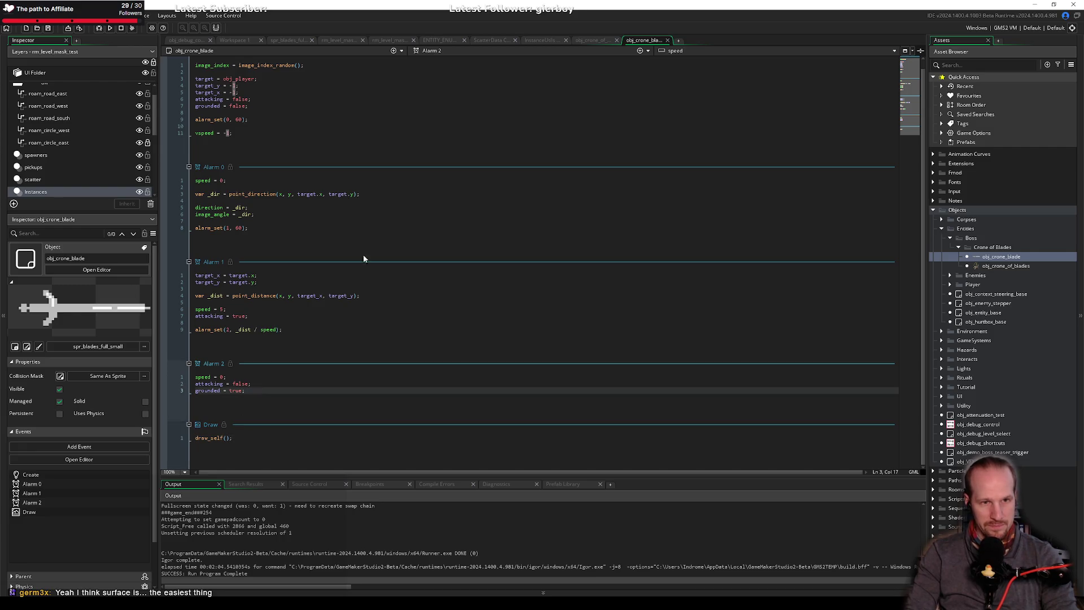
Add an Alarm 3 event to obj_crone_blade.
{"action": "left_click", "coordinate": [641, 50]}
{"action": "mouse_move", "coordinate": [621, 102]}
{"action": "left_click", "coordinate": [665, 130]}
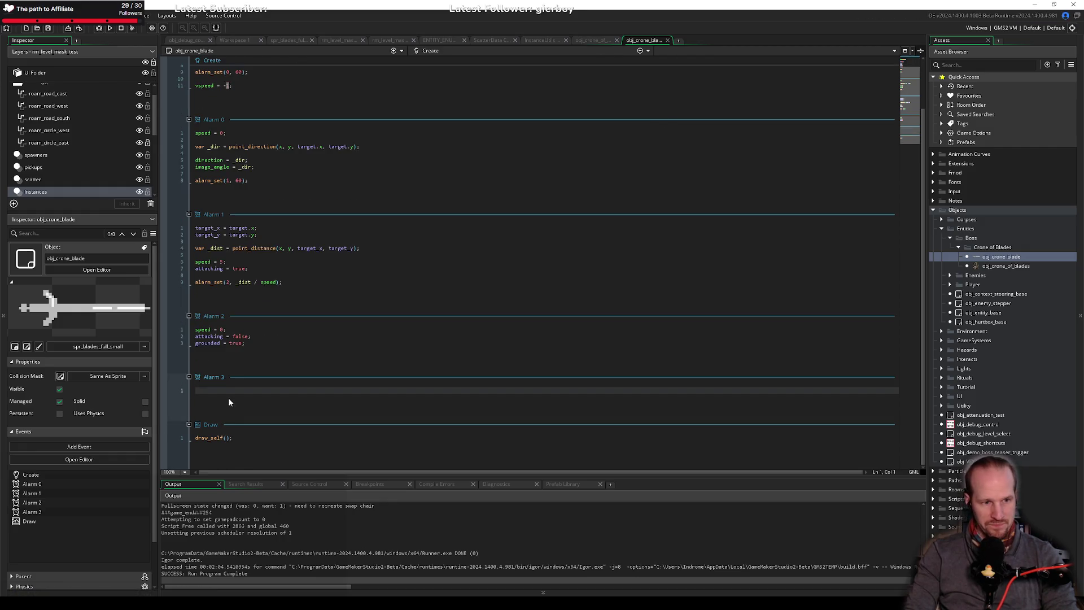
Add alarm_set(3, 180); to Alarm 2 and instance_destroy(id); to Alarm 3, then save.
{"action": "left_click", "coordinate": [260, 343]}
{"action": "key", "text": "Return"}
{"action": "key", "text": "Return"}
{"action": "type", "text": "alarm"}
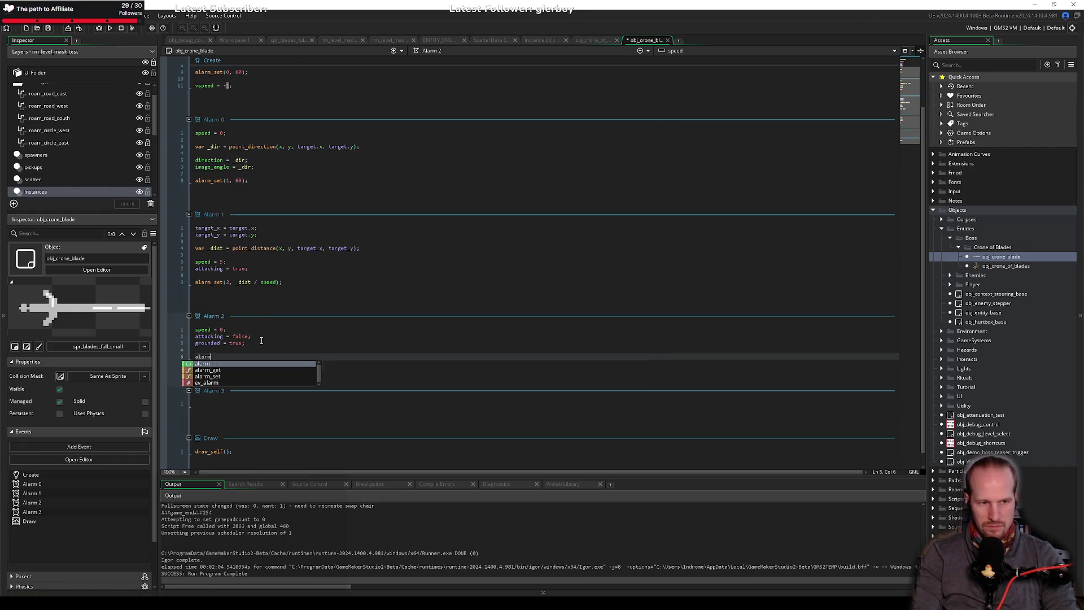
{"action": "type", "text": "_set("}
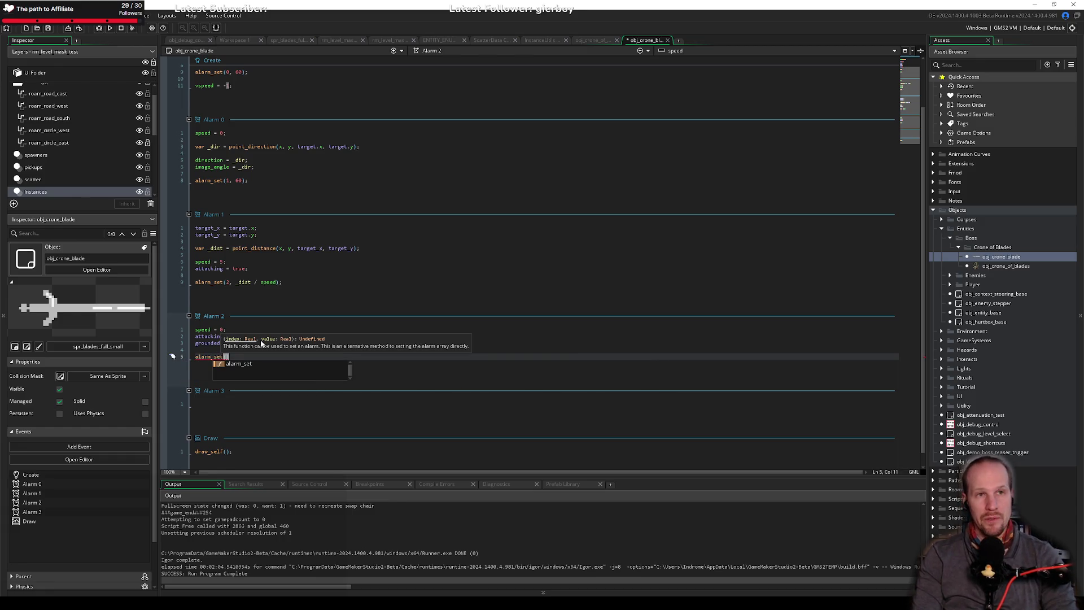
{"action": "type", "text": "3, "}
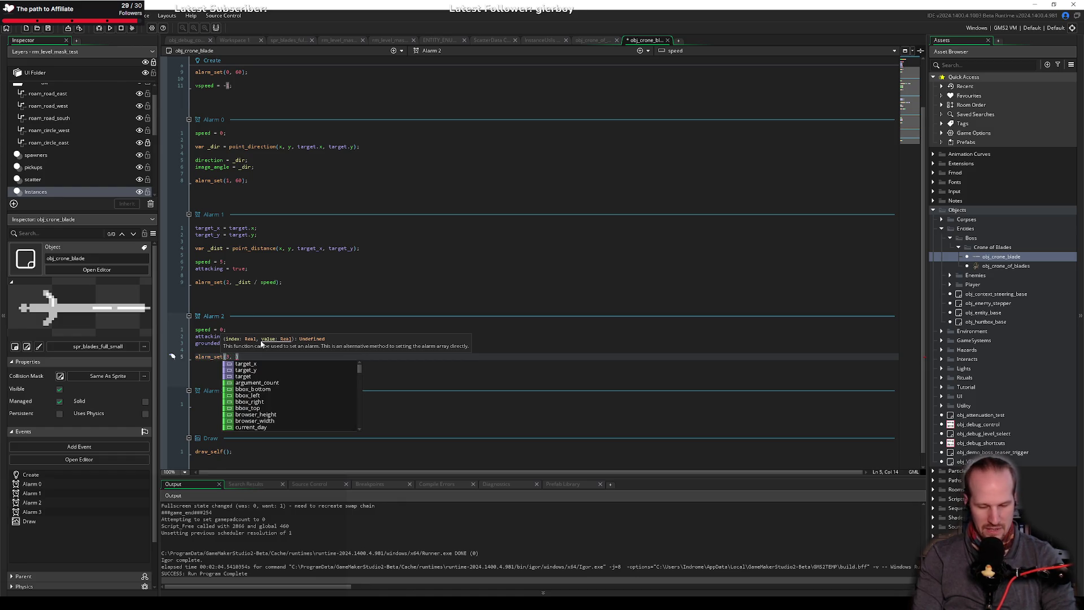
{"action": "type", "text": "180"}
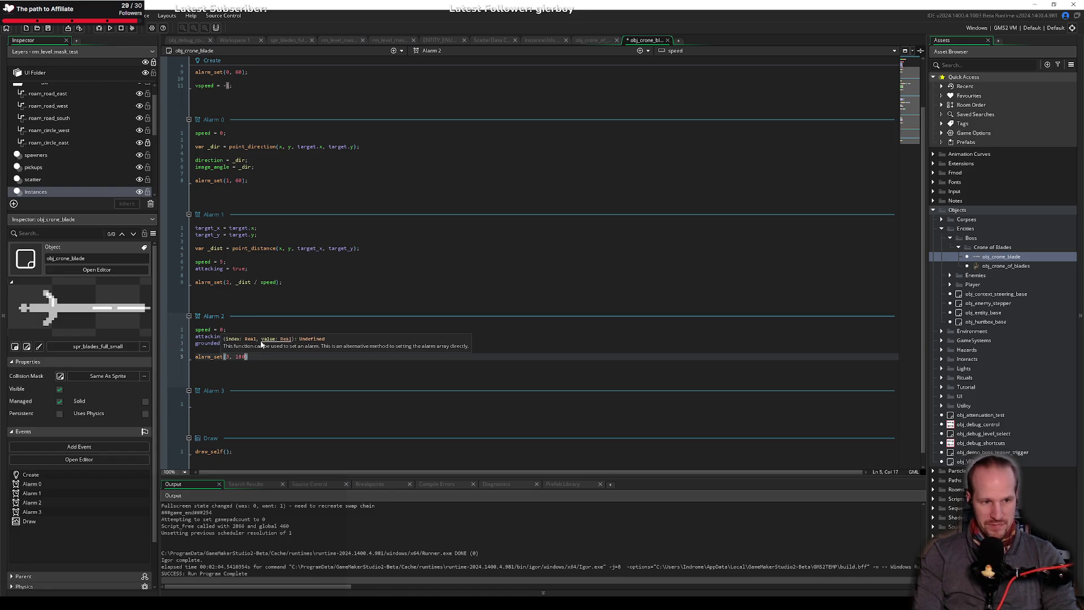
{"action": "type", "text": ");"}
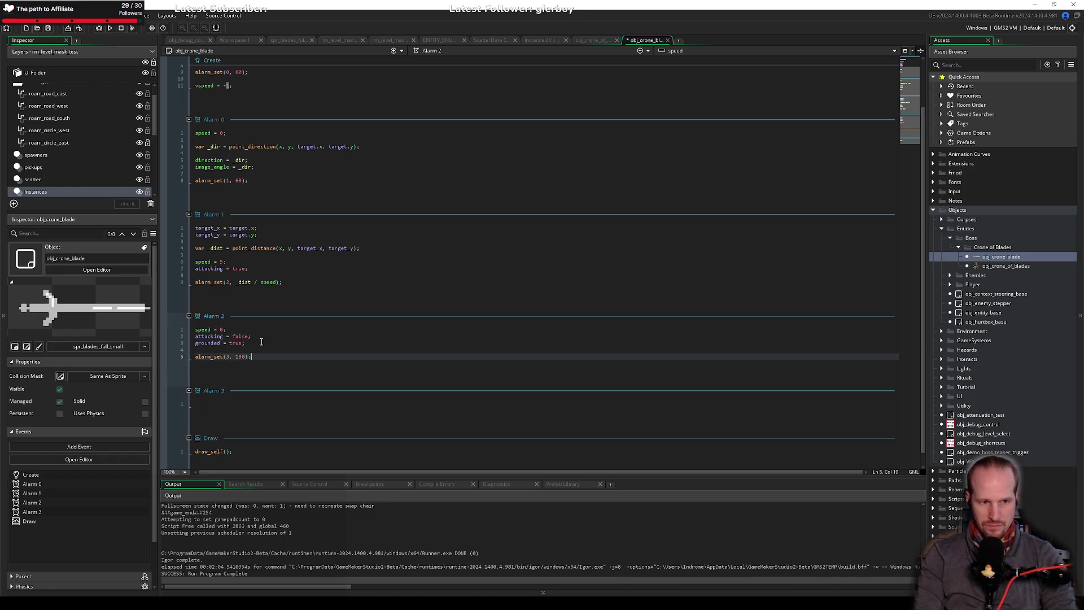
{"action": "key", "text": "Down"}
{"action": "key", "text": "Down"}
{"action": "key", "text": "Up"}
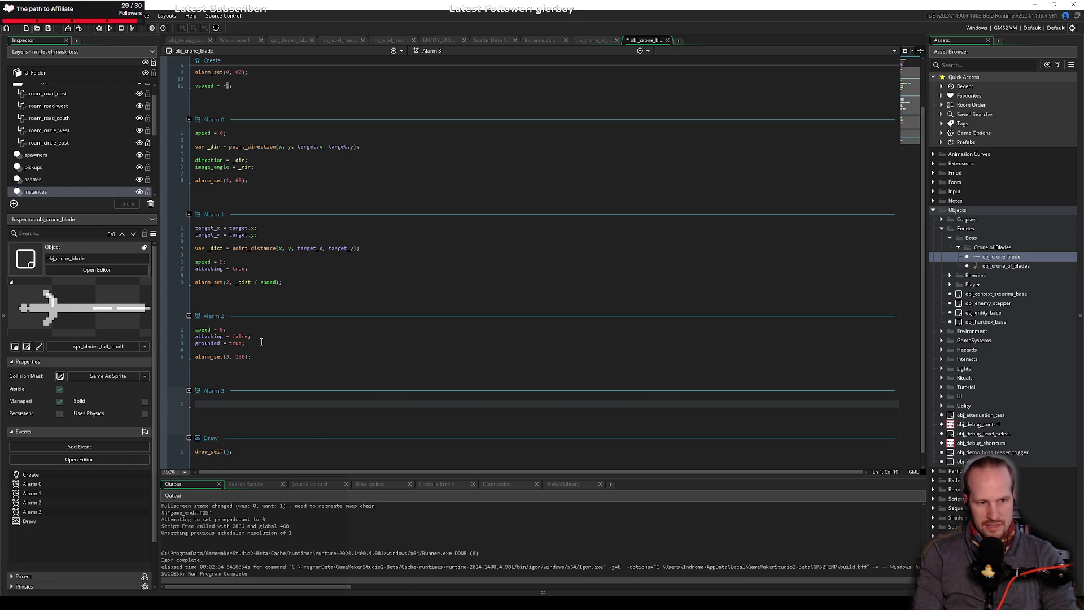
{"action": "type", "text": "instance_destro"}
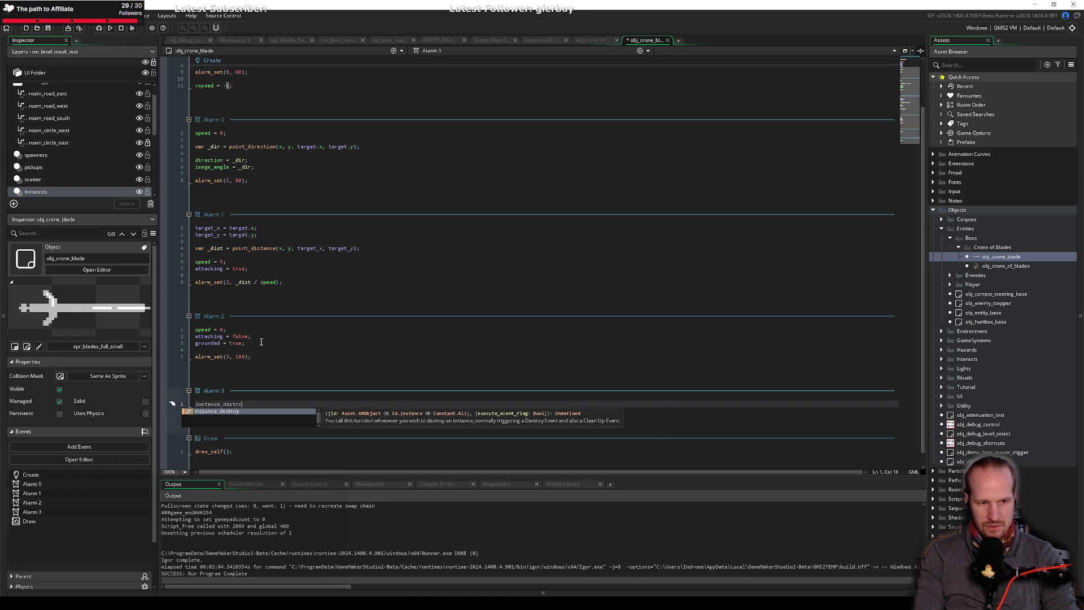
{"action": "type", "text": "y(id);"}
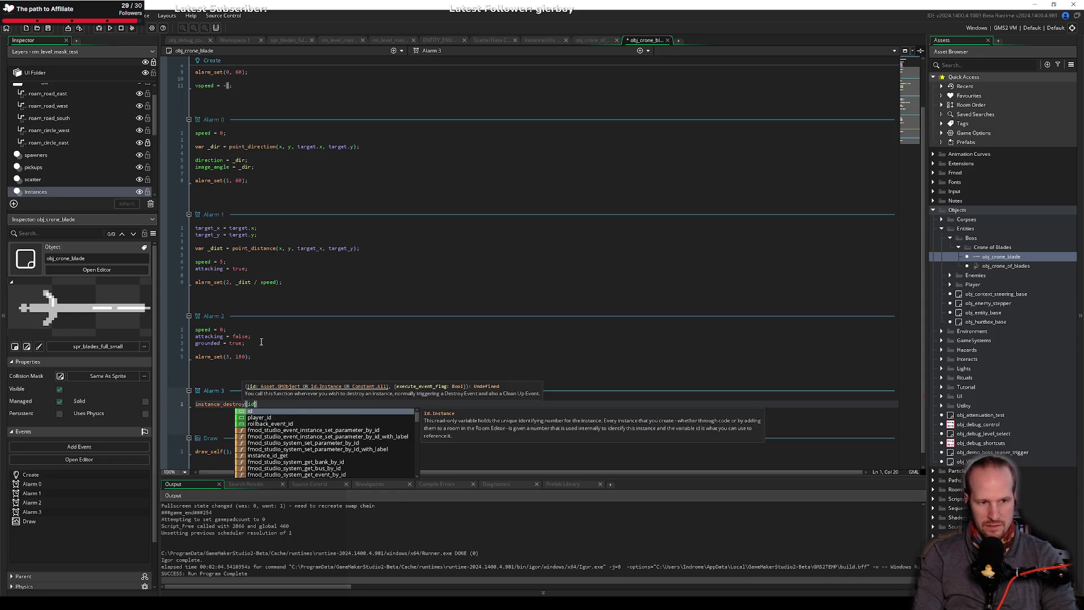
{"action": "key", "text": "ctrl+s"}
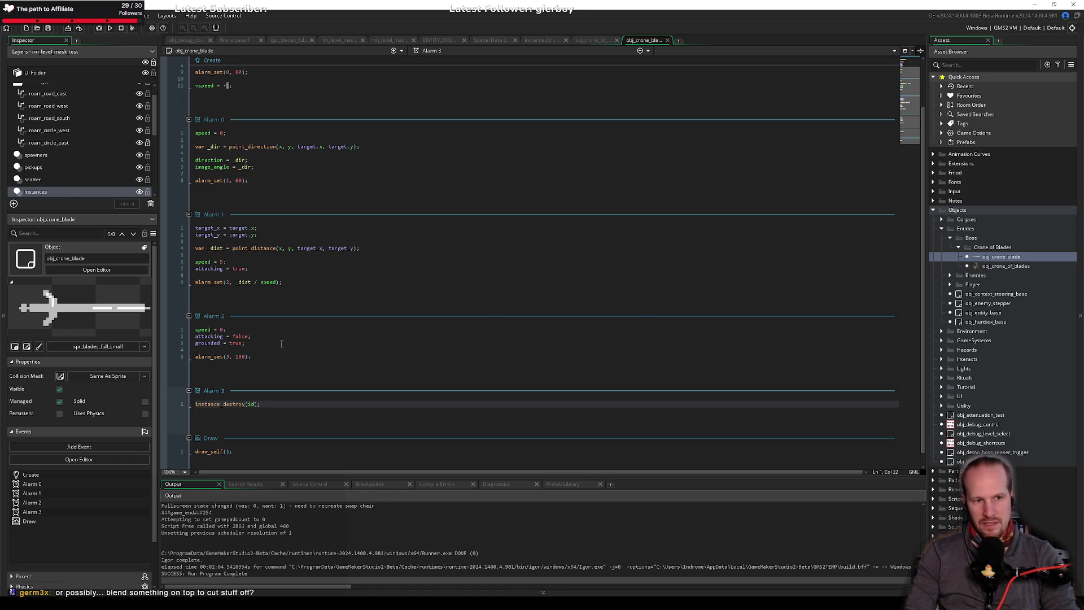
{"action": "left_click", "coordinate": [257, 354]}
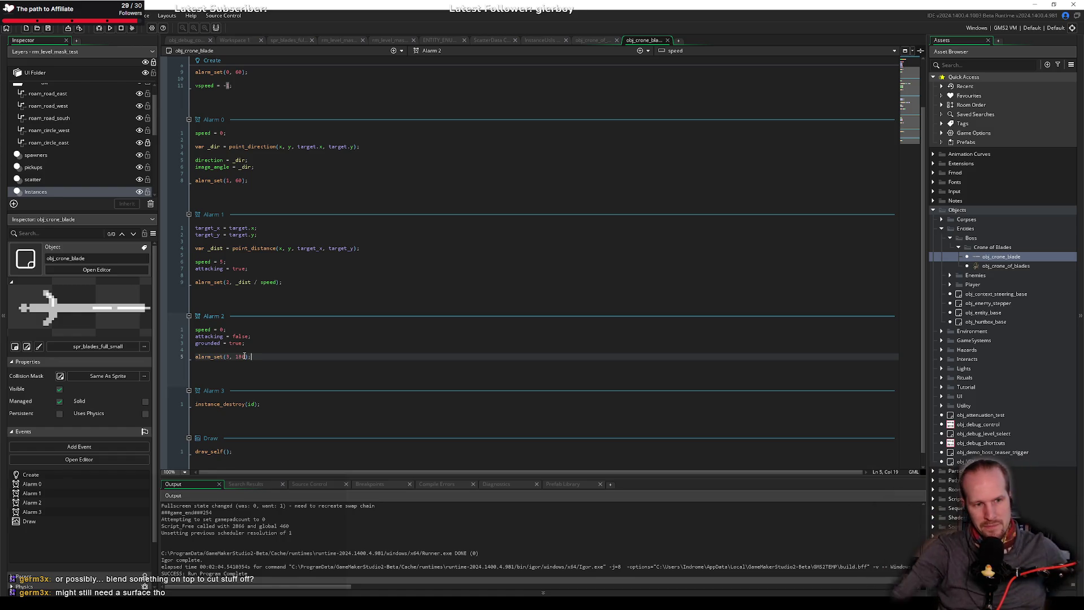
Review the Alarm 2, Alarm 3 and Draw code, then switch to the web browser.
{"action": "left_click", "coordinate": [278, 406]}
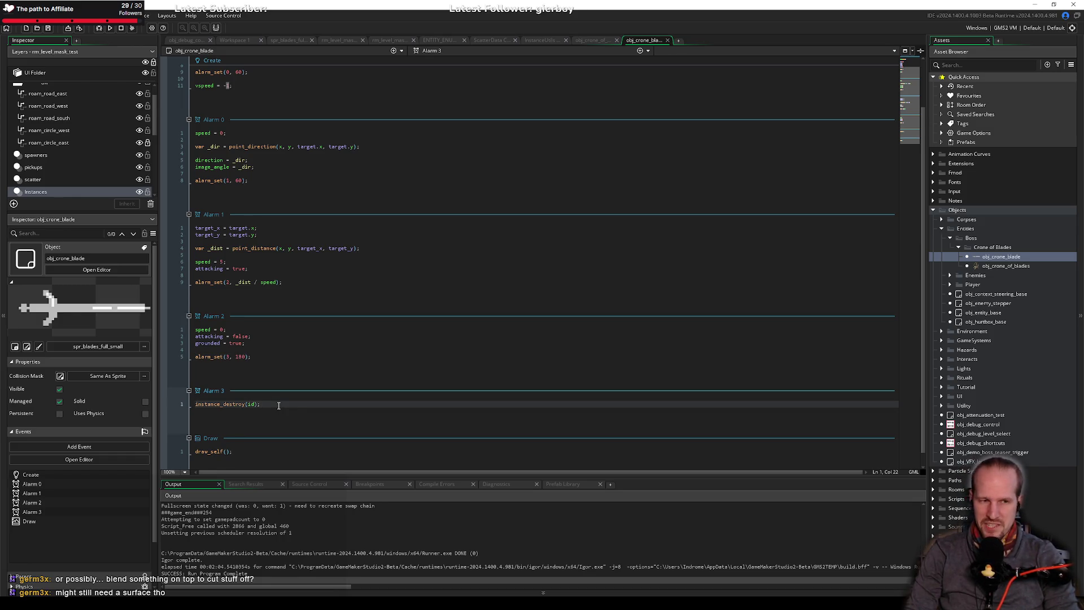
{"action": "left_click", "coordinate": [240, 453]}
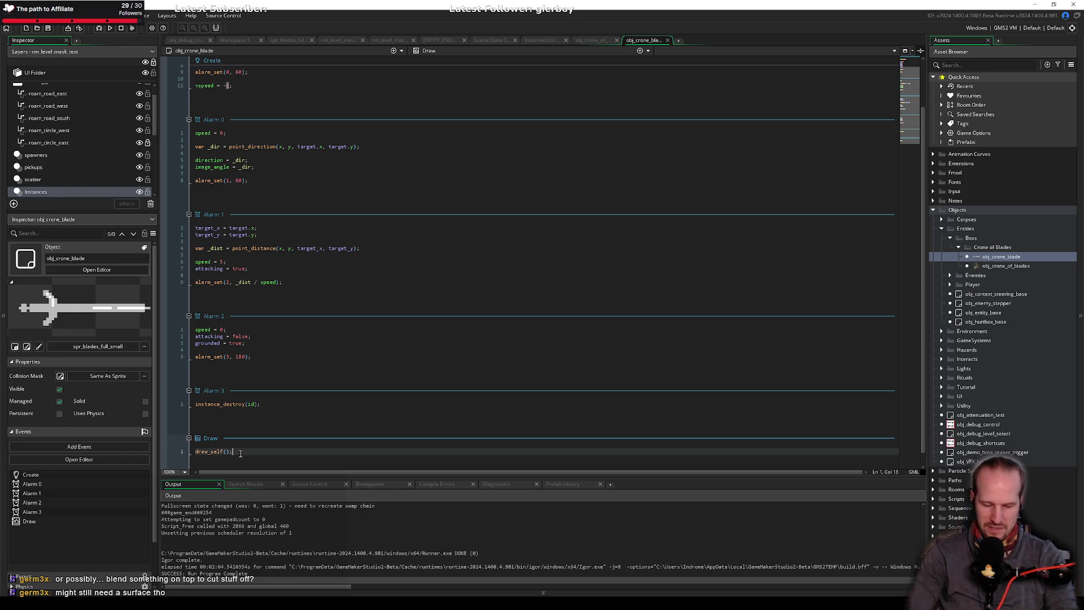
{"action": "left_click", "coordinate": [277, 404]}
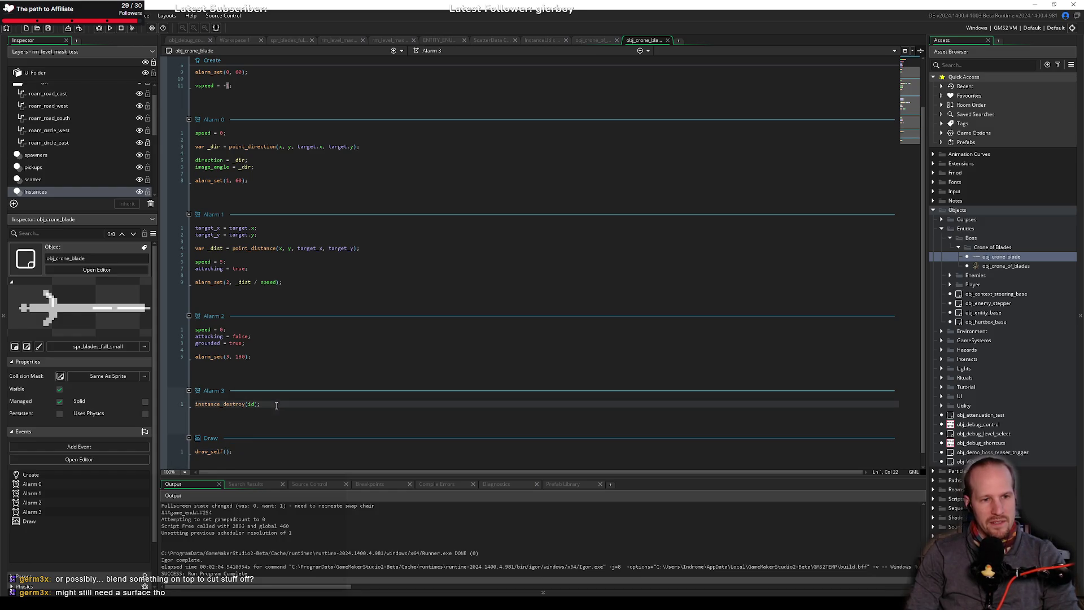
{"action": "left_click", "coordinate": [235, 451]}
{"action": "scroll", "coordinate": [293, 433], "scroll_direction": "down", "scroll_amount": 1}
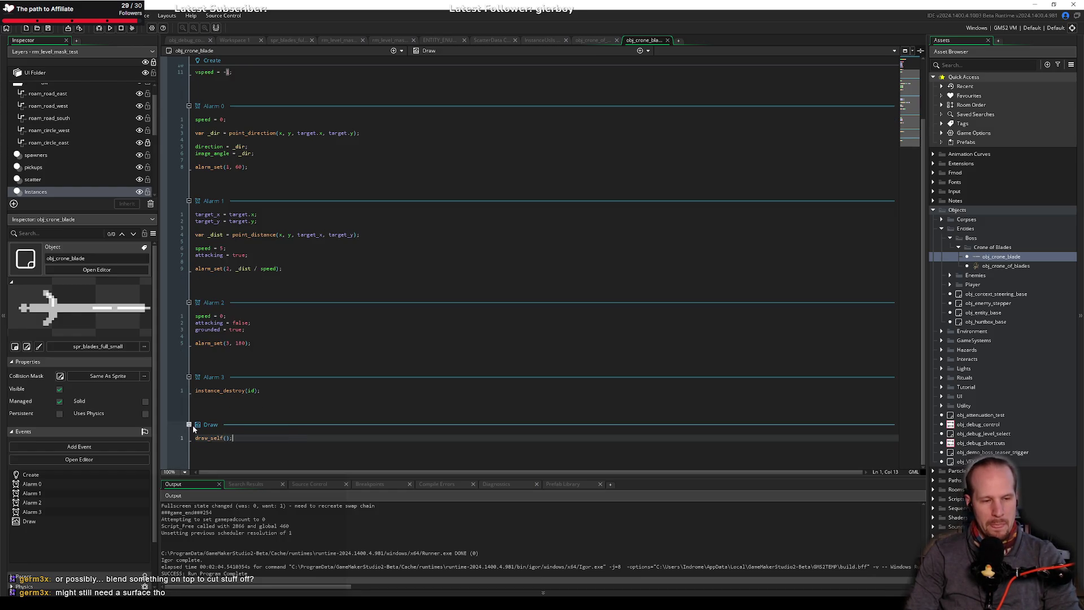
{"action": "left_click", "coordinate": [285, 392]}
{"action": "left_click", "coordinate": [286, 342]}
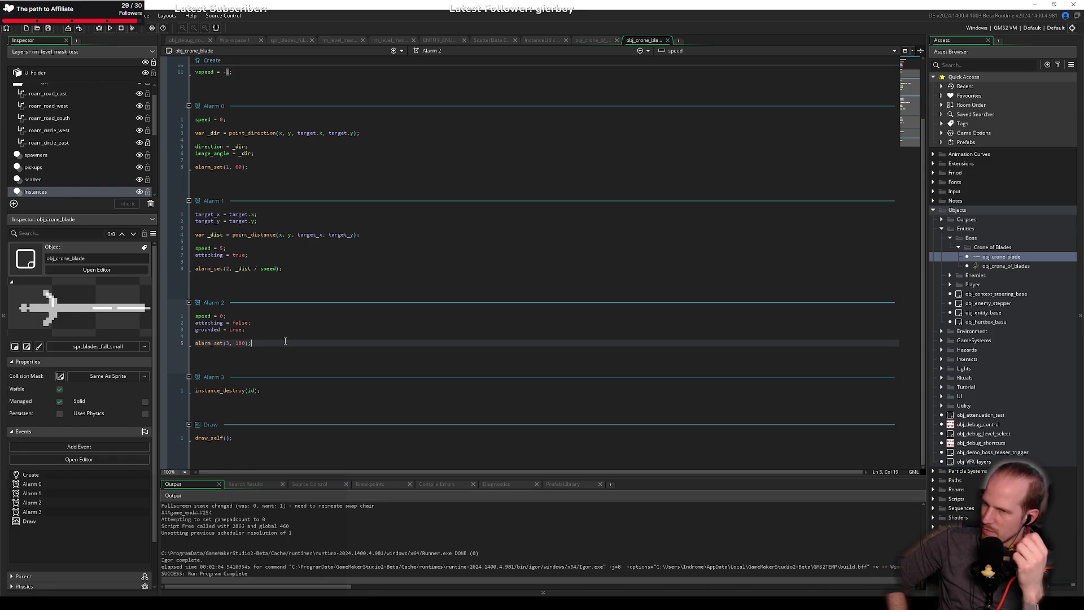
{"action": "key", "text": "alt+Tab"}
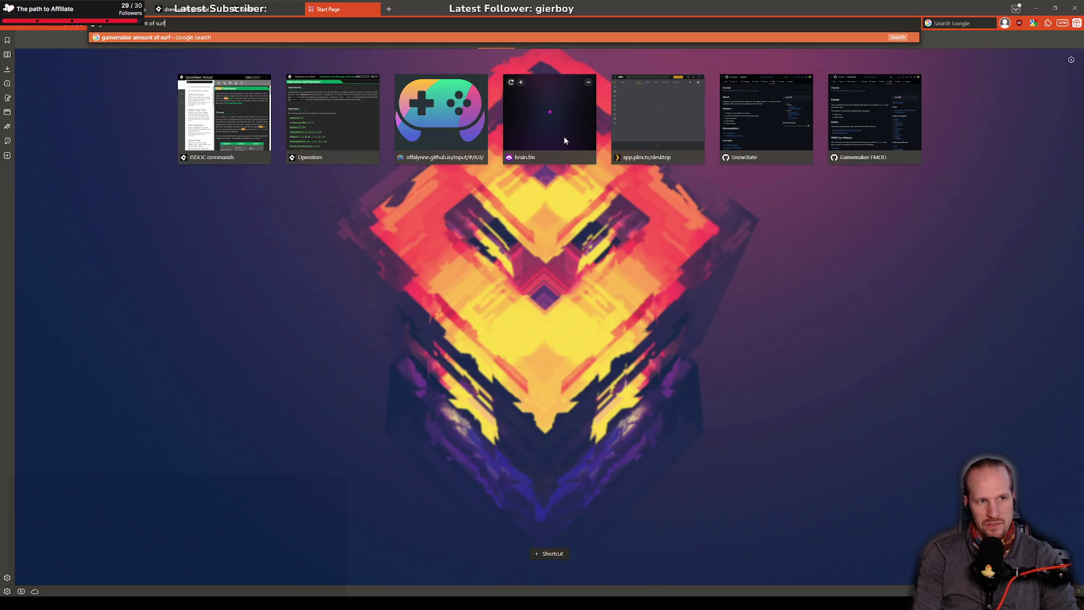
Search Google for 'gamemaker amount of surfaces max' and open the 'How many surfaces is too many?' thread.
{"action": "type", "text": "max"}
{"action": "key", "text": "Return"}
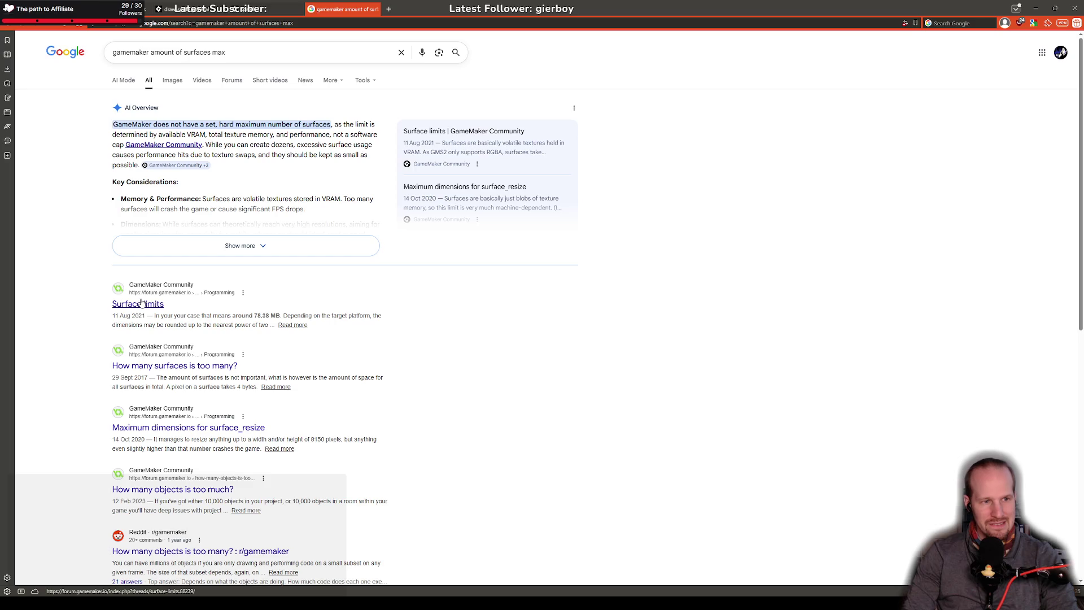
{"action": "left_click", "coordinate": [215, 365]}
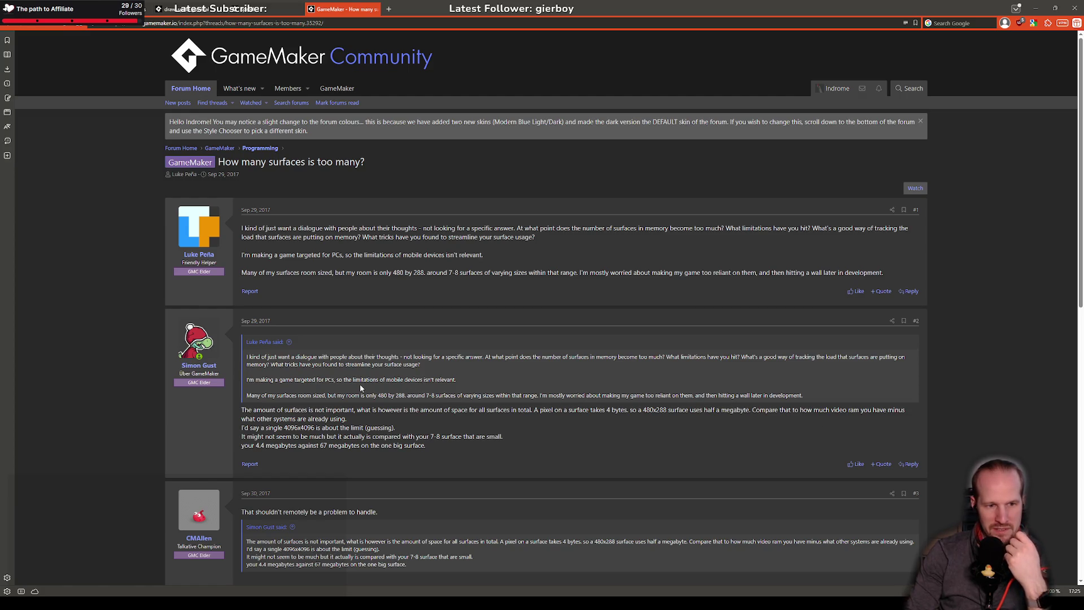
Read the first replies, highlighting the 4096x4096 limit, 480 by 288 room and 7-8 surfaces.
{"action": "left_click_drag", "start_coordinate": [266, 428], "coordinate": [395, 427]}
{"action": "left_click", "coordinate": [284, 431]}
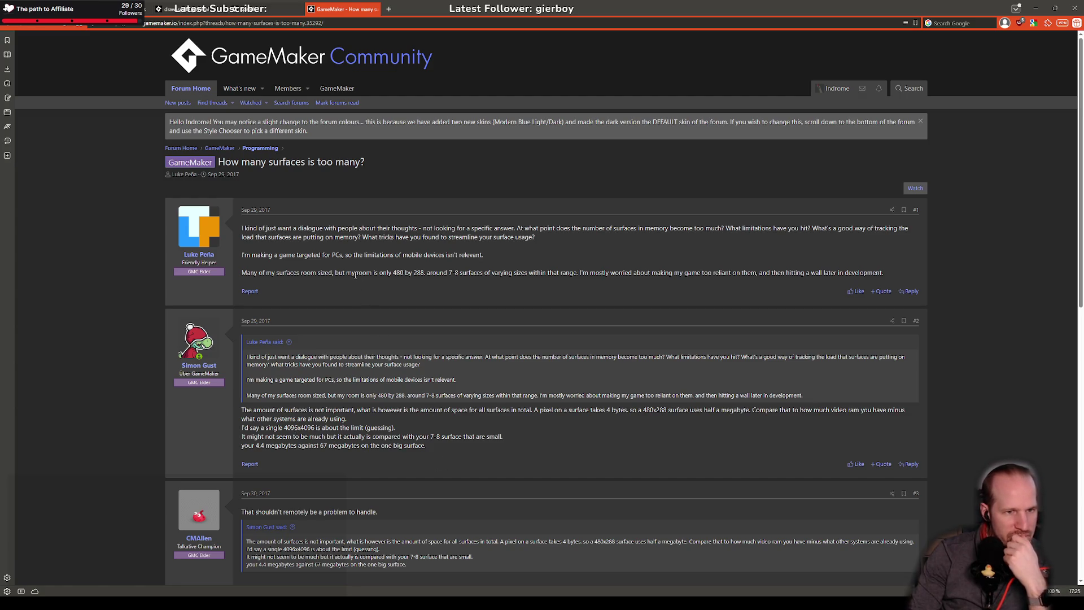
{"action": "left_click_drag", "start_coordinate": [393, 273], "coordinate": [425, 273]}
{"action": "left_click", "coordinate": [448, 276]}
{"action": "double_click", "coordinate": [449, 273]}
{"action": "left_click", "coordinate": [339, 364]}
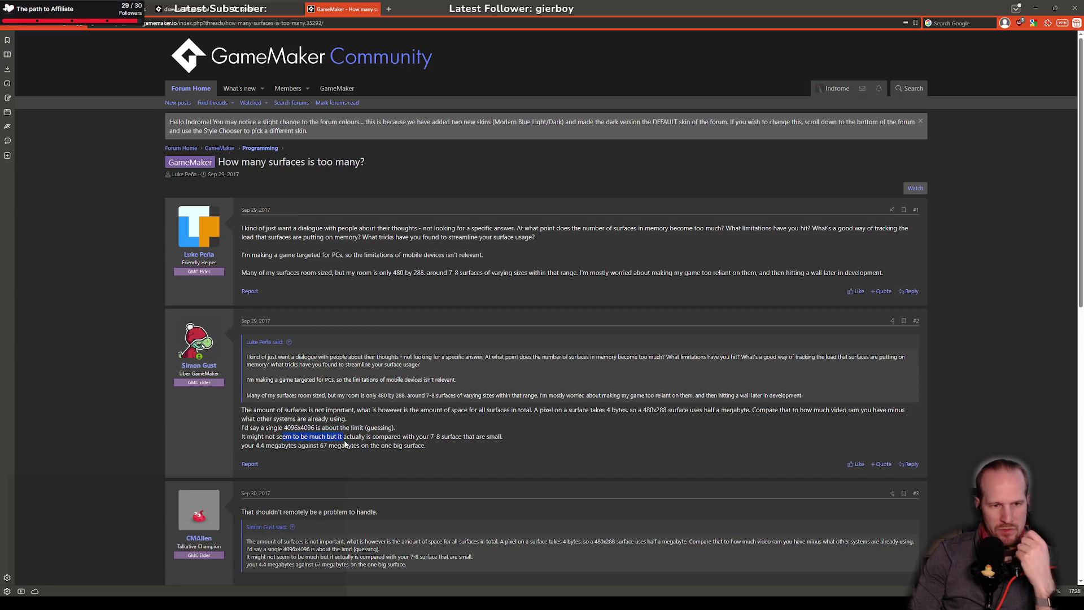
{"action": "left_click_drag", "start_coordinate": [402, 436], "coordinate": [504, 449]}
{"action": "left_click_drag", "start_coordinate": [363, 427], "coordinate": [365, 437]}
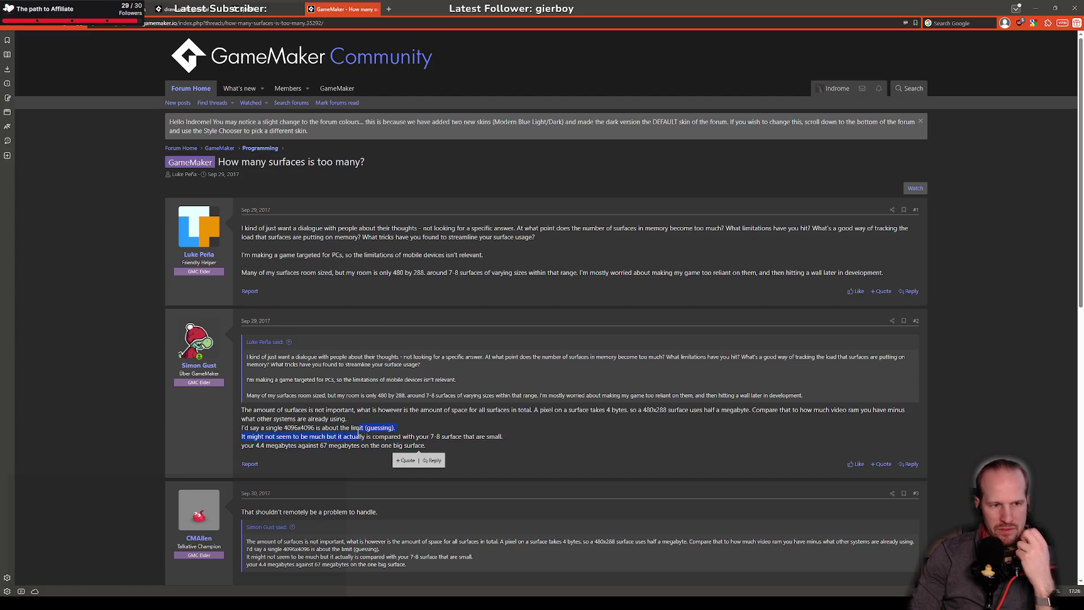
{"action": "scroll", "coordinate": [433, 431], "scroll_direction": "down", "scroll_amount": 3}
{"action": "left_click", "coordinate": [303, 389]}
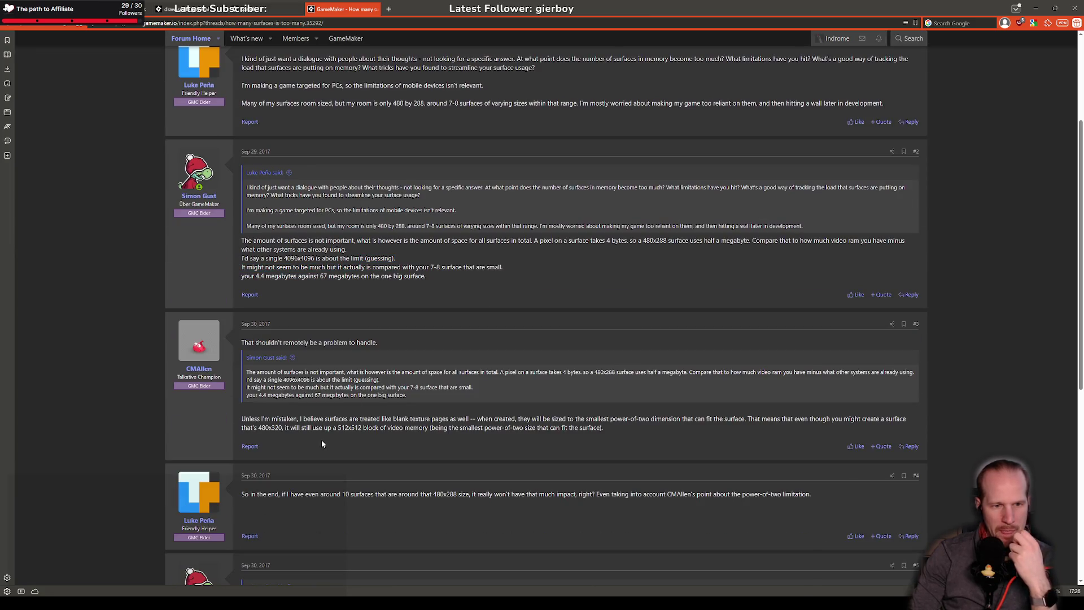
Read the later replies on power-of-two sizes and ~10 surfaces being fine, then return to GameMaker.
{"action": "left_click_drag", "start_coordinate": [477, 419], "coordinate": [518, 419]}
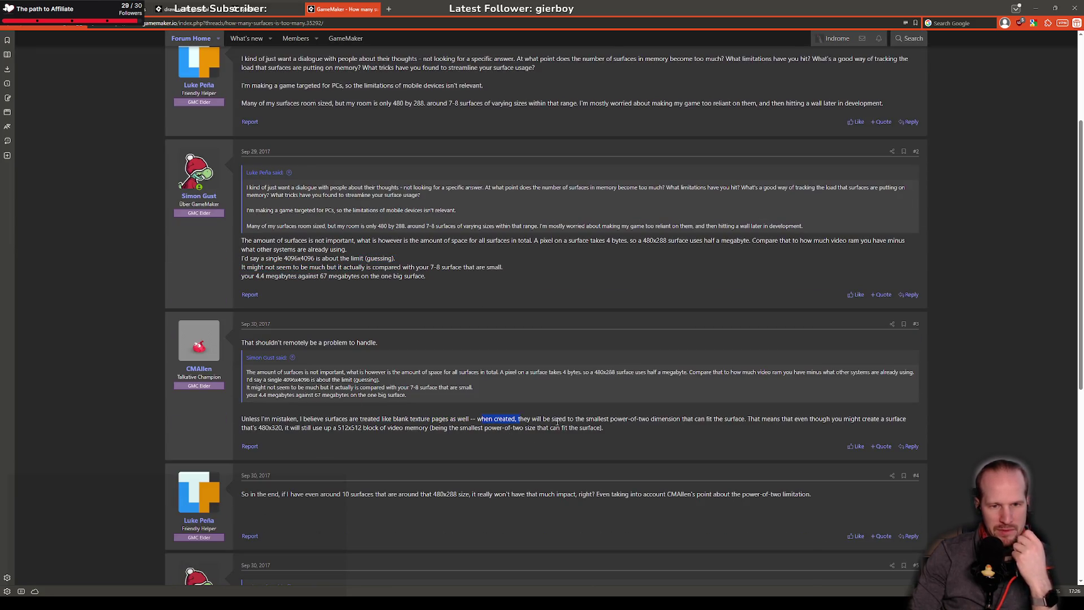
{"action": "left_click", "coordinate": [410, 428]}
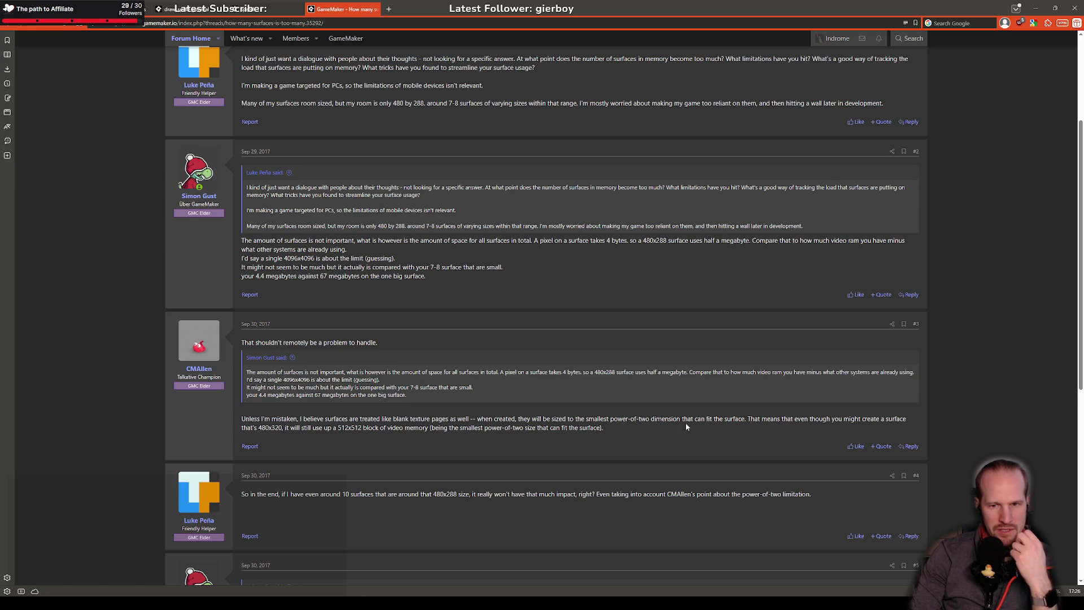
{"action": "triple_click", "coordinate": [674, 427]}
{"action": "left_click_drag", "start_coordinate": [290, 494], "coordinate": [419, 495]}
{"action": "left_click", "coordinate": [373, 503]}
{"action": "scroll", "coordinate": [493, 492], "scroll_direction": "down", "scroll_amount": 3}
{"action": "left_click_drag", "start_coordinate": [540, 280], "coordinate": [658, 283]}
{"action": "left_click_drag", "start_coordinate": [253, 405], "coordinate": [349, 418]}
{"action": "left_click", "coordinate": [280, 400]}
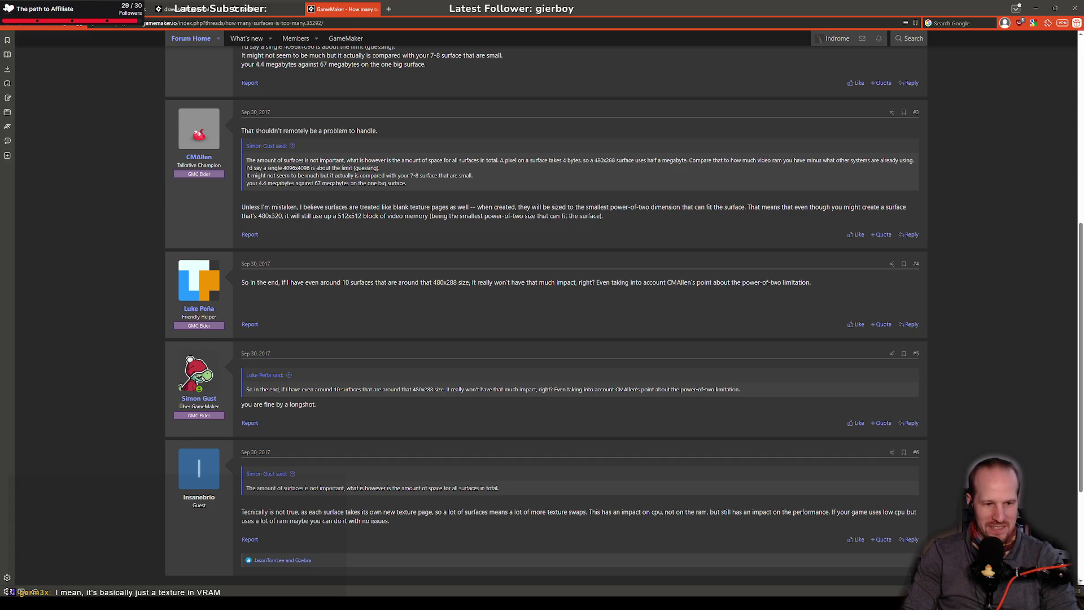
{"action": "key", "text": "alt+Tab"}
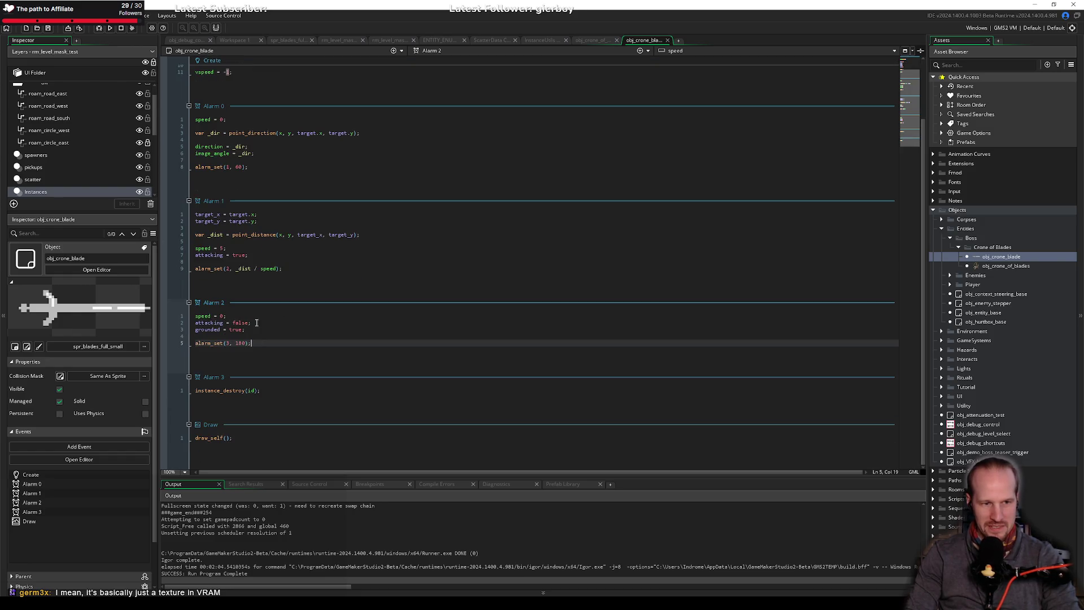
{"action": "key", "text": "Home"}
{"action": "key", "text": "Return"}
{"action": "key", "text": "Return"}
{"action": "key", "text": "Up"}
{"action": "key", "text": "Up"}
{"action": "type", "text": "sp"}
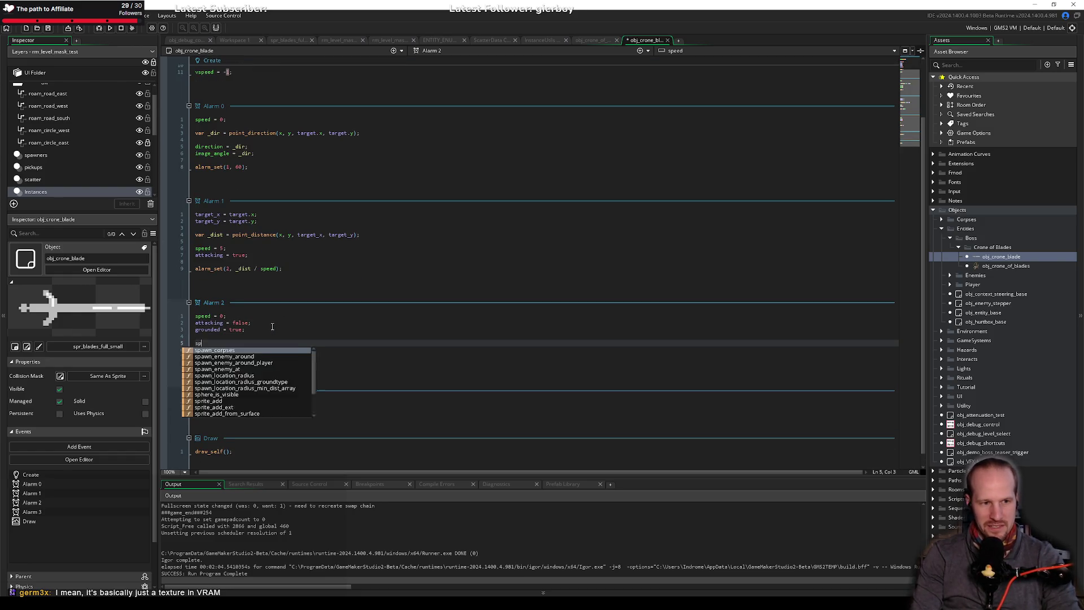
{"action": "type", "text": "rite_index"}
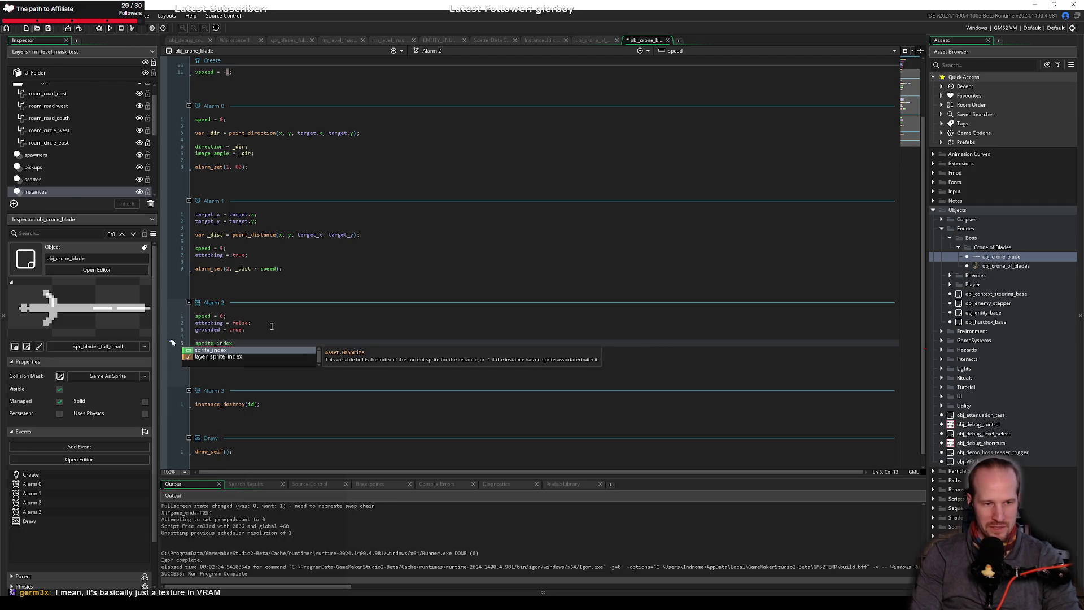
{"action": "key", "text": "Escape"}
{"action": "key", "text": "ctrl+z"}
{"action": "key", "text": "ctrl+z"}
{"action": "key", "text": "ctrl+z"}
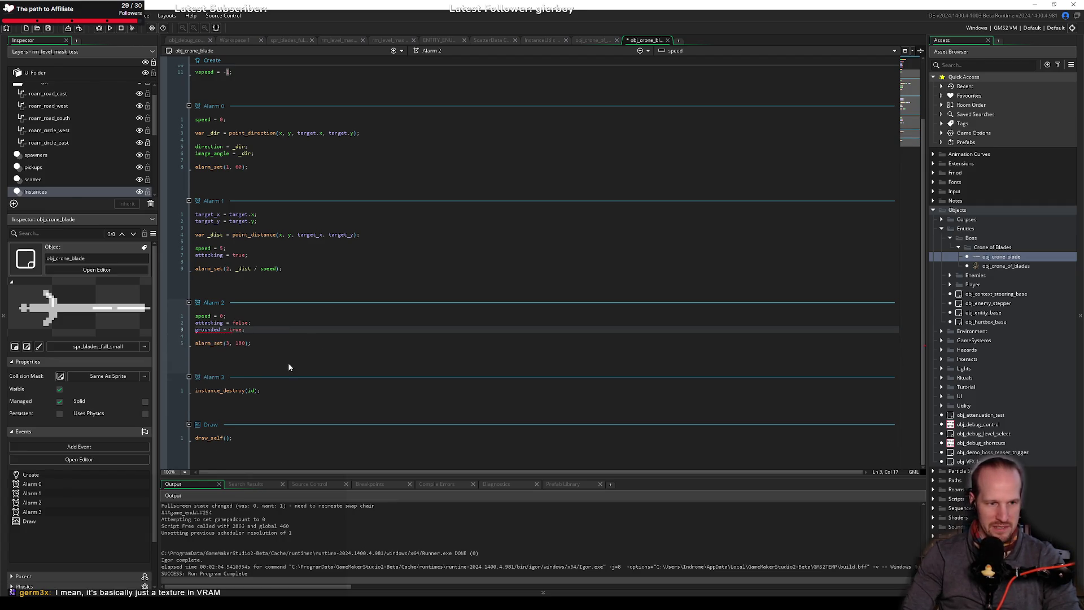
Start an if (grounded){ block on a new line above draw_self() in Draw.
{"action": "left_click", "coordinate": [241, 437]}
{"action": "key", "text": "Home"}
{"action": "key", "text": "Return"}
{"action": "key", "text": "Up"}
{"action": "type", "text": "if (grounded"}
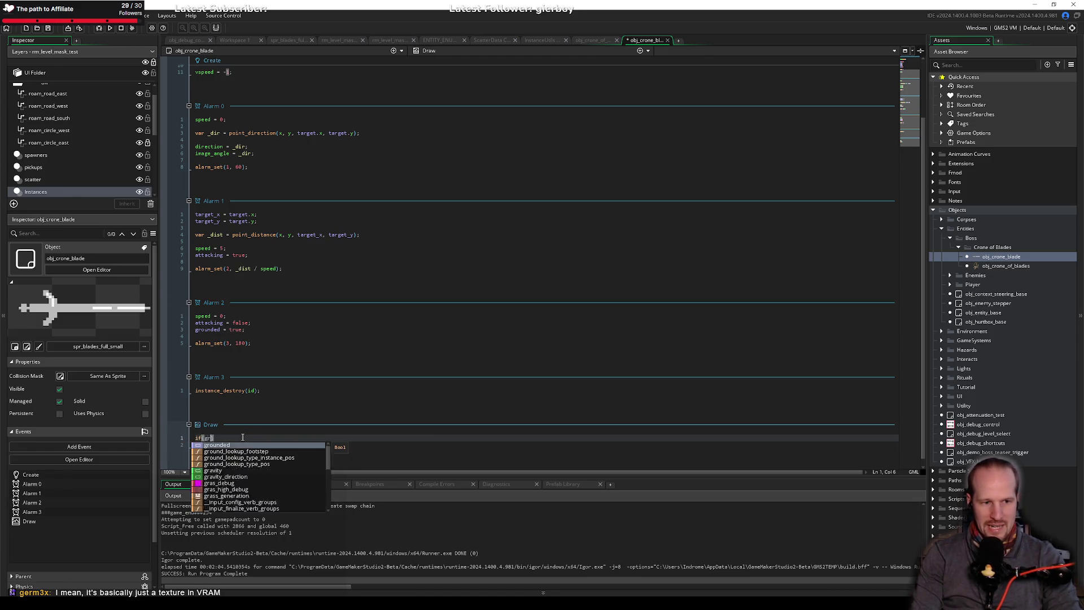
{"action": "type", "text": ")"}
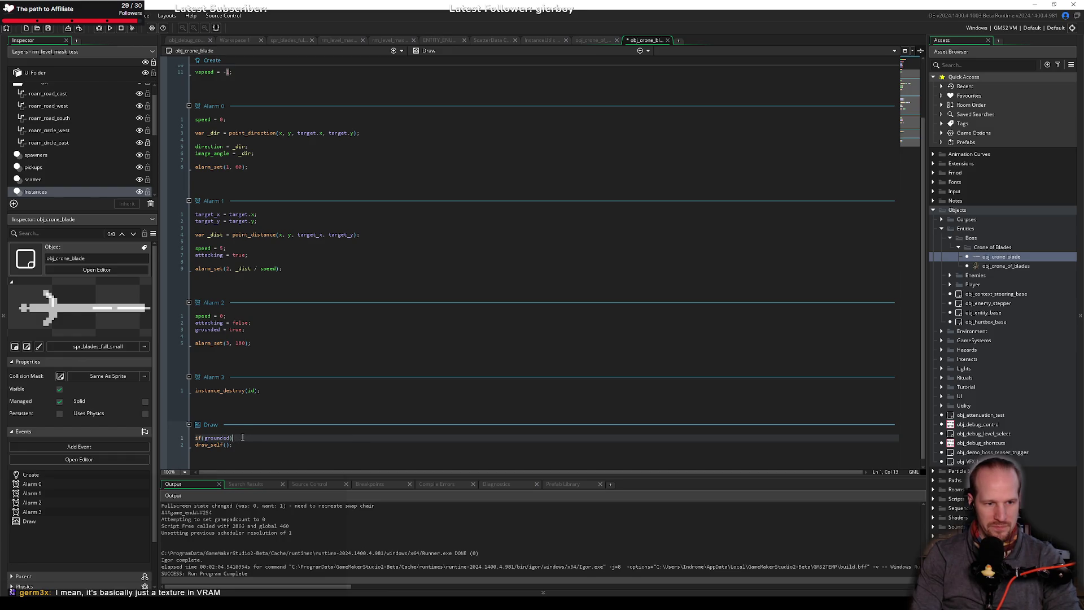
{"action": "type", "text": "{"}
{"action": "key", "text": "Return"}
Put a '// surface stuff' placeholder inside it, add a blank line before draw_self(), and save.
{"action": "type", "text": "rface"}
{"action": "key", "text": "Down"}
{"action": "key", "text": "Return"}
{"action": "key", "text": "Down"}
{"action": "key", "text": "End"}
{"action": "key", "text": "ctrl+s"}
{"action": "scroll", "coordinate": [267, 381], "scroll_direction": "down", "scroll_amount": 2}
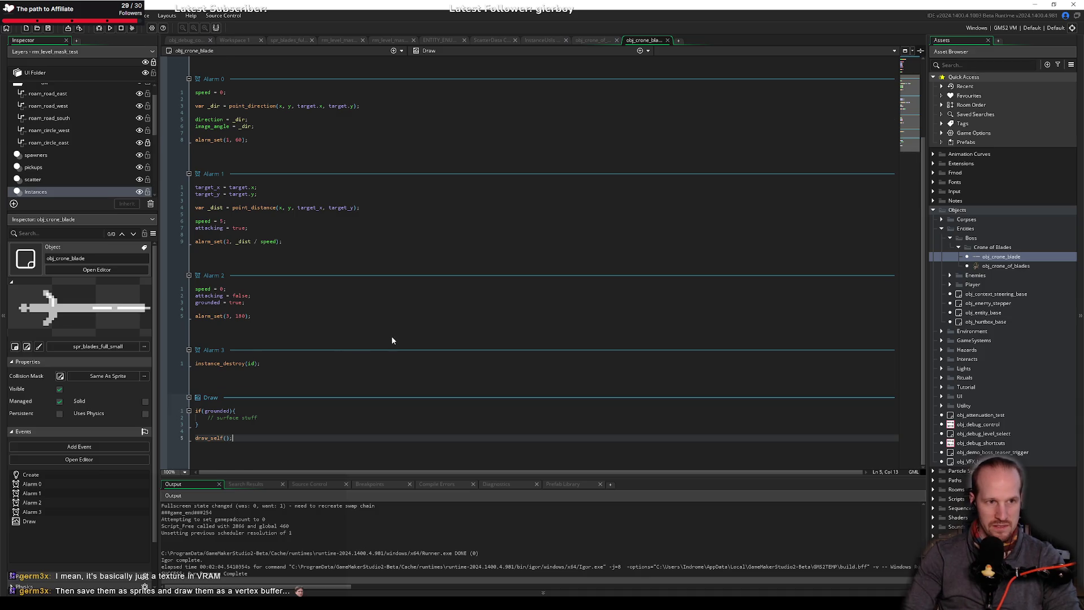
{"action": "scroll", "coordinate": [391, 336], "scroll_direction": "up", "scroll_amount": 5}
{"action": "left_click", "coordinate": [310, 130]}
Declare collision_instance = noone; in the Create event and save.
{"action": "key", "text": "Up"}
{"action": "key", "text": "Up"}
{"action": "key", "text": "Return"}
{"action": "key", "text": "Return"}
{"action": "type", "text": "collision"}
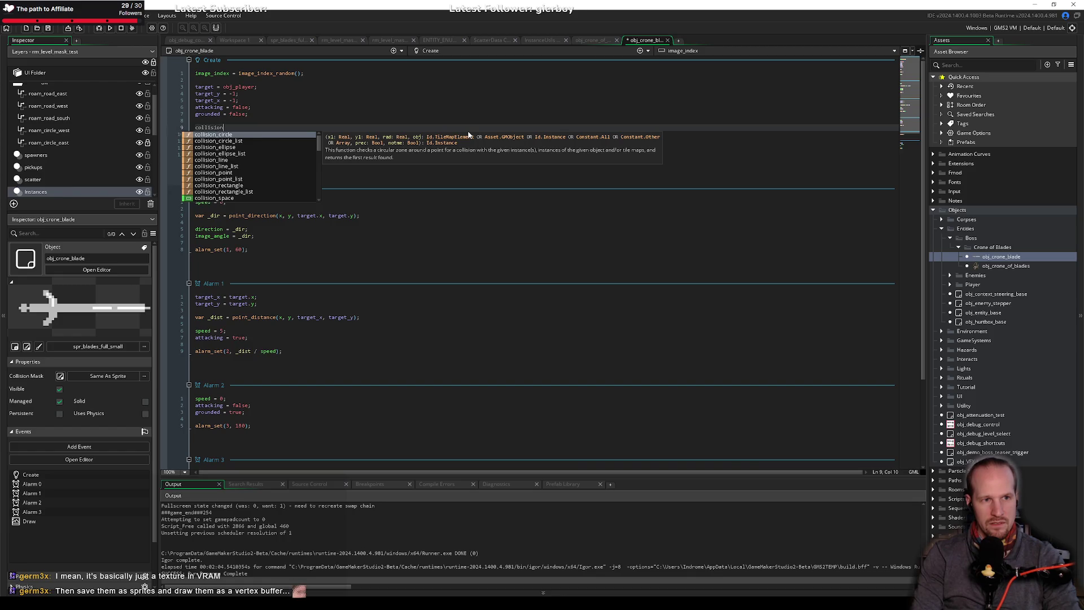
{"action": "key", "text": "BackSpace"}
{"action": "type", "text": "grou"}
{"action": "key", "text": "BackSpace"}
{"action": "key", "text": "BackSpace"}
{"action": "key", "text": "BackSpace"}
{"action": "type", "text": "collision_instance = "}
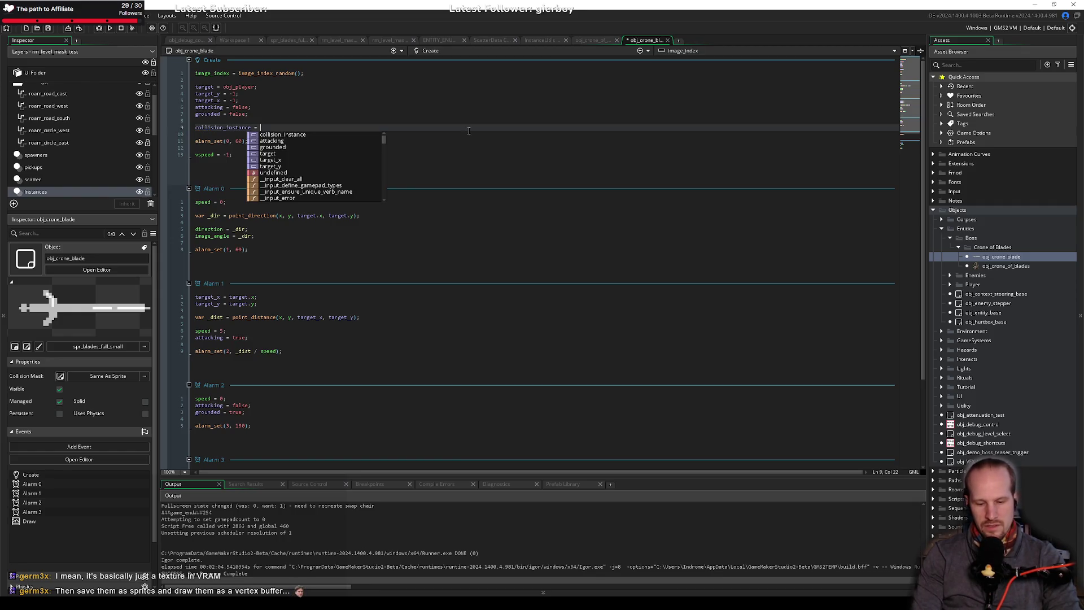
{"action": "type", "text": "noone;"}
{"action": "key", "text": "ctrl+s"}
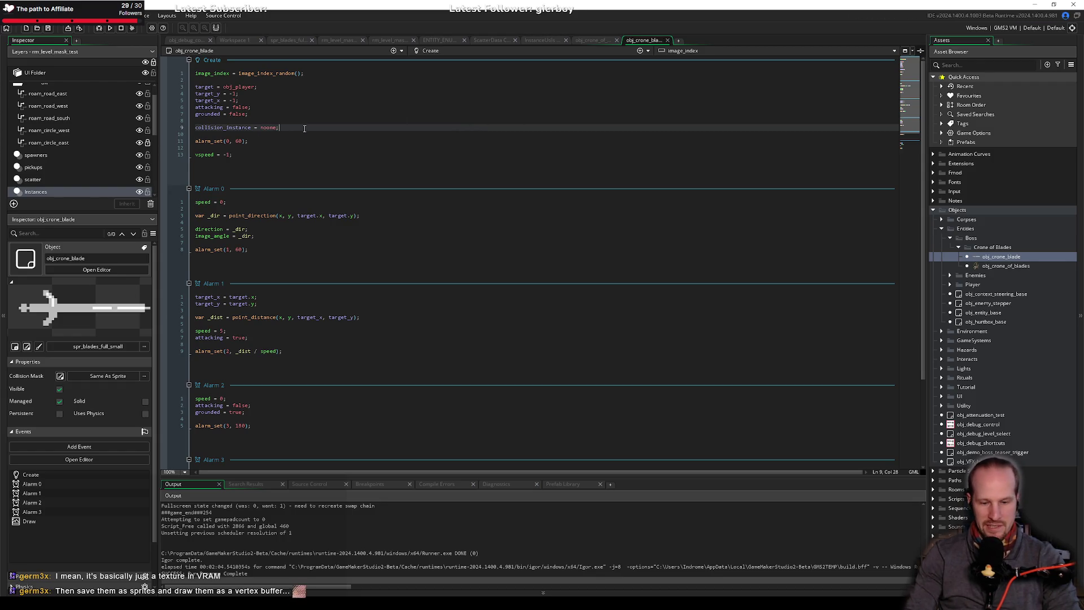
Add grounded_surface = undefined; on the line below.
{"action": "key", "text": "Return"}
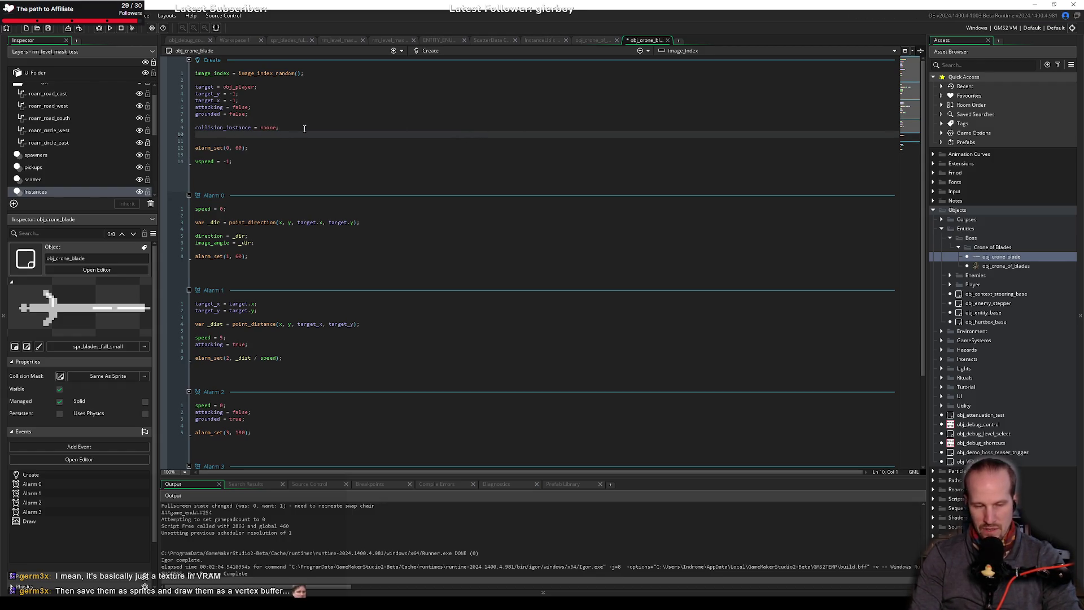
{"action": "type", "text": "grounded_surfac"}
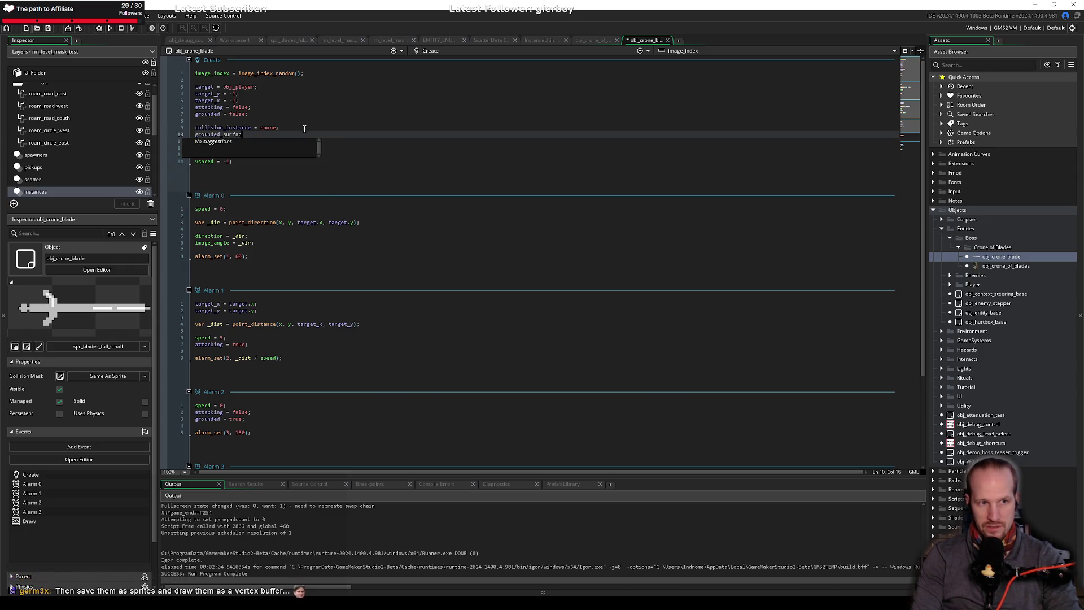
{"action": "type", "text": "e  = undefined;"}
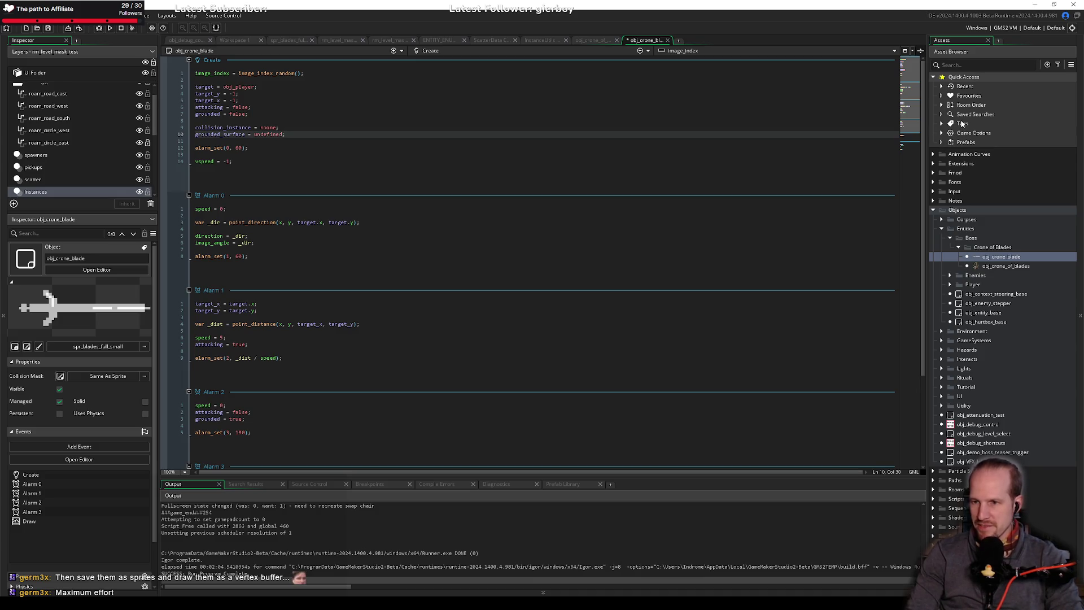
{"action": "left_click", "coordinate": [276, 127]}
{"action": "left_click", "coordinate": [314, 132]}
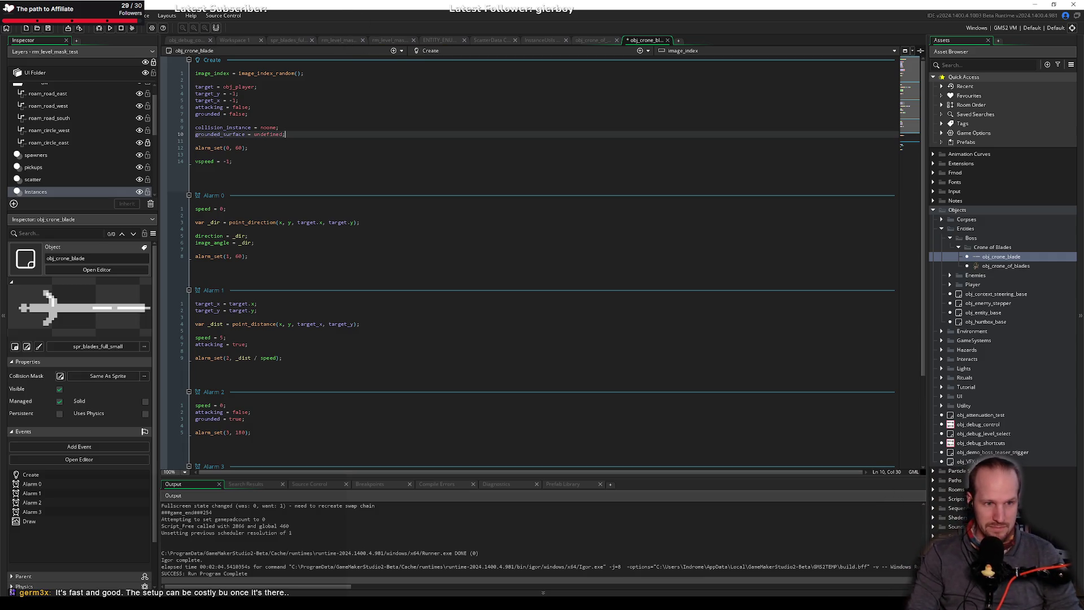
{"action": "left_click", "coordinate": [452, 273]}
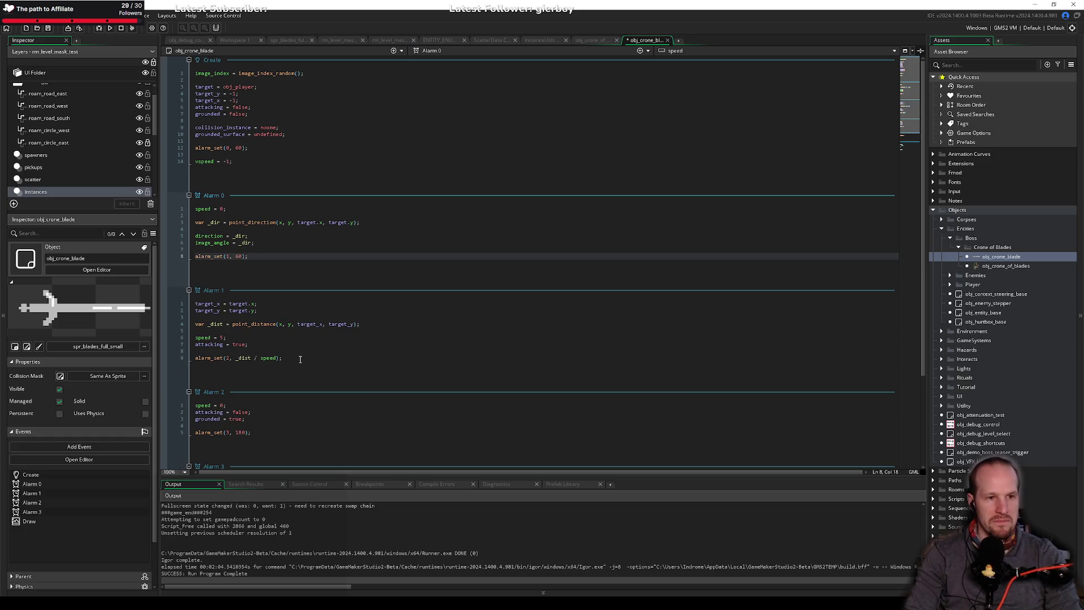
{"action": "left_click", "coordinate": [299, 310]}
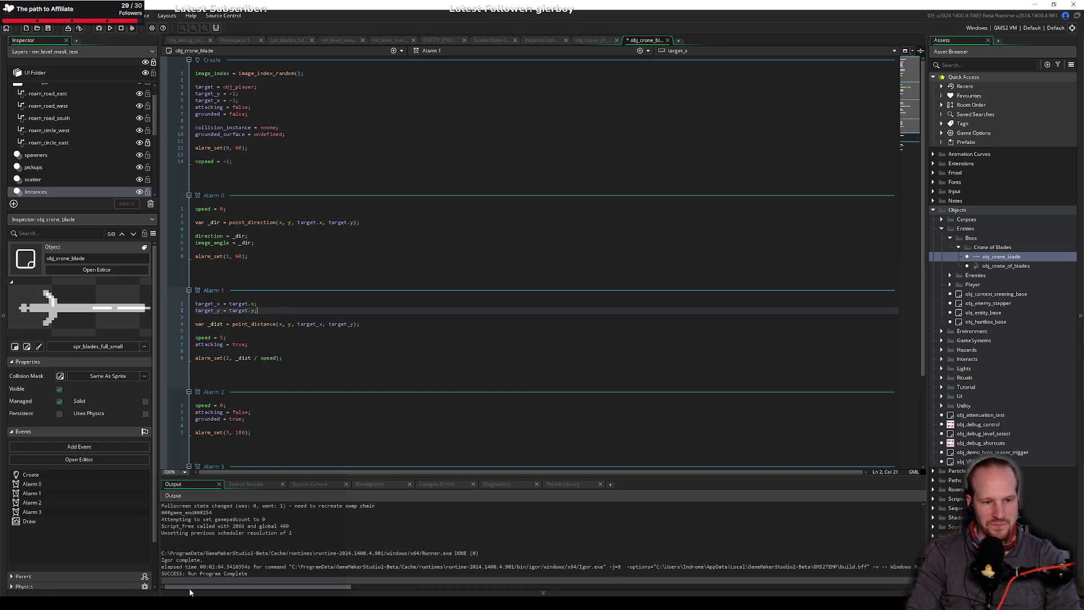
{"action": "mouse_move", "coordinate": [172, 591]}
{"action": "left_click", "coordinate": [170, 570]}
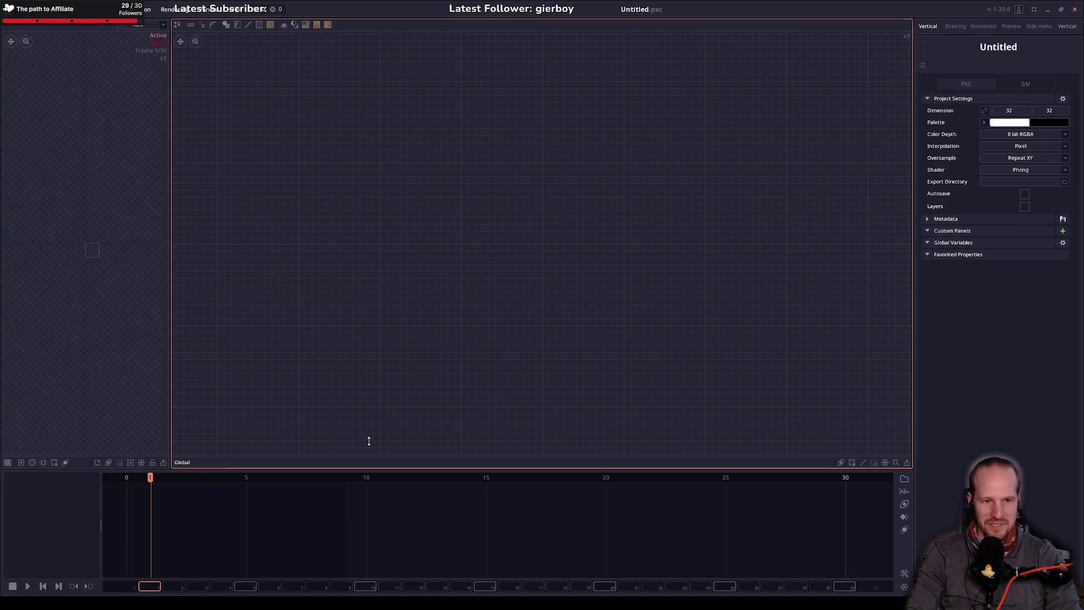
{"action": "left_click", "coordinate": [1049, 11]}
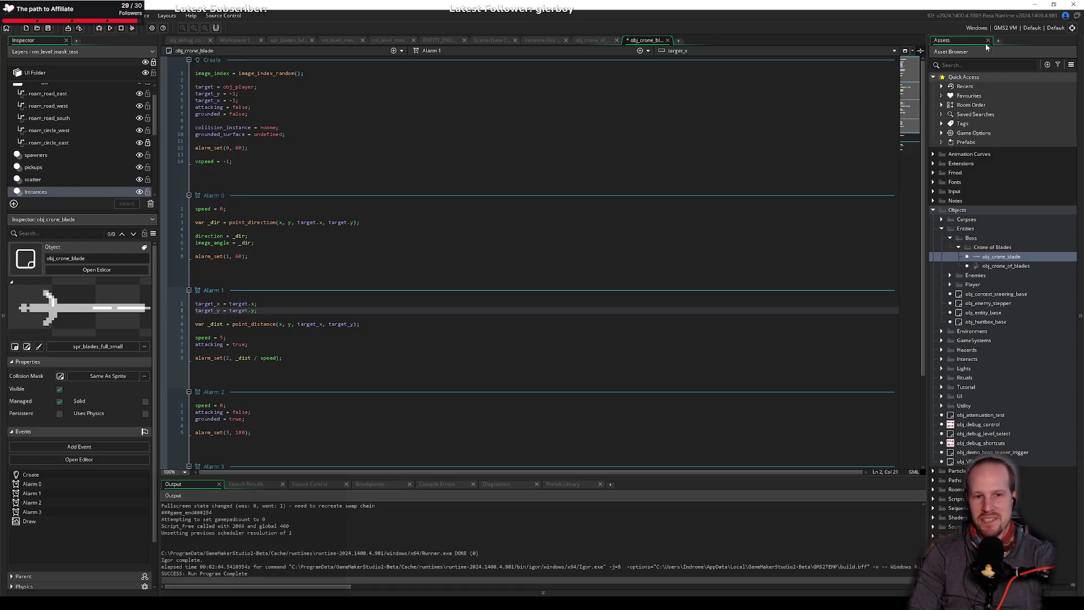
{"action": "left_click", "coordinate": [278, 324]}
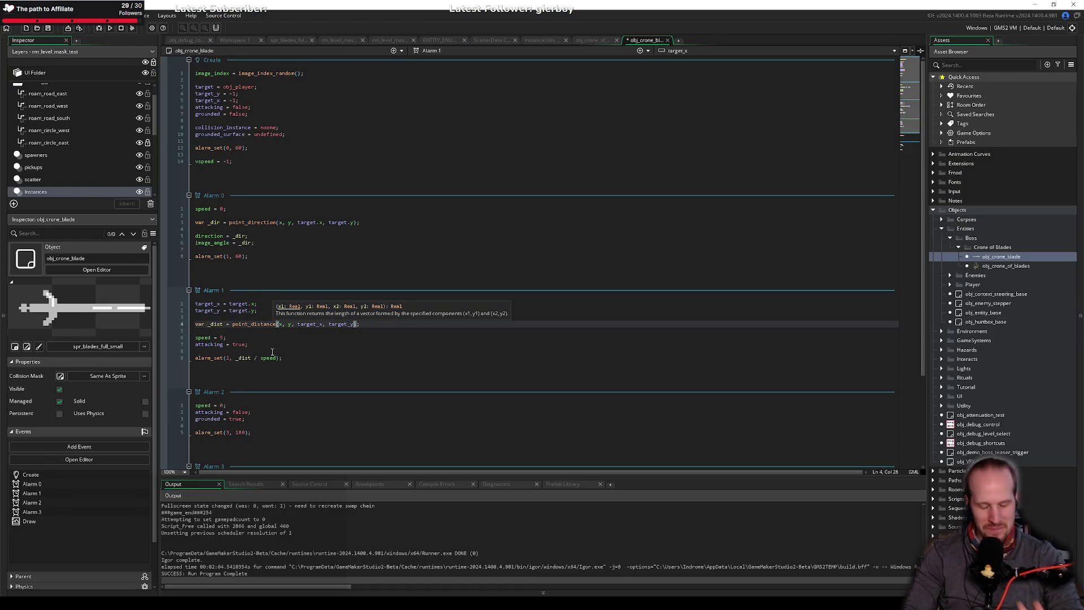
{"action": "left_click", "coordinate": [250, 263]}
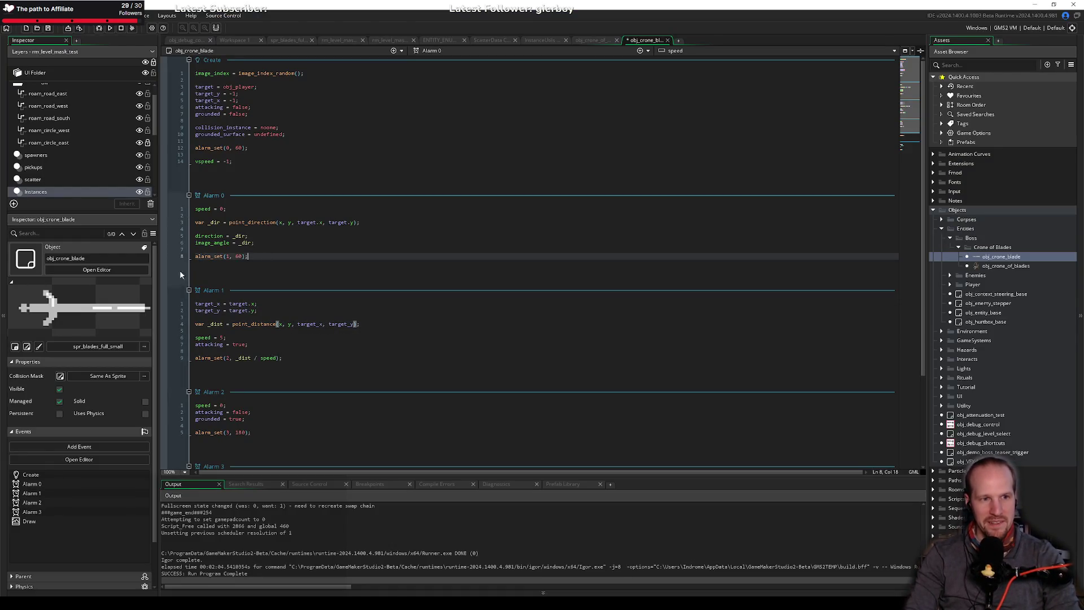
{"action": "double_click", "coordinate": [192, 134]}
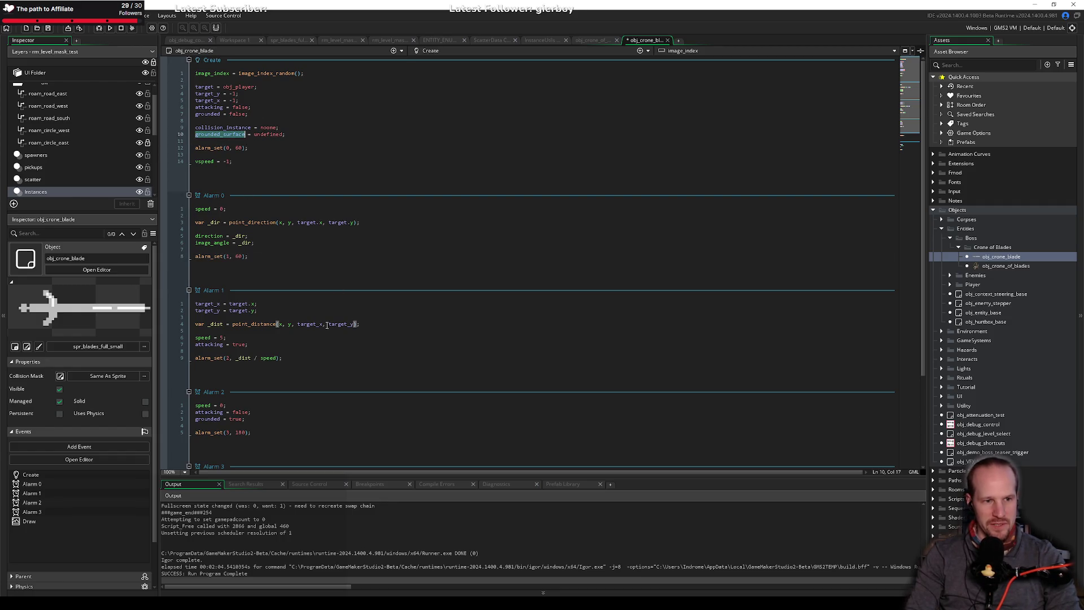
{"action": "left_click", "coordinate": [360, 324]}
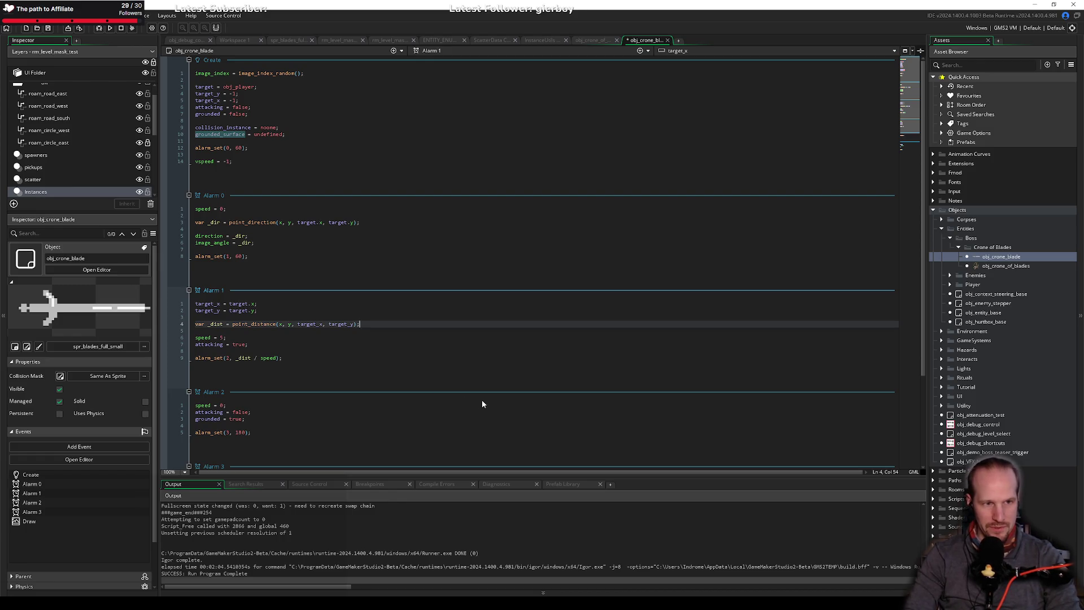
{"action": "scroll", "coordinate": [239, 388], "scroll_direction": "down", "scroll_amount": 5}
{"action": "left_click", "coordinate": [195, 289]}
{"action": "key", "text": "Return"}
{"action": "key", "text": "Return"}
{"action": "key", "text": "Up"}
Write grounded_surface = surface_create(sprite_width, sprite_height); at the top of Alarm 2 under the '// landed' comment.
{"action": "left_click", "coordinate": [205, 287]}
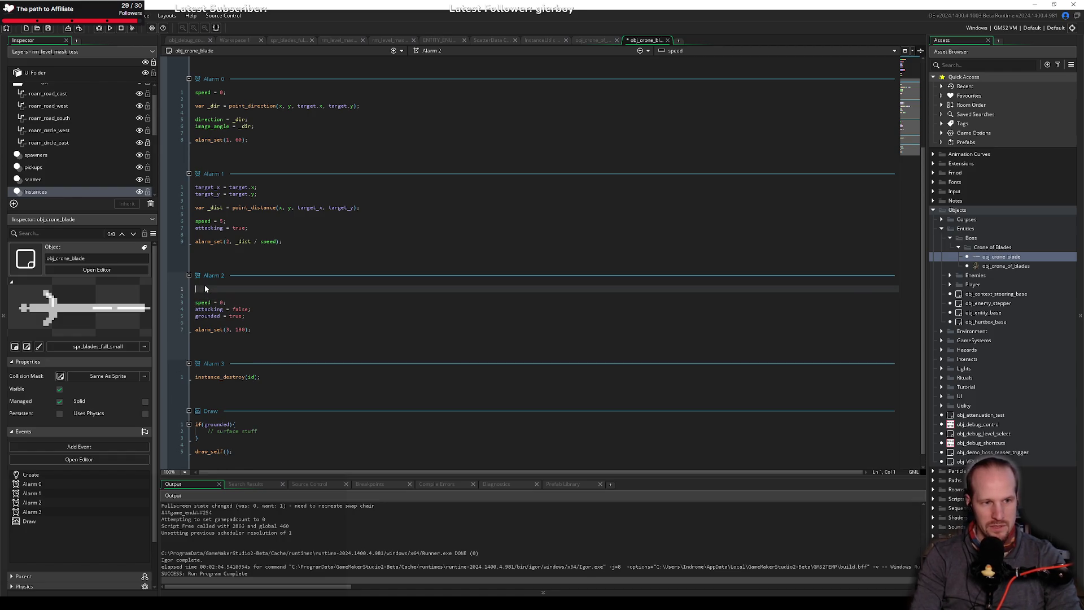
{"action": "type", "text": "unded"}
{"action": "key", "text": "Return"}
{"action": "key", "text": "Return"}
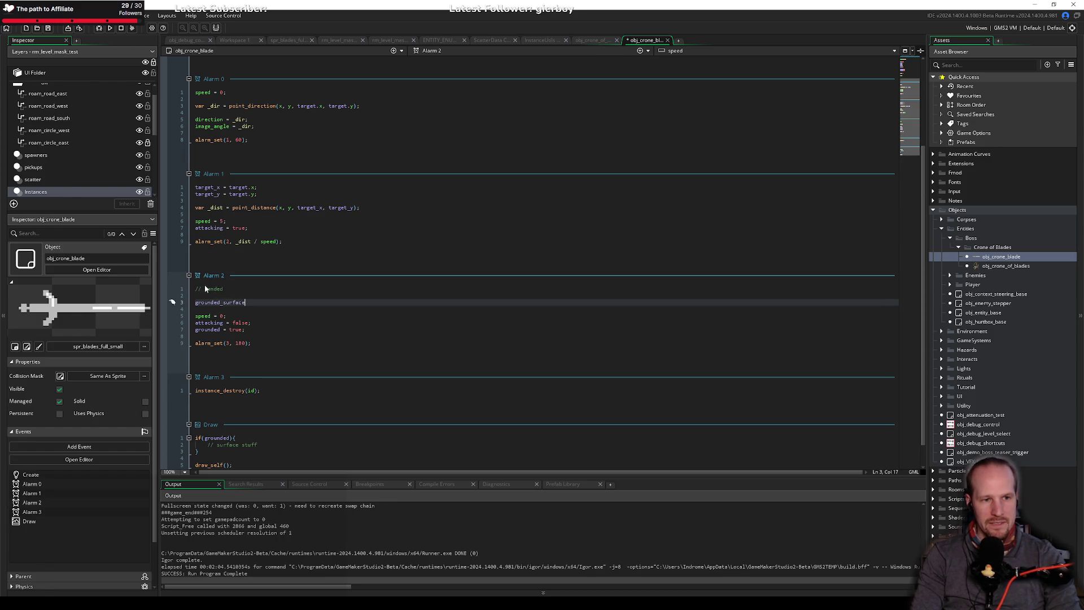
{"action": "type", "text": " = surfac"}
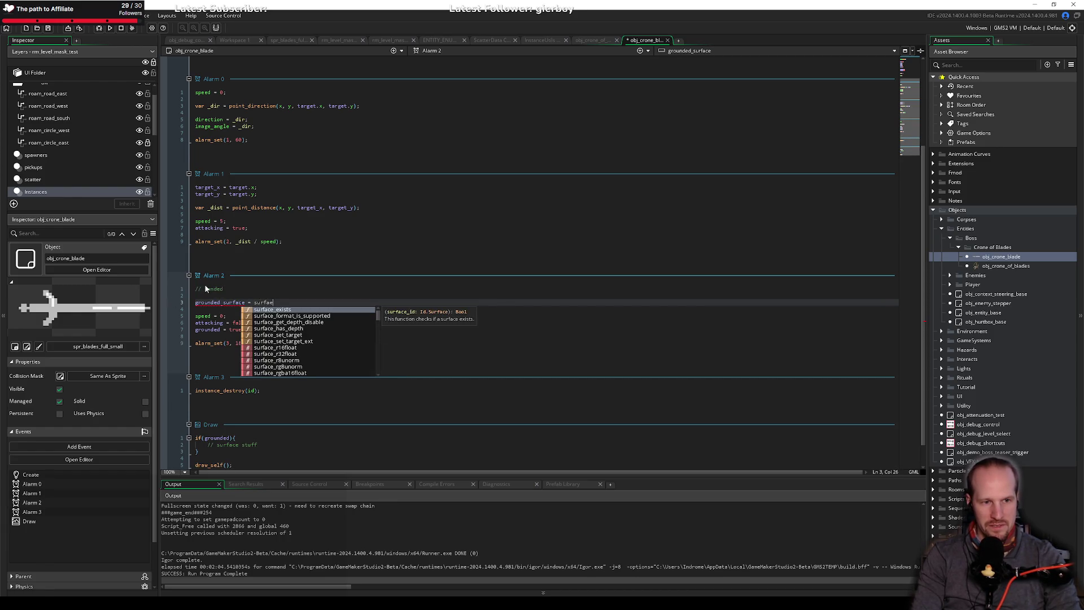
{"action": "type", "text": "e_creat"}
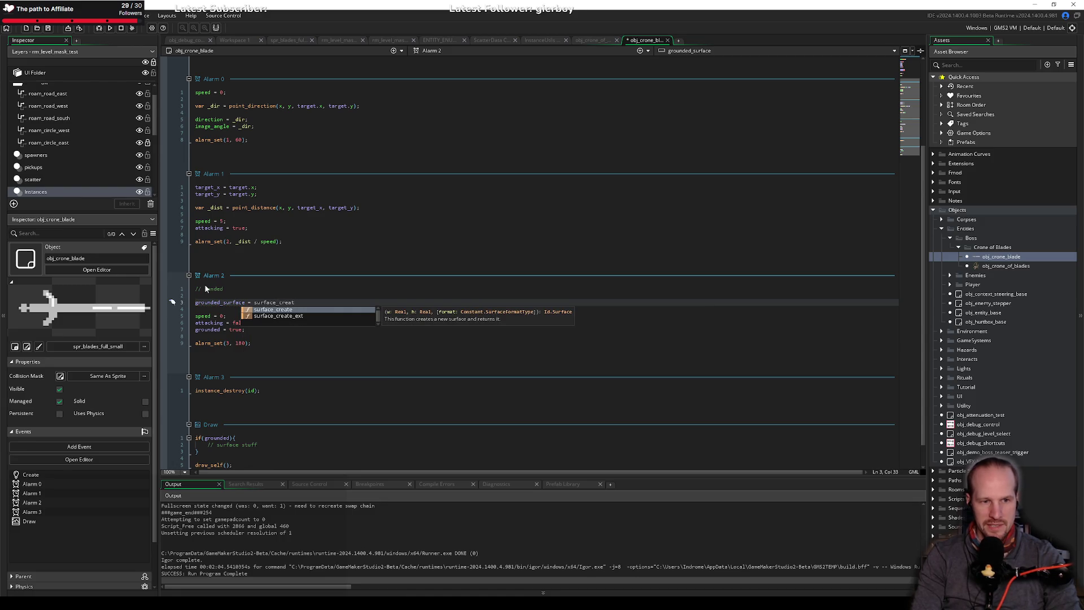
{"action": "type", "text": "e("}
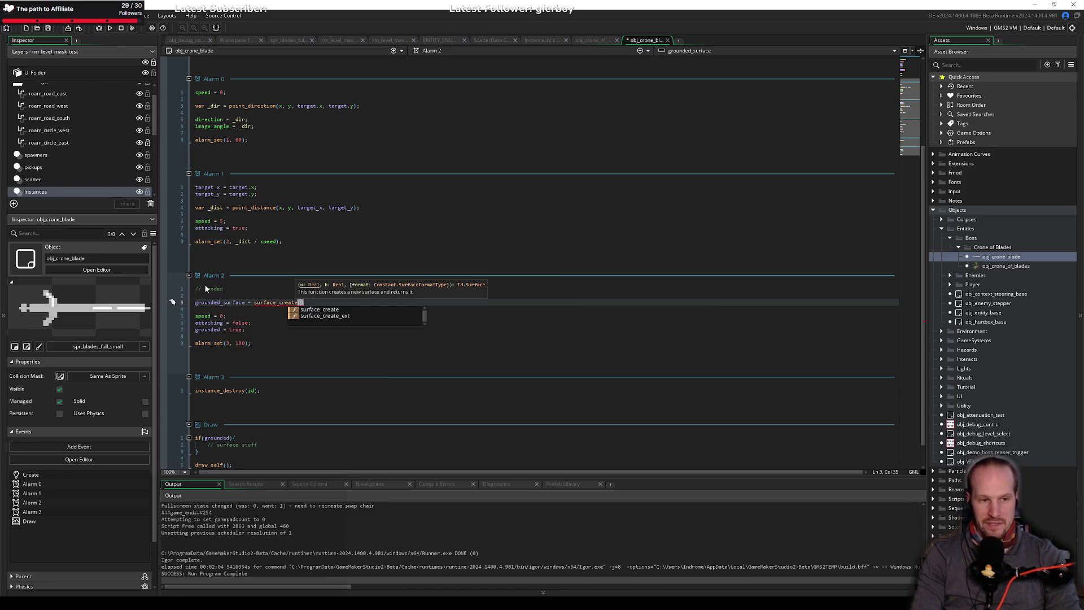
{"action": "type", "text": "sp"}
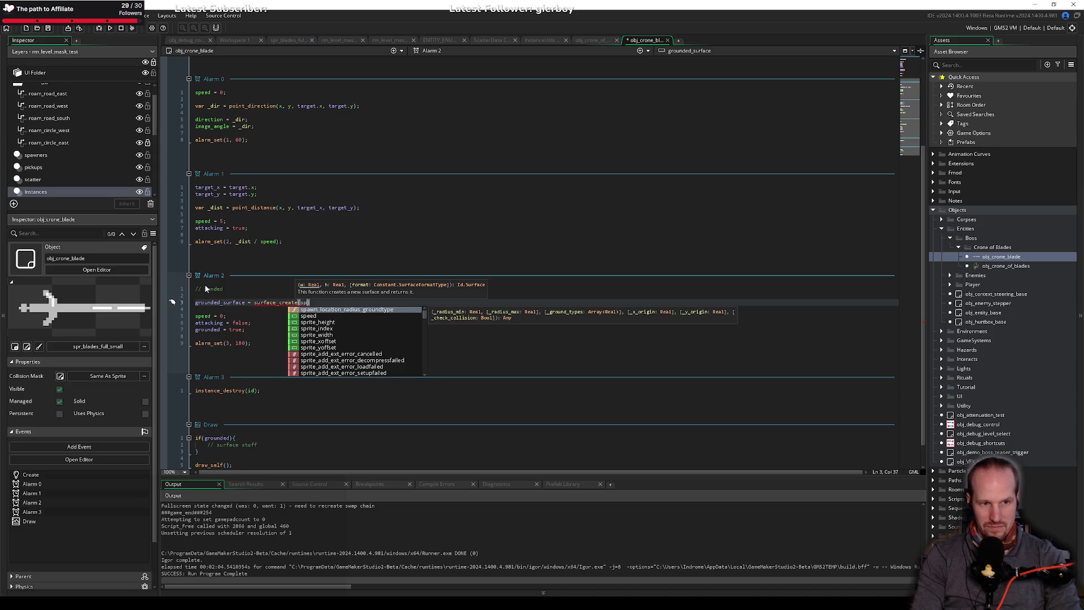
{"action": "key", "text": "Down"}
{"action": "key", "text": "Down"}
{"action": "key", "text": "Down"}
{"action": "key", "text": "Return"}
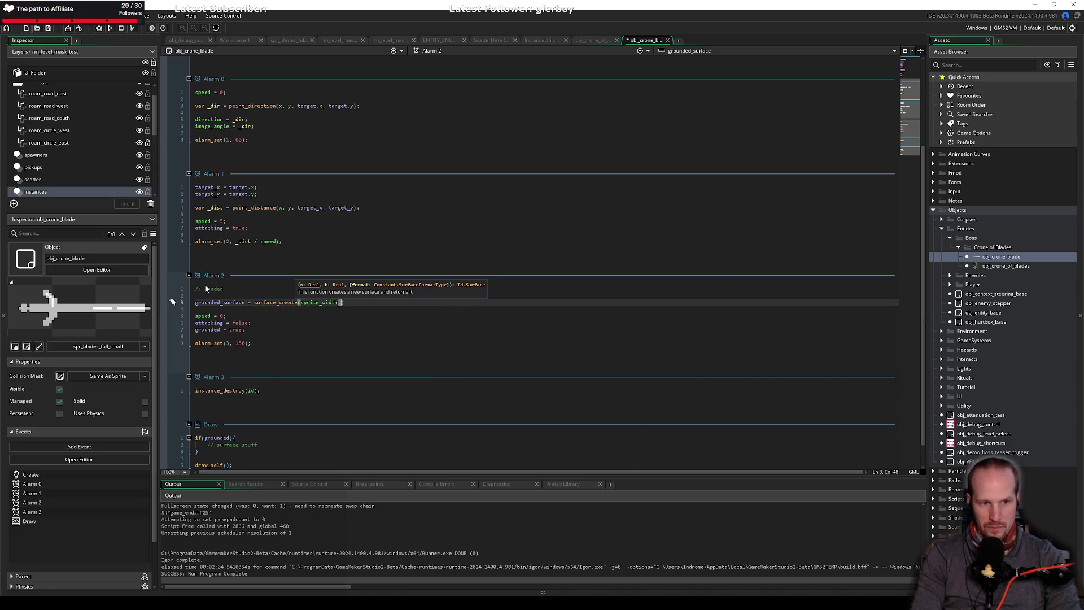
{"action": "type", "text": ", sprite"}
{"action": "key", "text": "Down"}
{"action": "key", "text": "Down"}
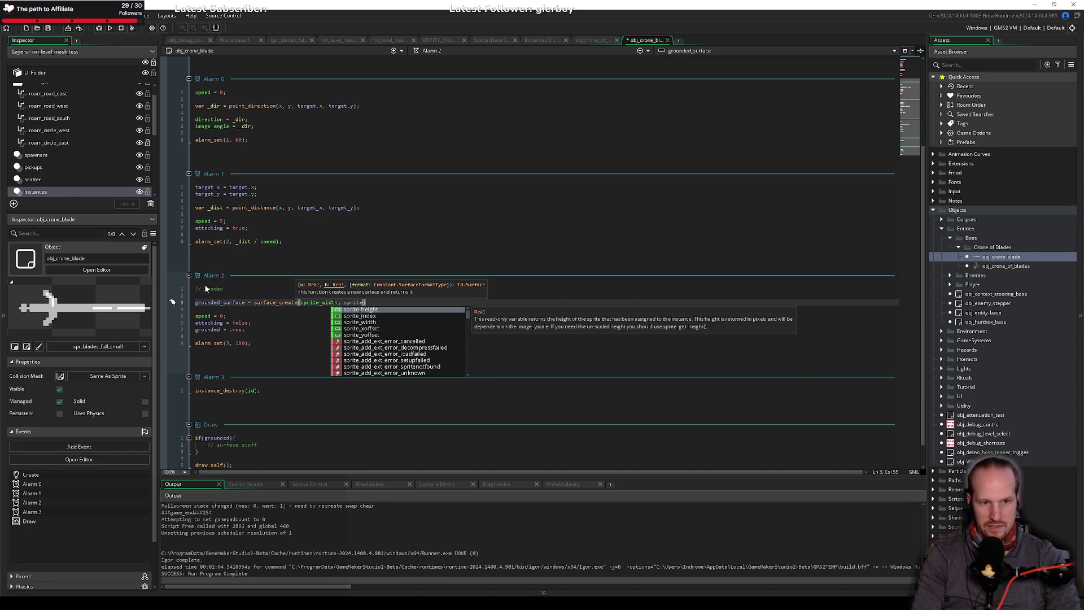
{"action": "key", "text": "Return"}
{"action": "type", "text": ");"}
{"action": "key", "text": "Return"}
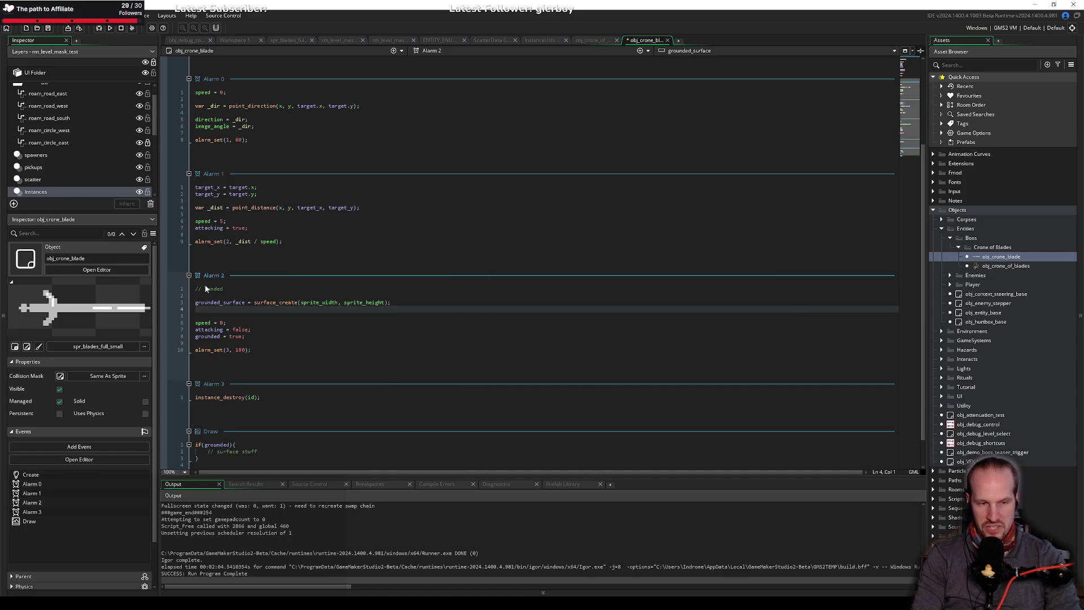
{"action": "key", "text": "ctrl+space"}
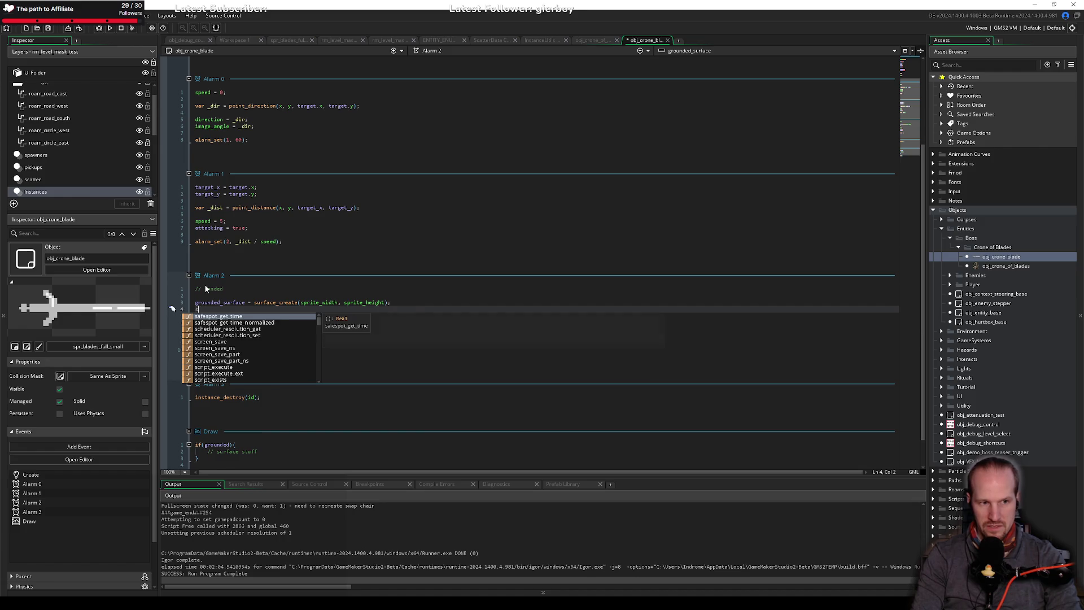
{"action": "key", "text": "Escape"}
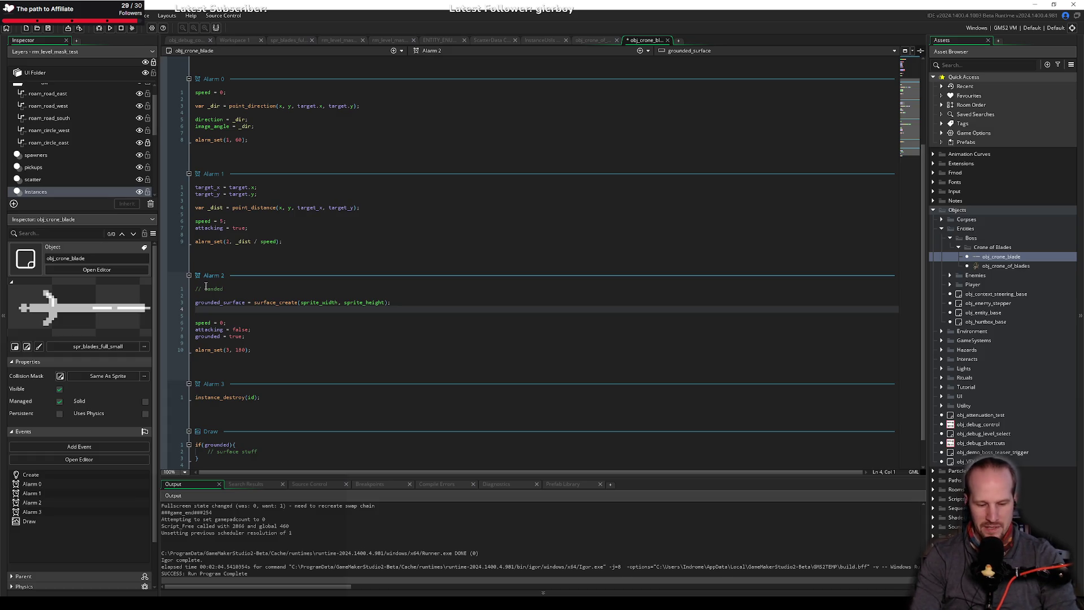
Write surface_set_target(grounded_surface); in Alarm 2 after several mistyped attempts.
{"action": "type", "text": "s"}
{"action": "key", "text": "BackSpace"}
{"action": "type", "text": "draw"}
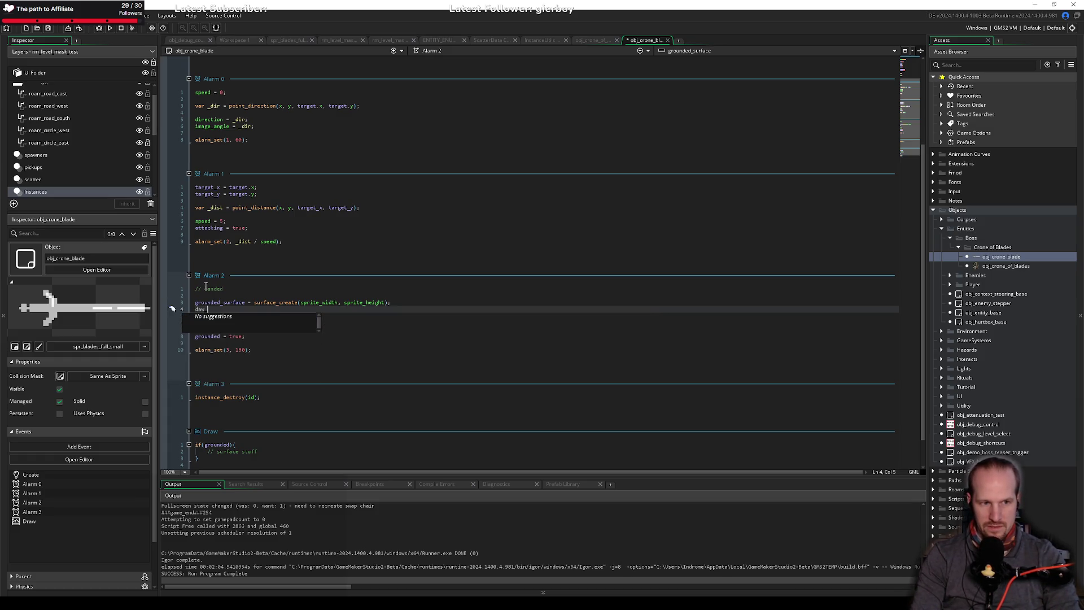
{"action": "type", "text": "_set_su"}
{"action": "key", "text": "ctrl+BackSpace"}
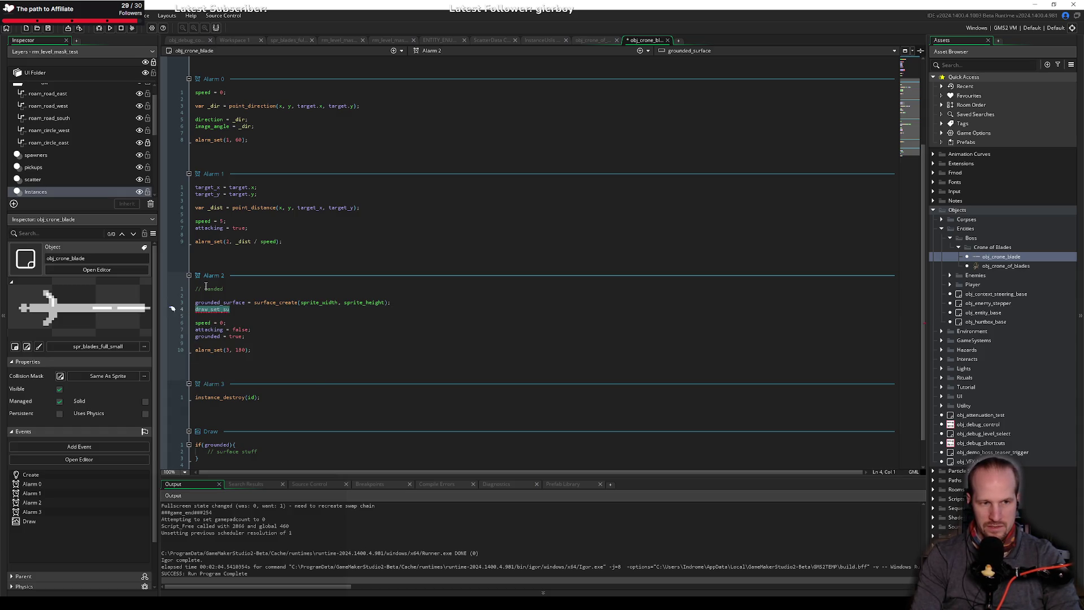
{"action": "type", "text": "set_surf"}
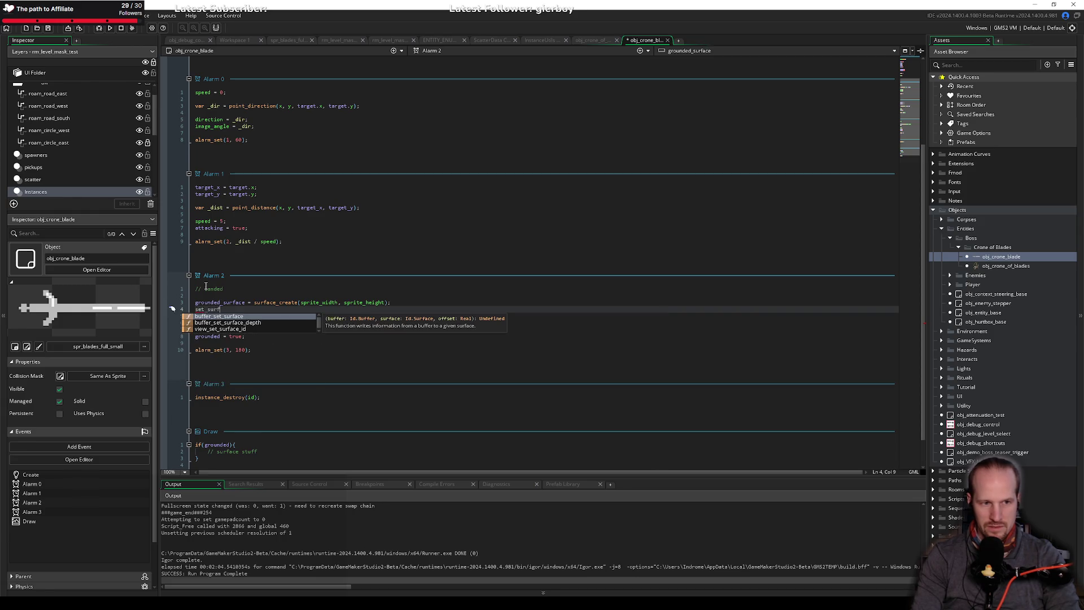
{"action": "key", "text": "ctrl+BackSpace"}
{"action": "type", "text": "su"}
{"action": "key", "text": "ctrl+BackSpace"}
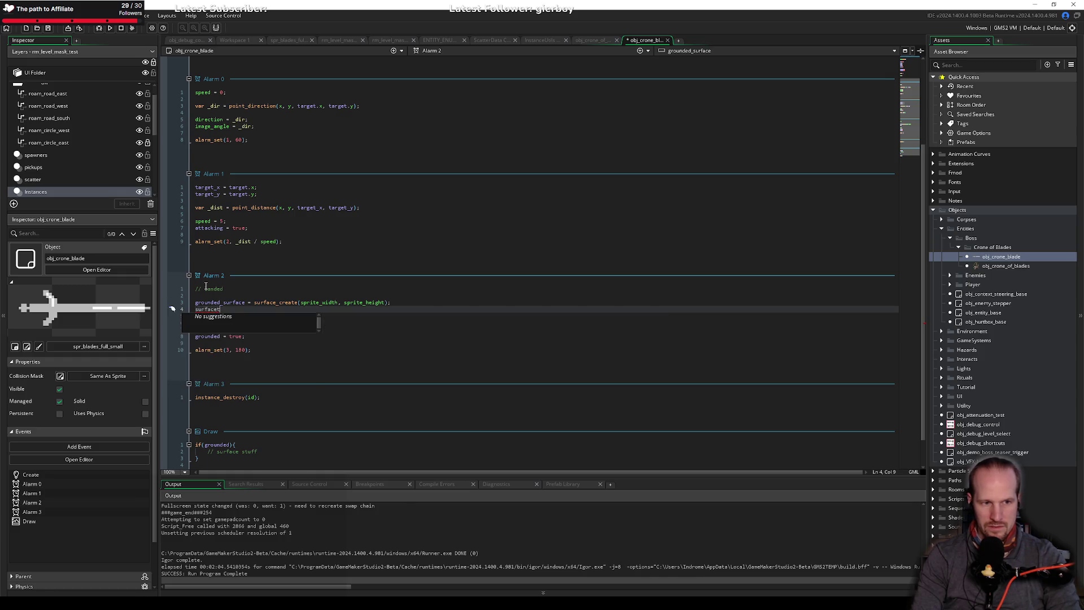
{"action": "type", "text": "drawt-tar"}
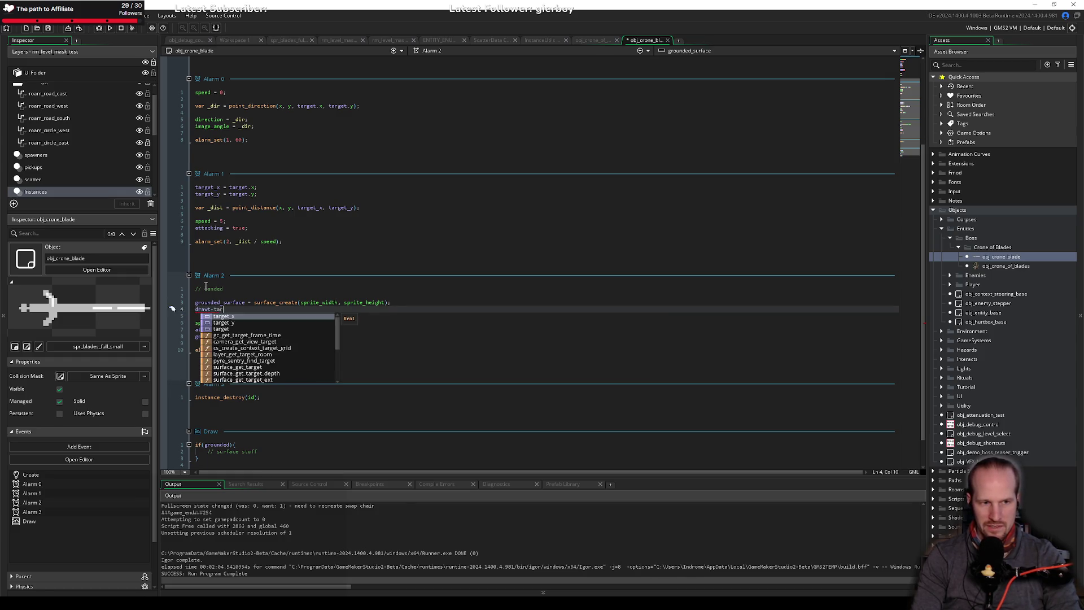
{"action": "key", "text": "BackSpace"}
{"action": "key", "text": "BackSpace"}
{"action": "key", "text": "BackSpace"}
{"action": "type", "text": "_targ"}
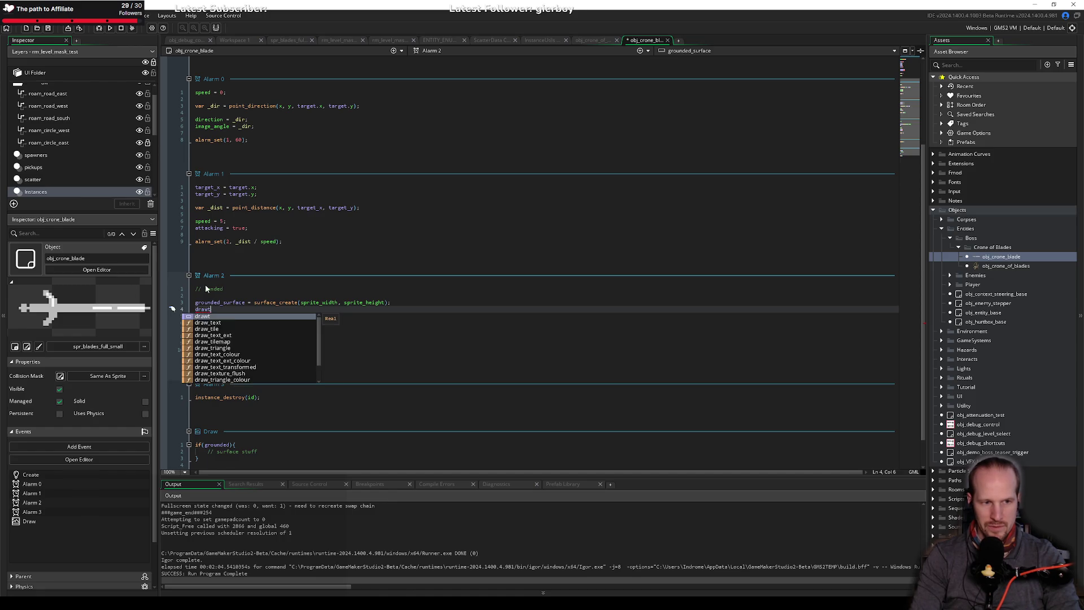
{"action": "key", "text": "shift+Home"}
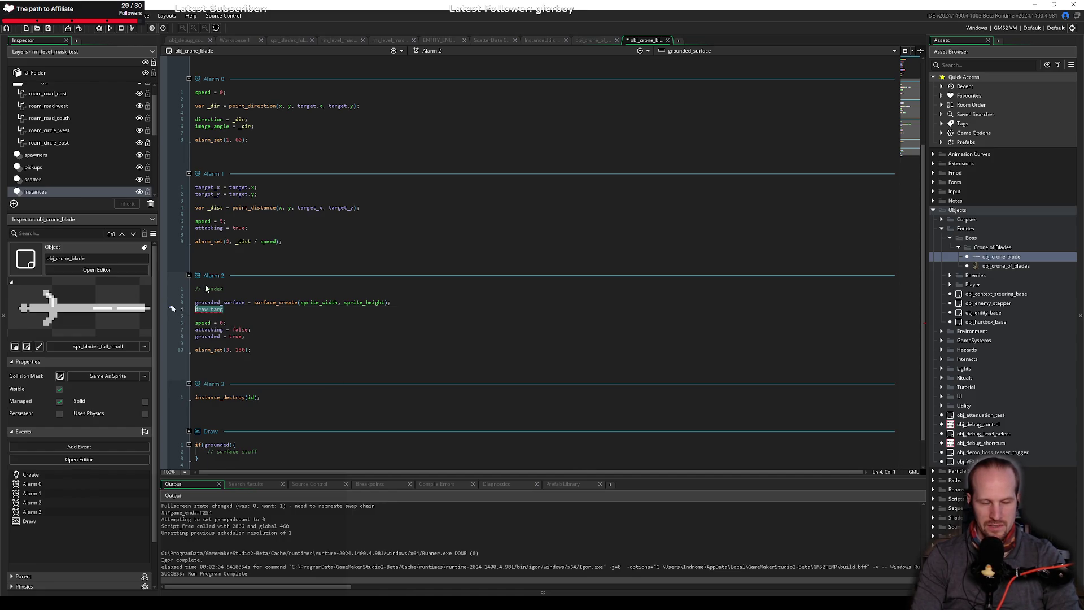
{"action": "type", "text": "surface_"}
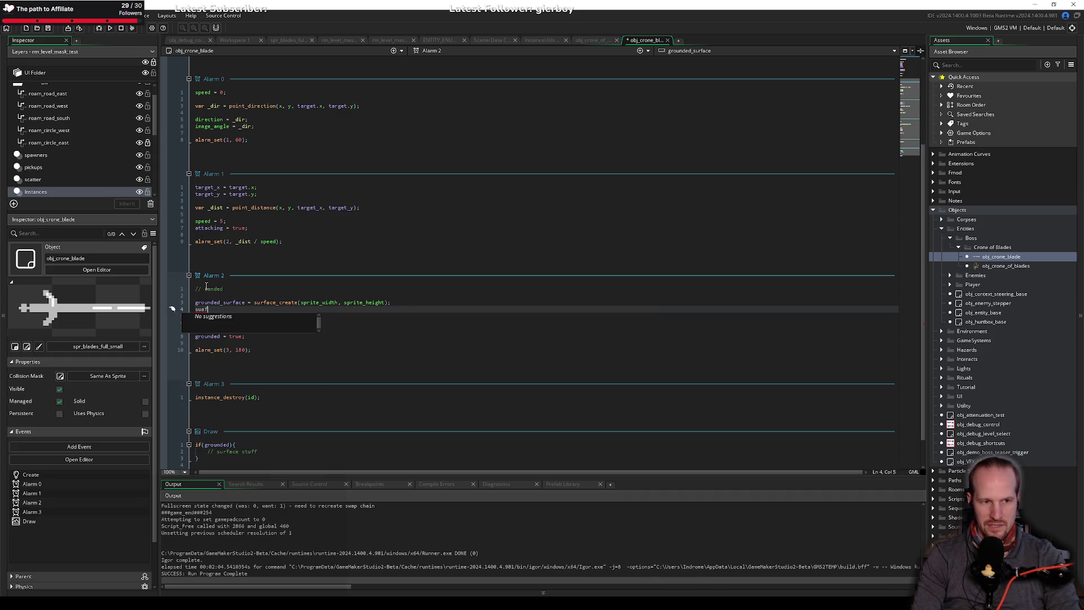
{"action": "type", "text": "set"}
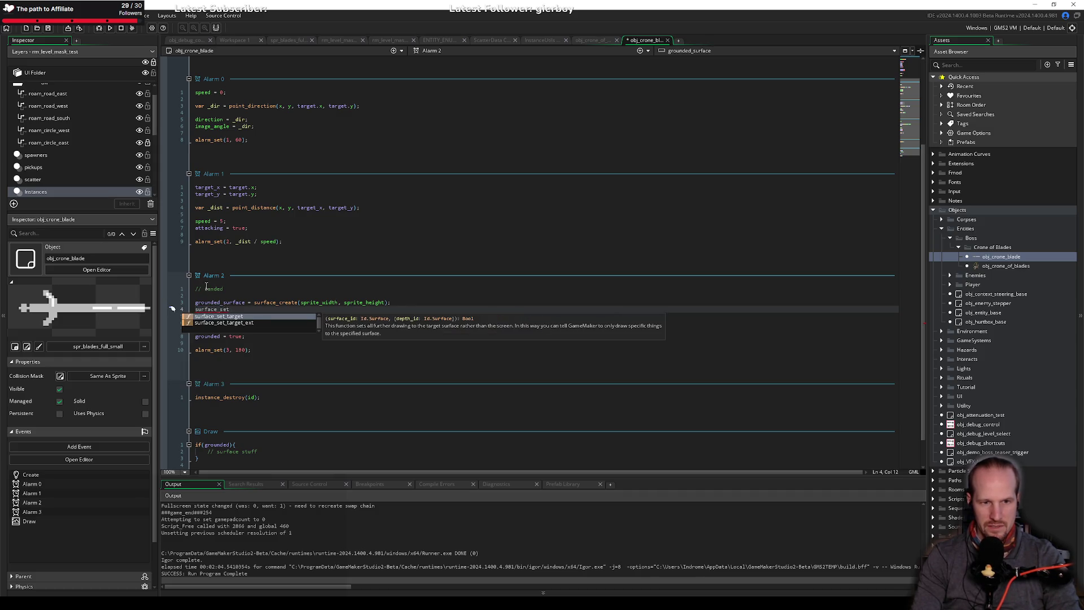
{"action": "type", "text": "_target("}
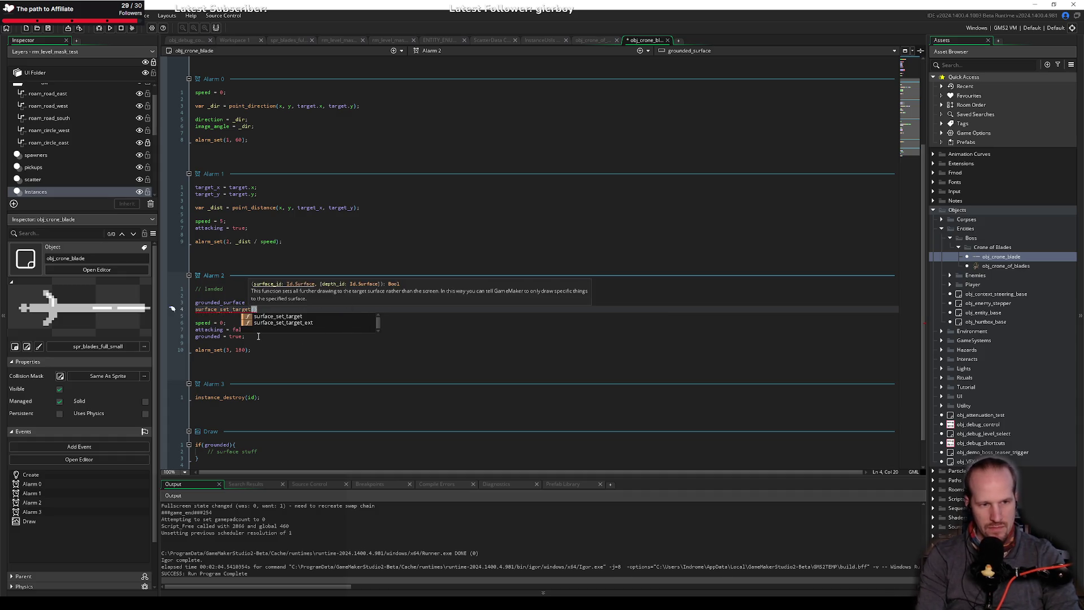
{"action": "type", "text": "ground"}
{"action": "key", "text": "Down"}
{"action": "key", "text": "Return"}
{"action": "type", "text": ");"}
Add draw_clear_alpha(c_black, 0); on the next line.
{"action": "key", "text": "Return"}
{"action": "type", "text": "draw_"}
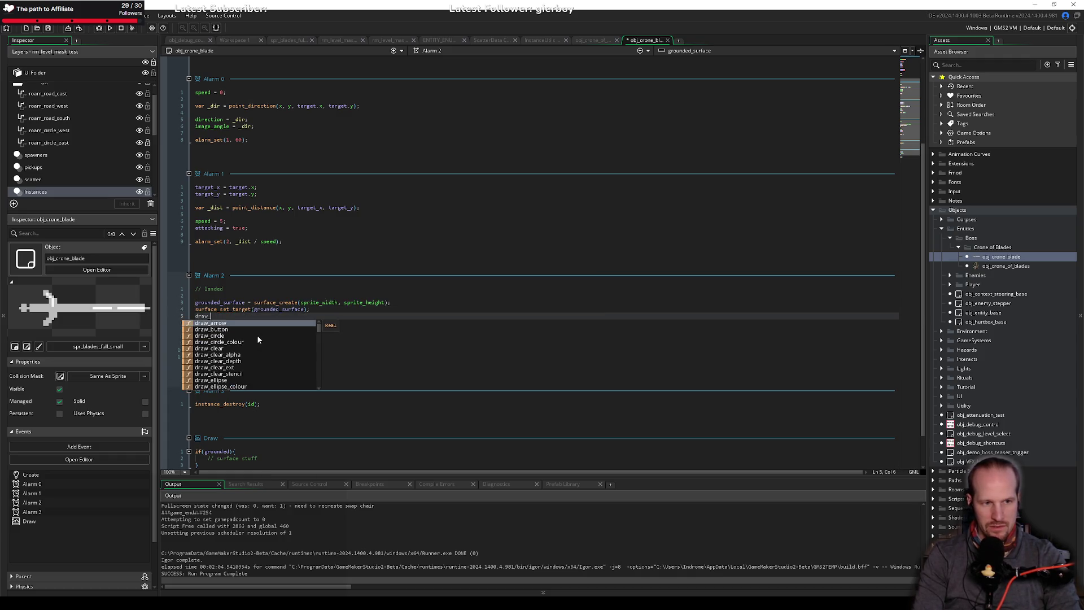
{"action": "type", "text": "cl"}
{"action": "key", "text": "Down"}
{"action": "key", "text": "Return"}
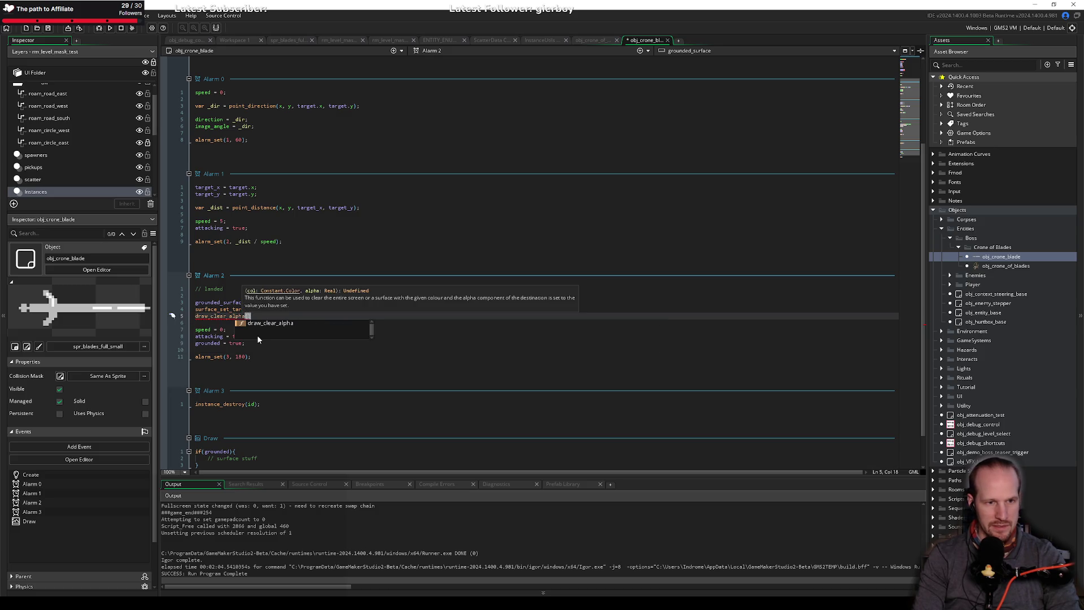
{"action": "type", "text": "c_black,"}
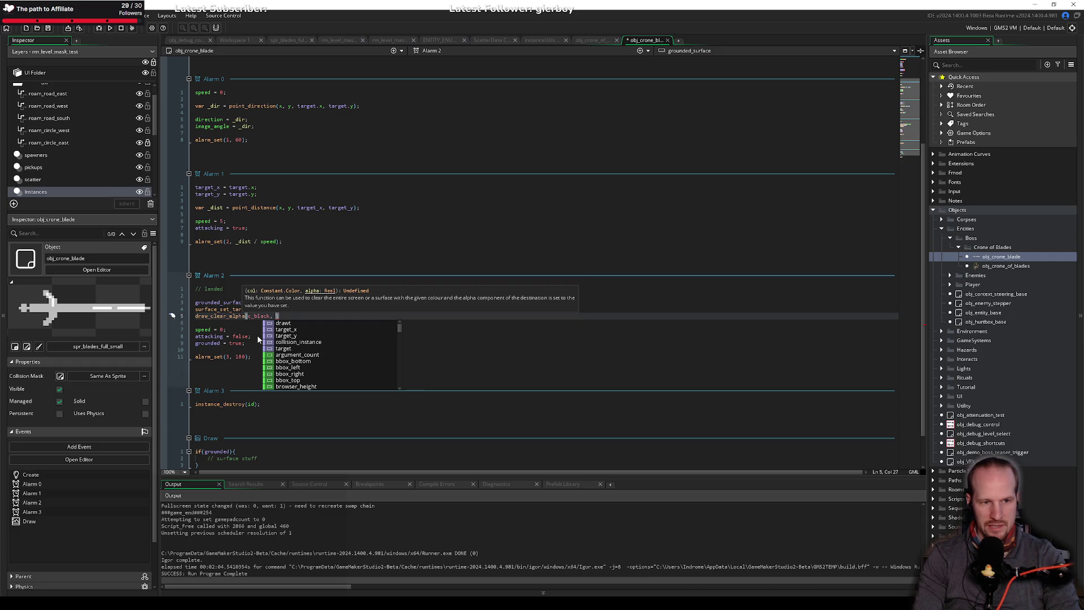
{"action": "type", "text": " 0);"}
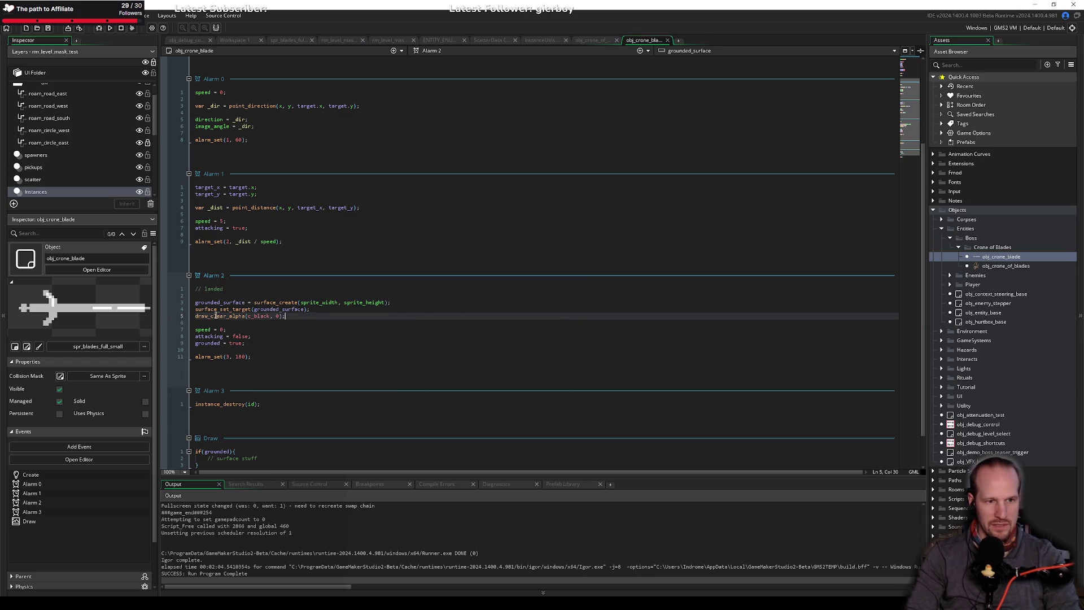
{"action": "key", "text": "alt+Tab"}
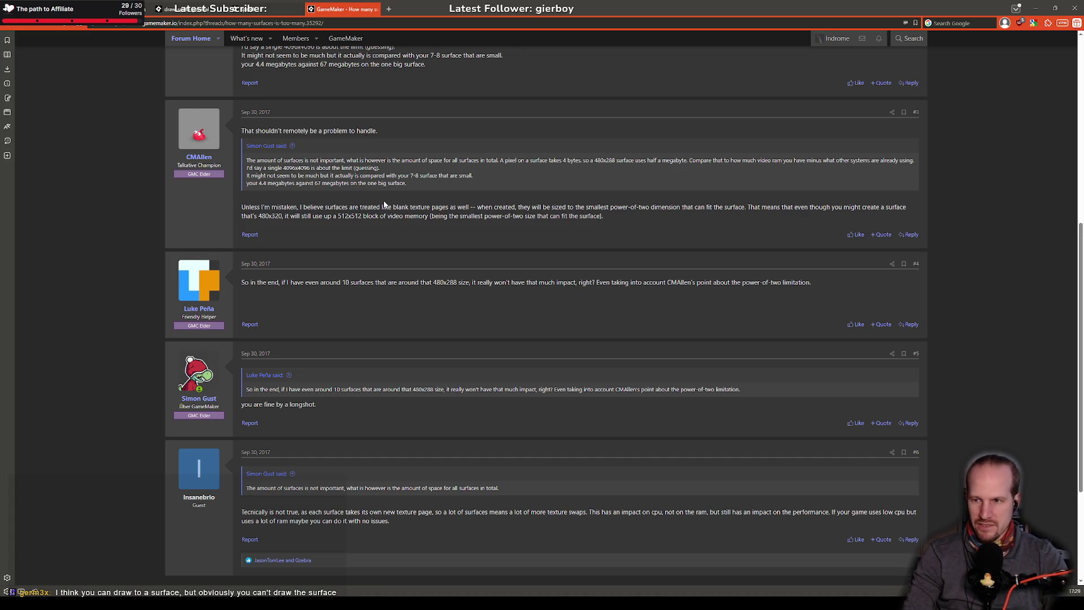
{"action": "key", "text": "alt+Tab"}
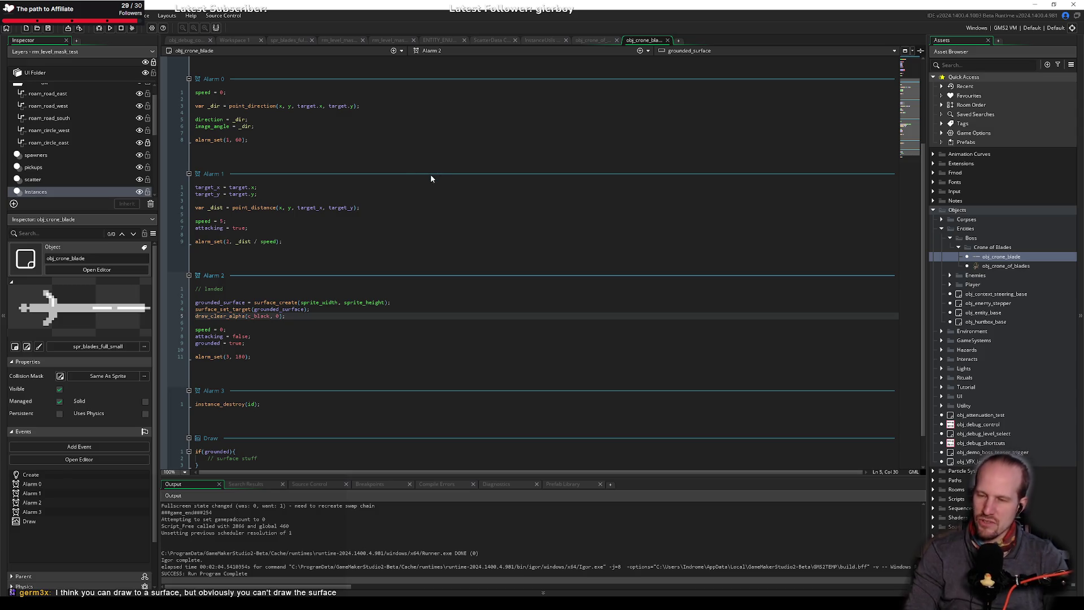
{"action": "key", "text": "alt+Tab"}
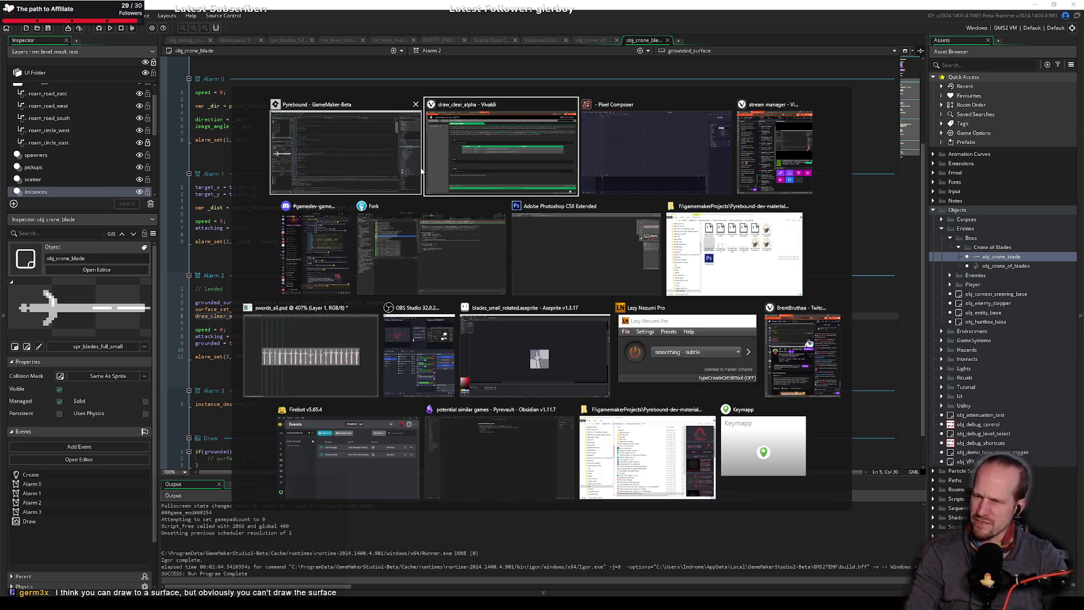
{"action": "left_click", "coordinate": [492, 143]}
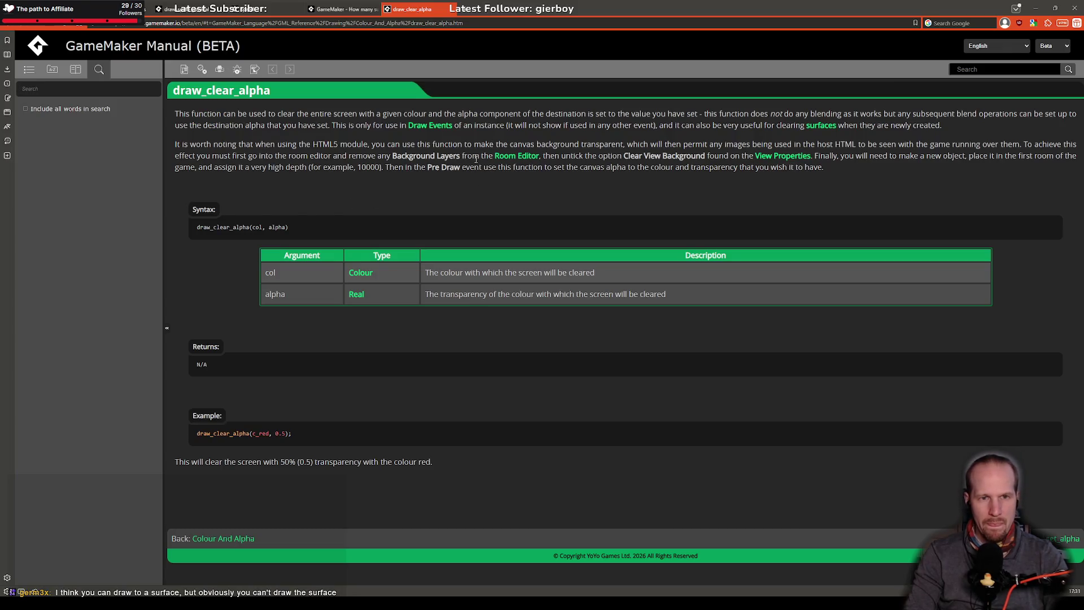
{"action": "left_click_drag", "start_coordinate": [375, 125], "coordinate": [481, 125]}
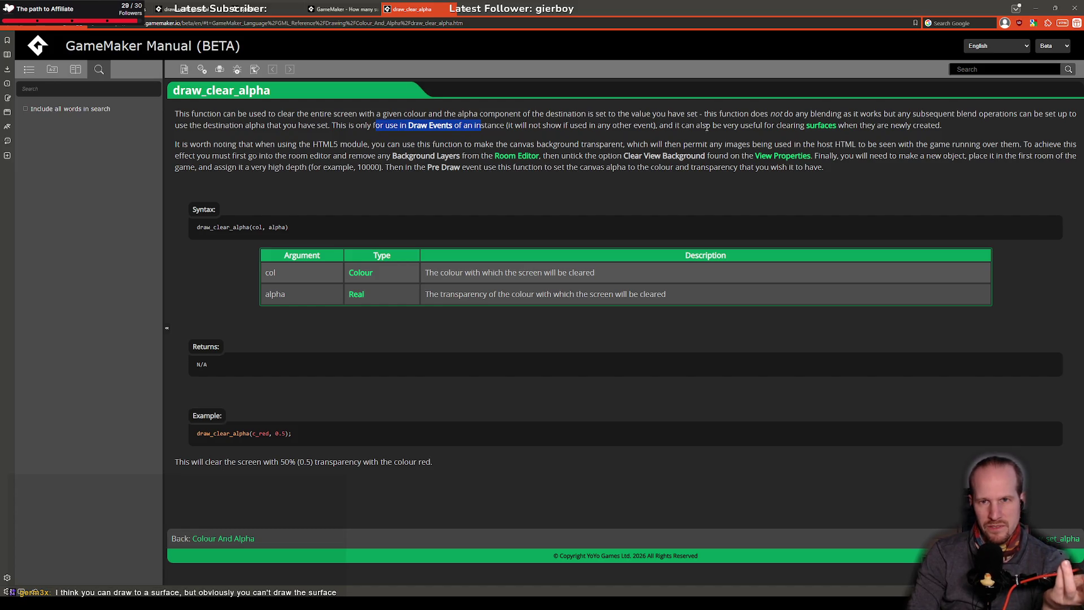
{"action": "left_click_drag", "start_coordinate": [786, 125], "coordinate": [932, 125]}
{"action": "left_click", "coordinate": [657, 140]}
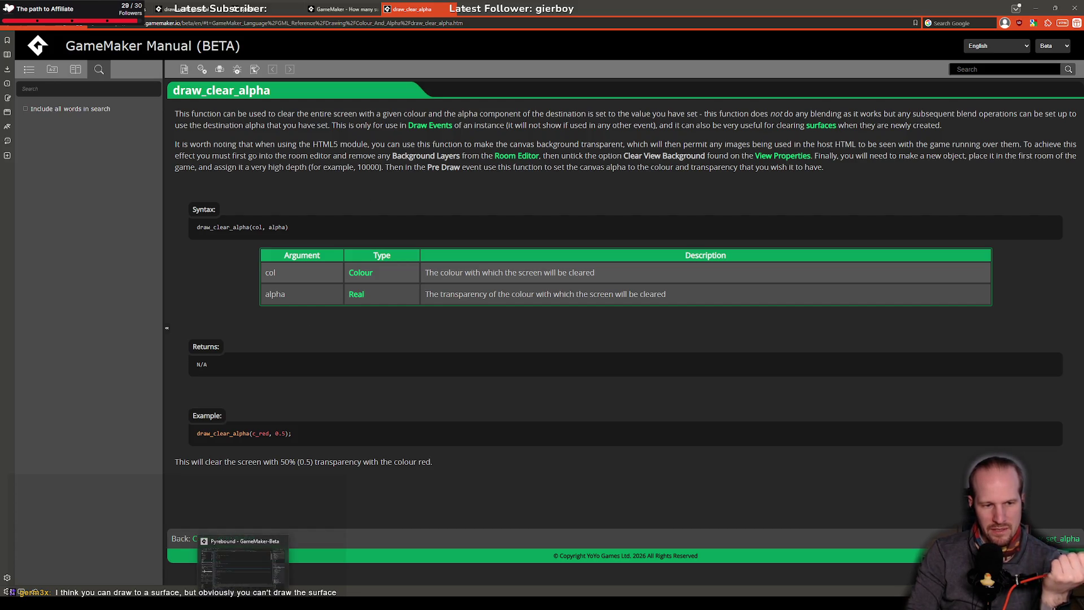
{"action": "left_click", "coordinate": [250, 579]}
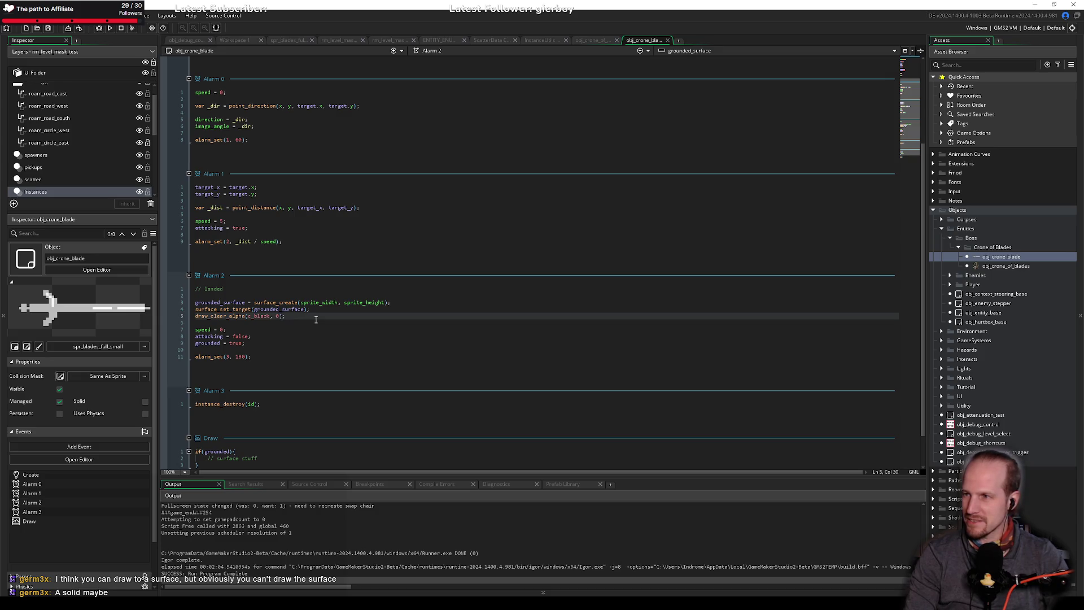
Add draw_sprite(sprite_index, image_index, 0, 0); after the surface clear and save.
{"action": "key", "text": "Return"}
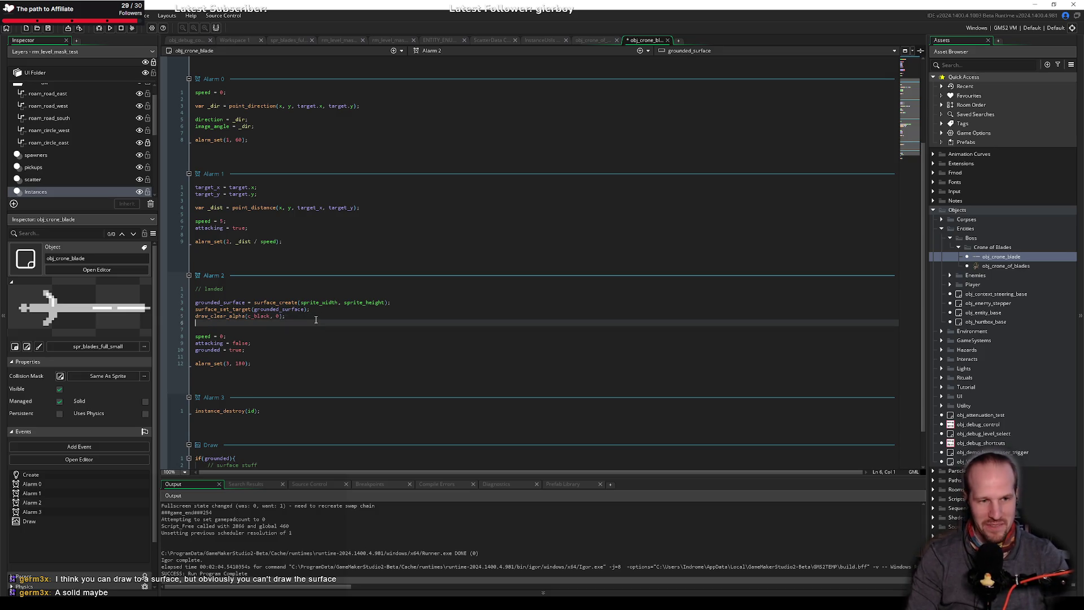
{"action": "type", "text": "draw_sprit"}
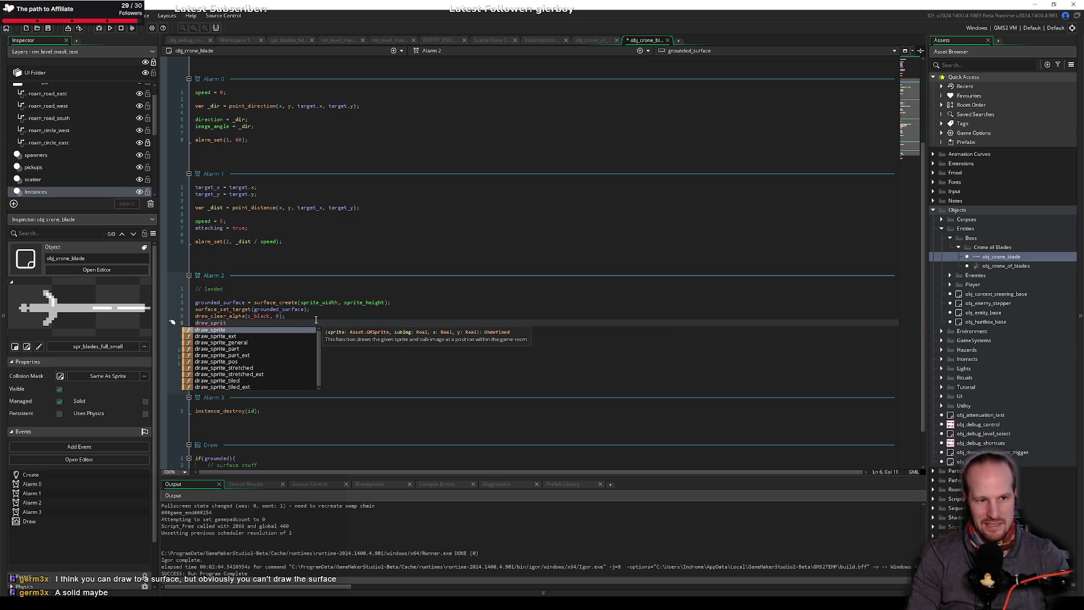
{"action": "key", "text": "Down"}
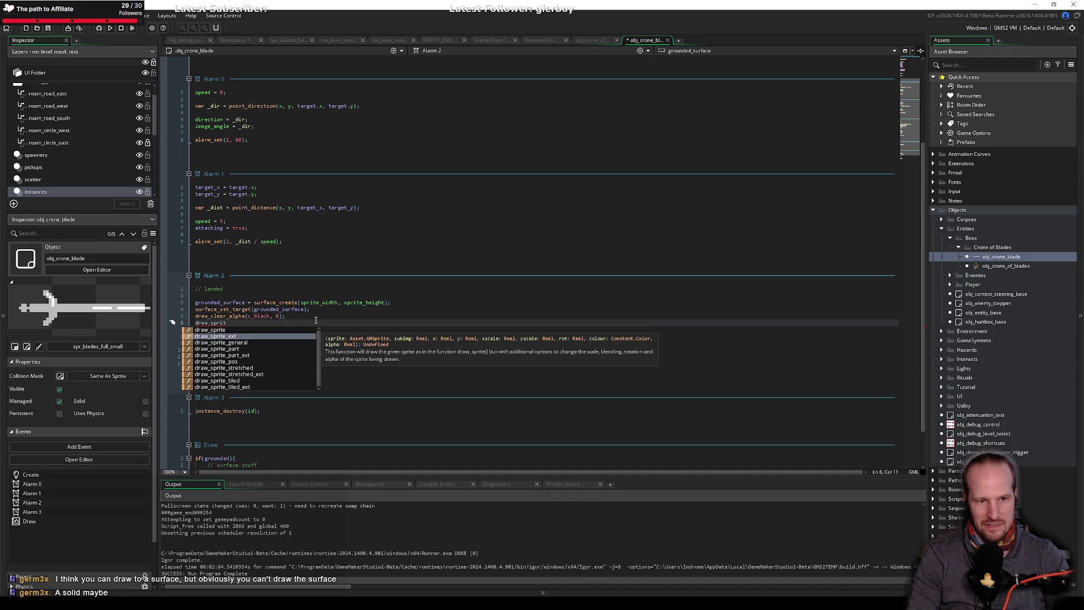
{"action": "type", "text": "e("}
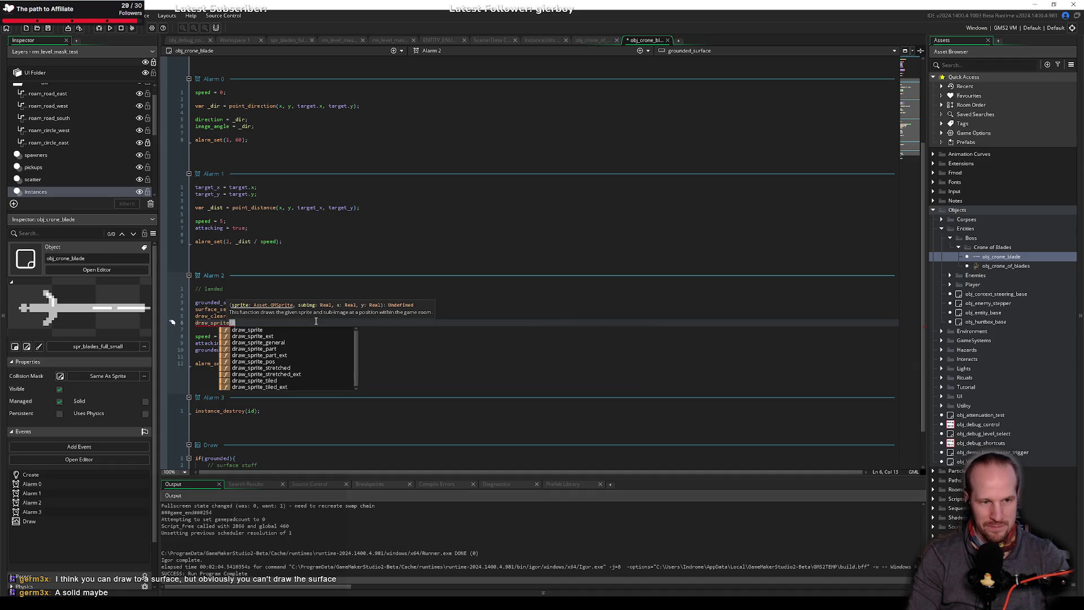
{"action": "type", "text": "sprite_index,"}
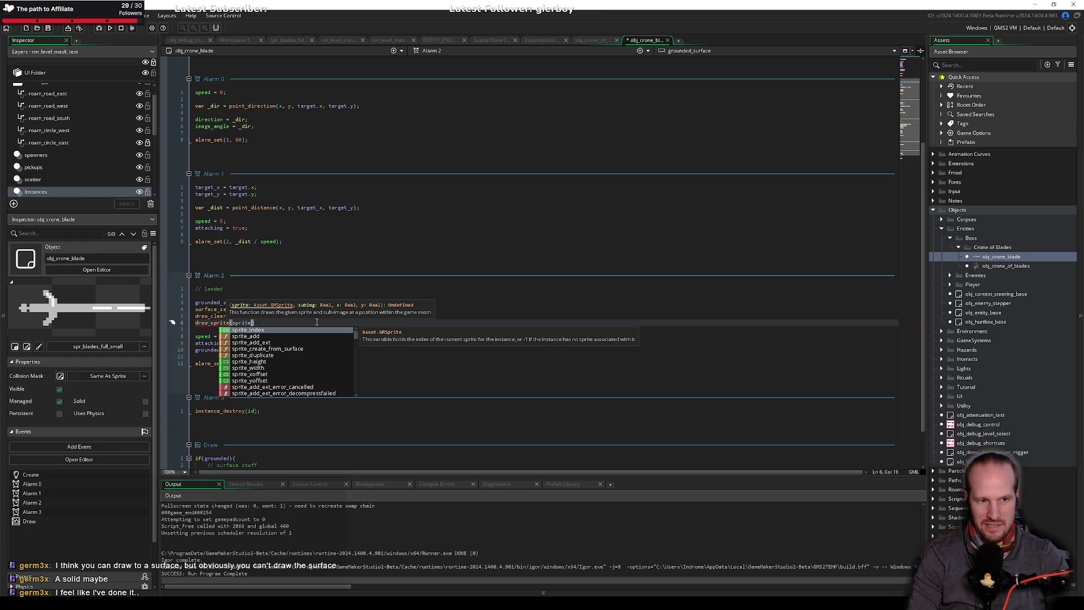
{"action": "type", "text": " imag"}
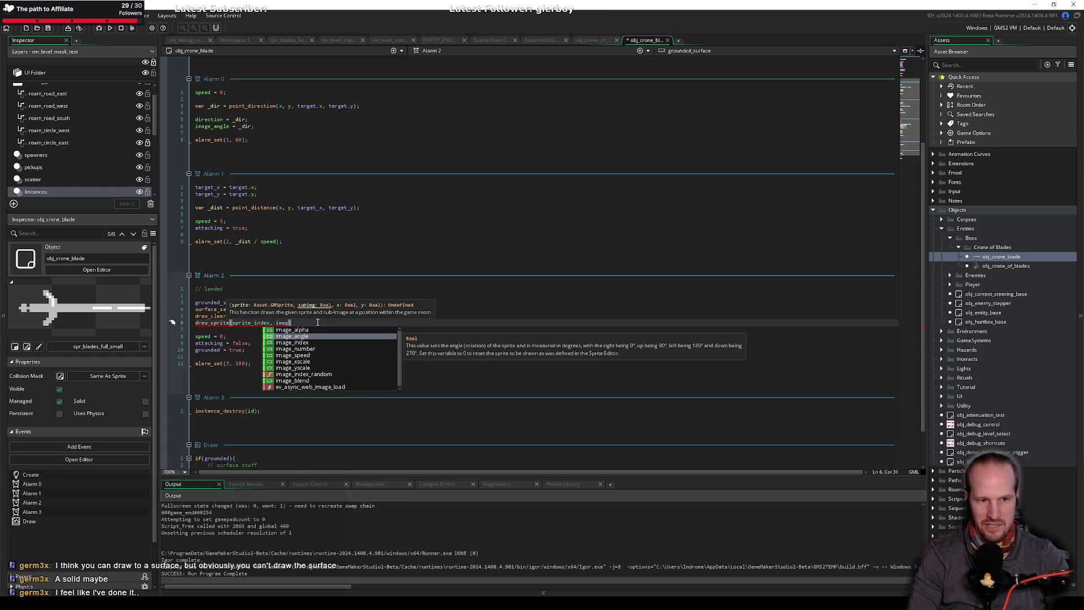
{"action": "key", "text": "Tab"}
{"action": "type", "text": ", "}
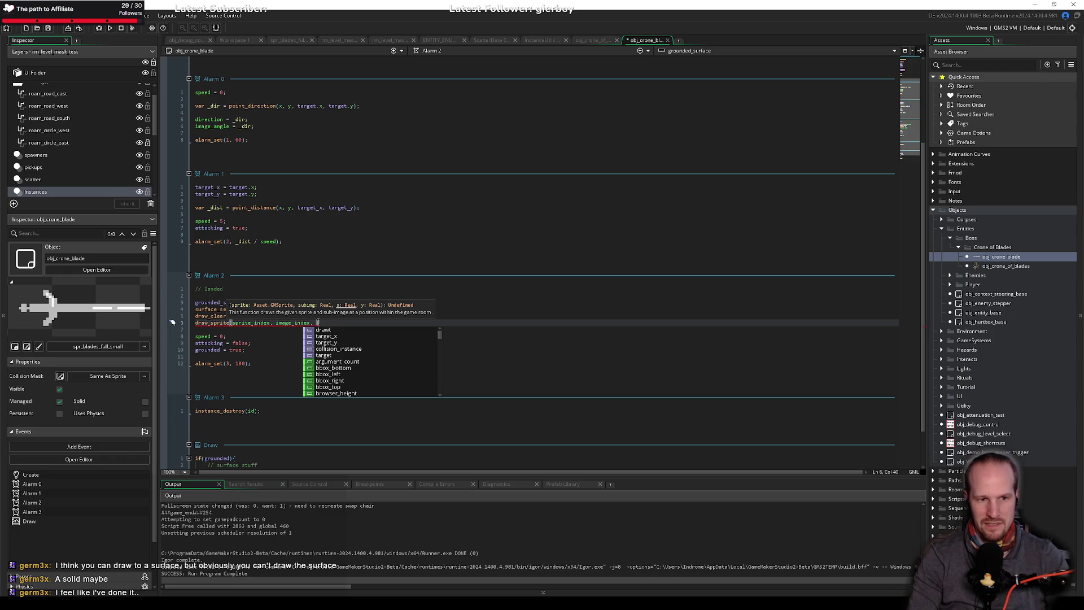
{"action": "type", "text": "0, 0);"}
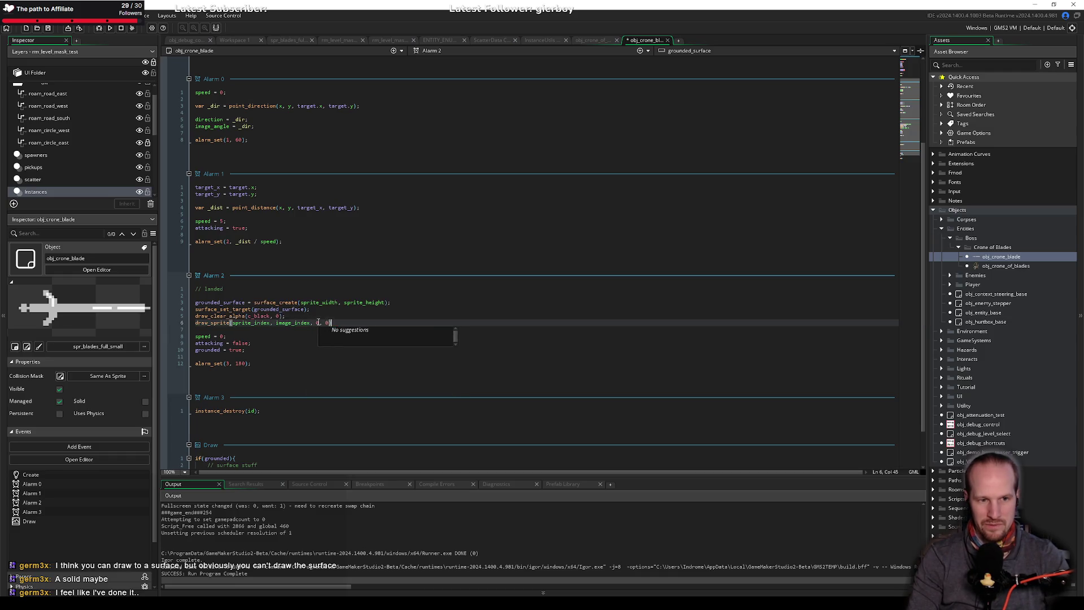
{"action": "key", "text": "ctrl+s"}
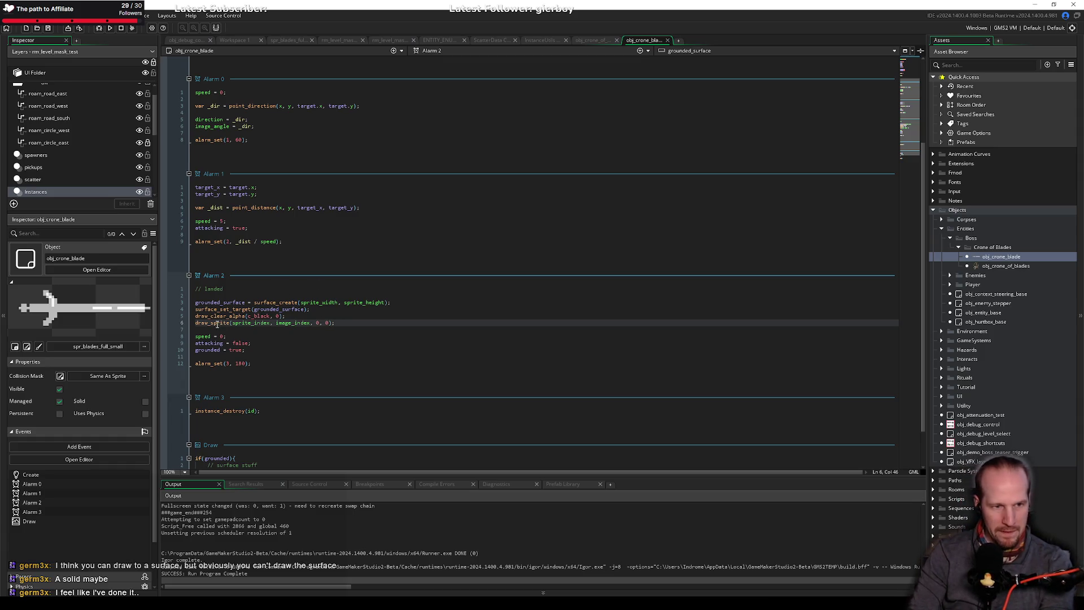
Check the 0, 0 draw coordinates and open the manual page for draw_clear_alpha.
{"action": "mouse_move", "coordinate": [216, 323]}
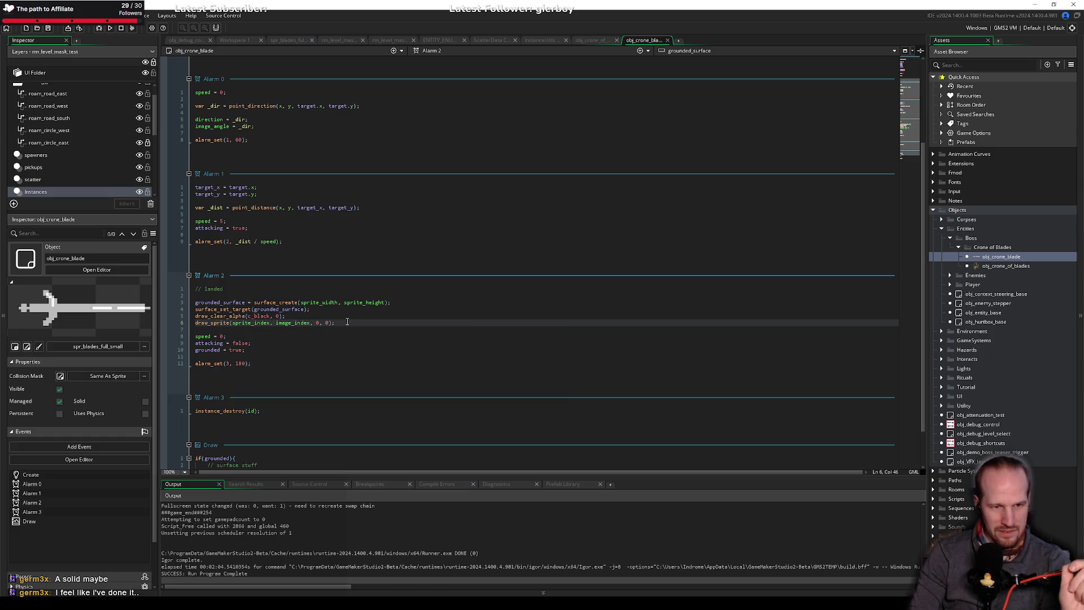
{"action": "left_click", "coordinate": [318, 323]}
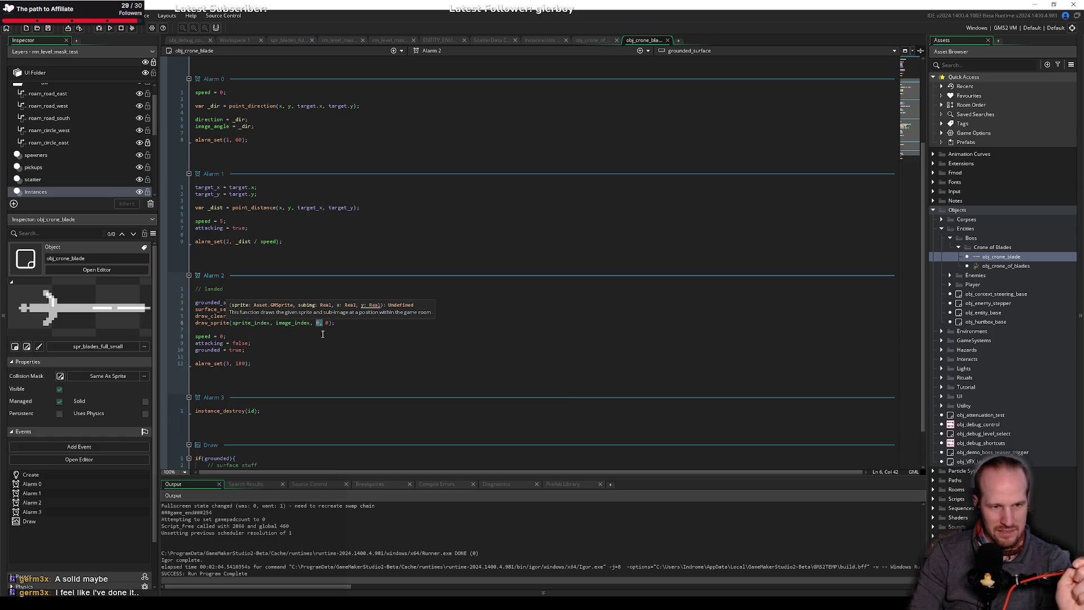
{"action": "double_click", "coordinate": [318, 323]}
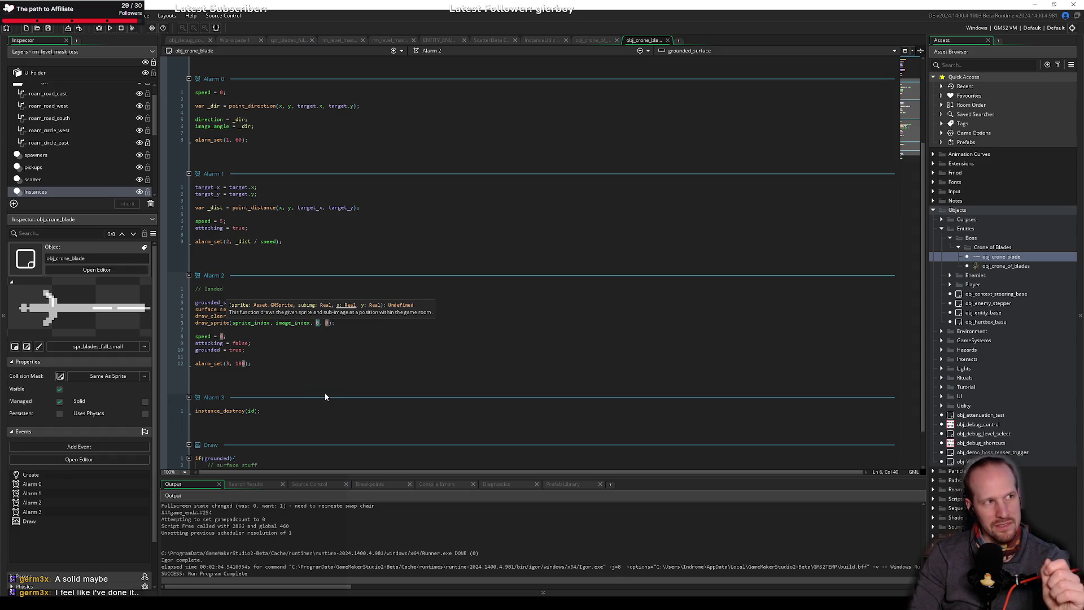
{"action": "left_click", "coordinate": [337, 322]}
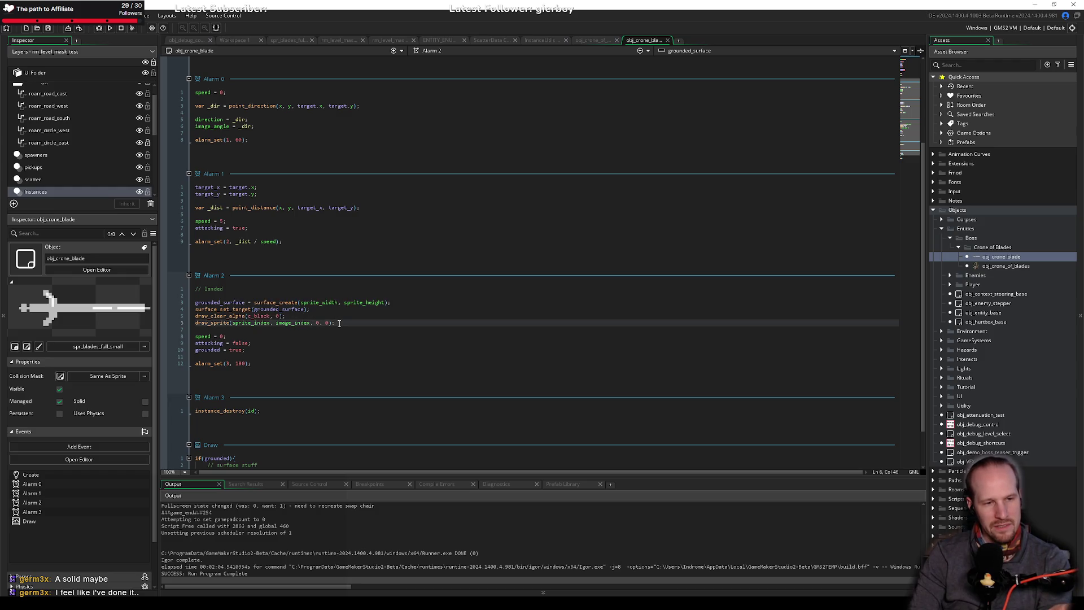
{"action": "mouse_move", "coordinate": [215, 323]}
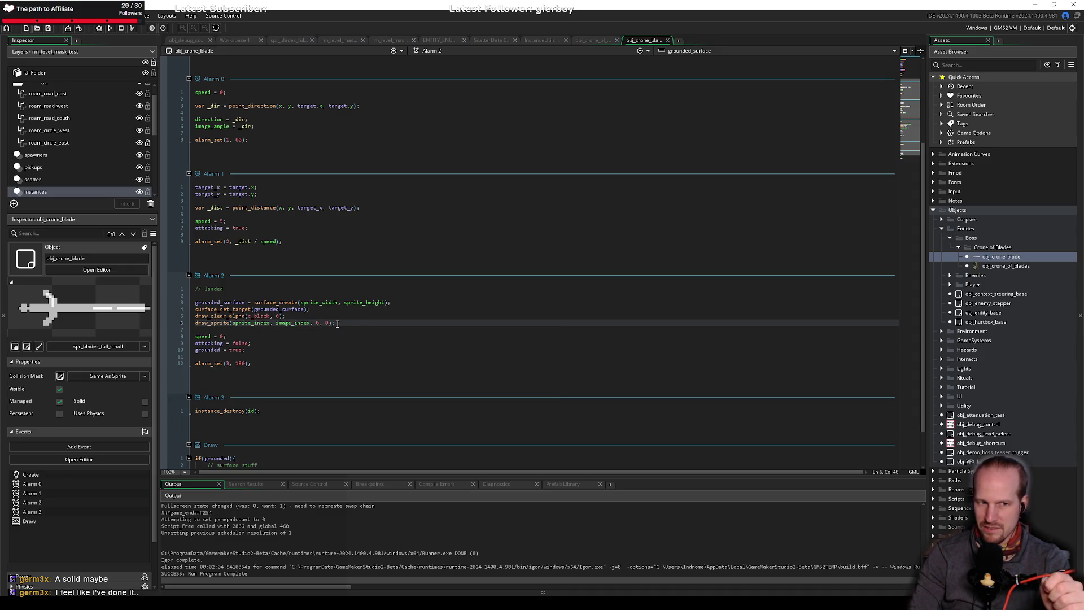
{"action": "mouse_move", "coordinate": [329, 323]}
{"action": "left_mouse_down"}
{"action": "mouse_move", "coordinate": [312, 323]}
{"action": "mouse_move", "coordinate": [330, 323]}
{"action": "left_mouse_up"}
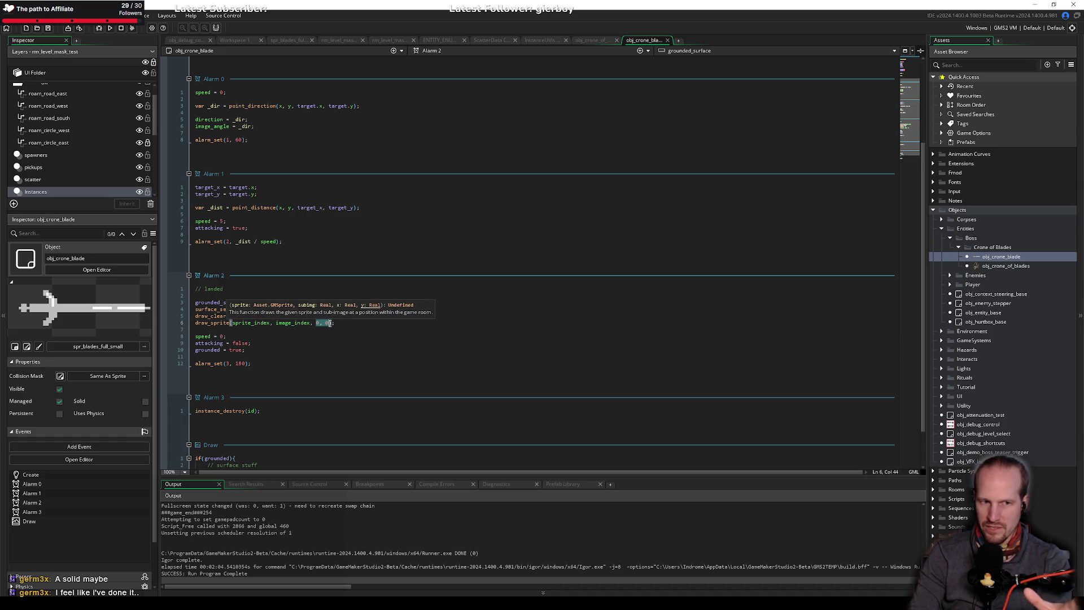
{"action": "left_click", "coordinate": [338, 323]}
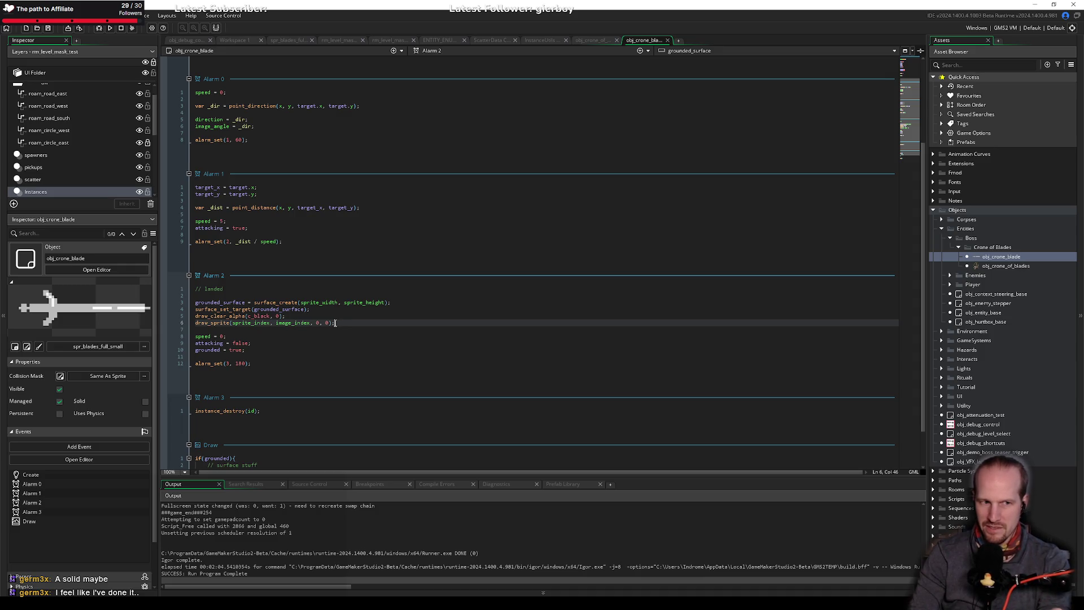
{"action": "middle_click", "coordinate": [217, 317]}
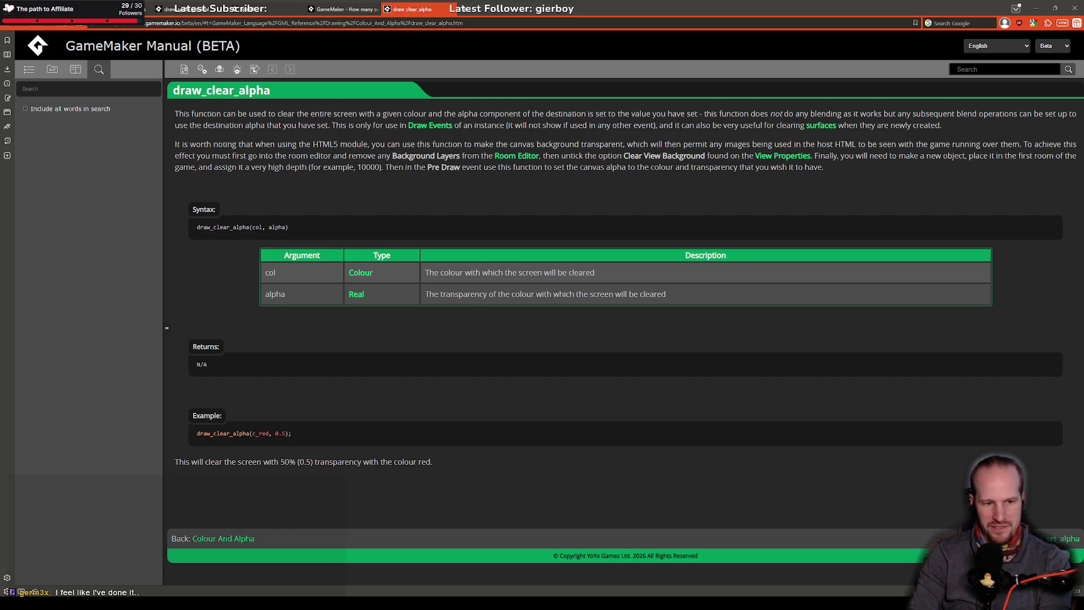
Check the draw_sprite manual page, then delete the 0 x argument in Alarm 2's draw_sprite.
{"action": "key", "text": "alt+Tab"}
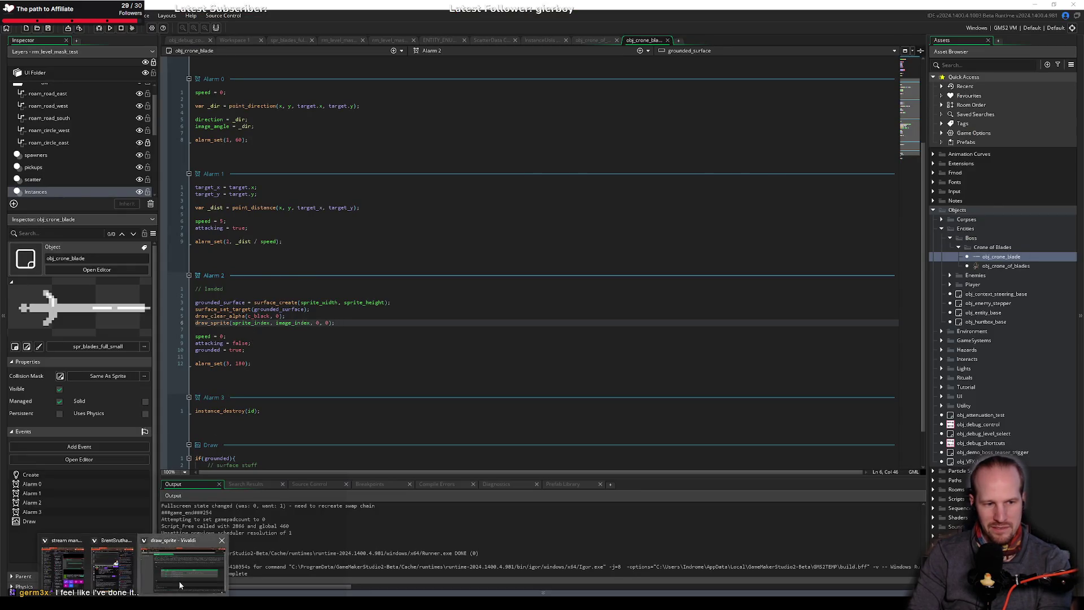
{"action": "left_click", "coordinate": [179, 581]}
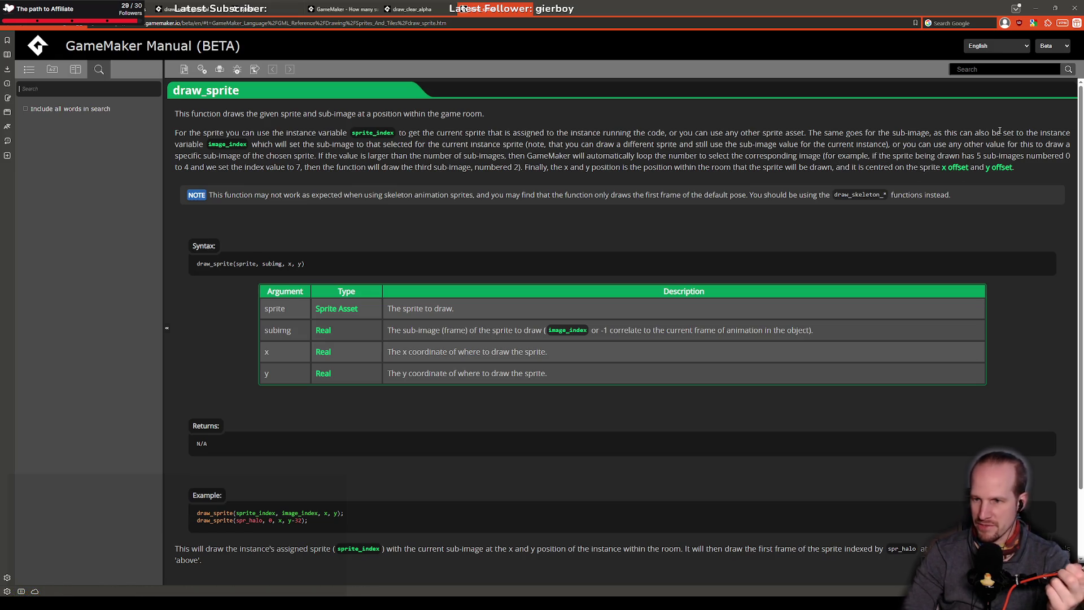
{"action": "key", "text": "alt+Tab"}
{"action": "left_click", "coordinate": [319, 323]}
{"action": "key", "text": "BackSpace"}
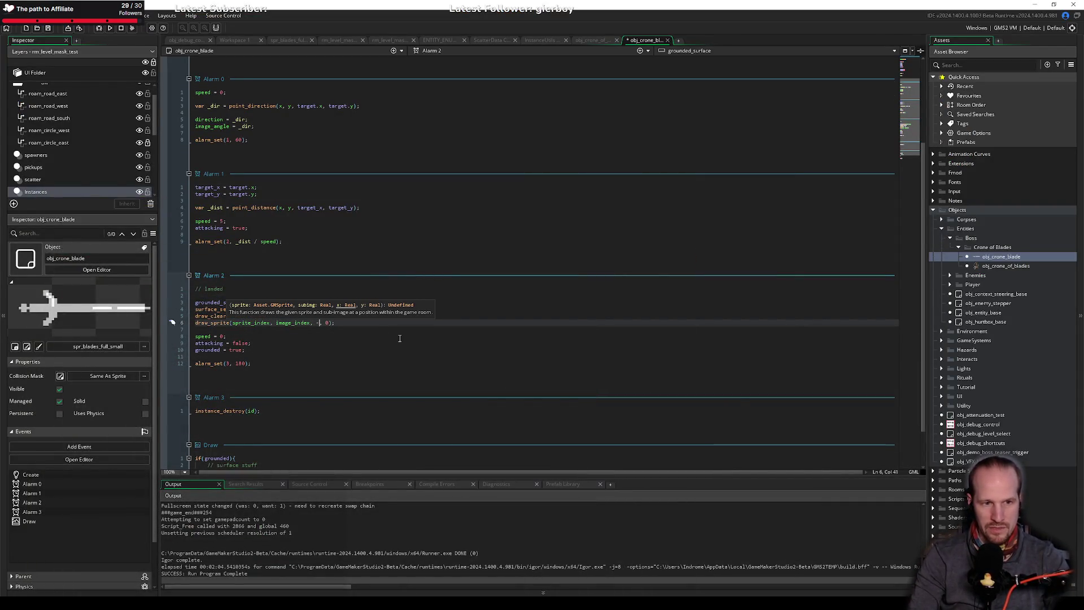
Make draw_sprite's position -sprite_xoffset, -sprite_yoffset using autocomplete.
{"action": "type", "text": "sprite"}
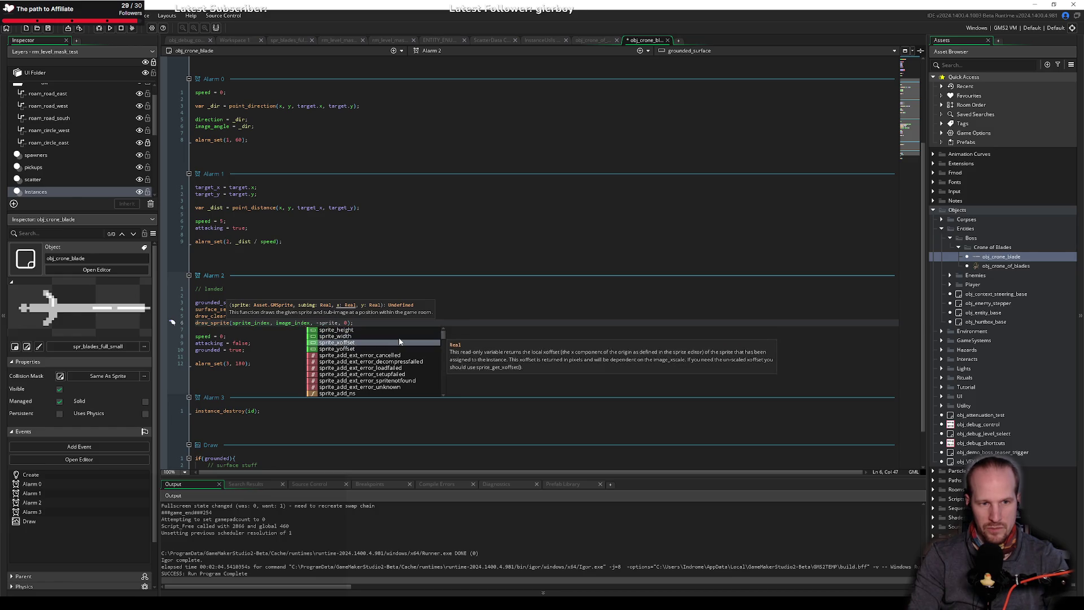
{"action": "left_click", "coordinate": [399, 341]}
{"action": "key", "text": "Right"}
{"action": "key", "text": "Right"}
{"action": "key", "text": "Delete"}
{"action": "type", "text": "-spr"}
{"action": "key", "text": "Down"}
{"action": "key", "text": "Down"}
{"action": "key", "text": "Down"}
{"action": "key", "text": "Return"}
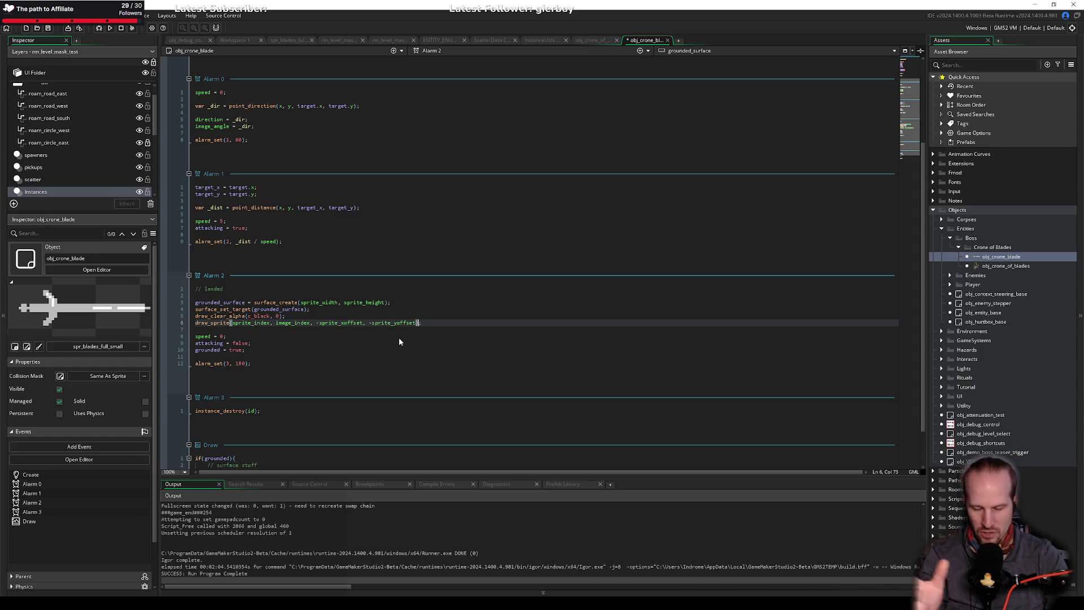
Add surface_reset_target(); below the draw_sprite line and save.
{"action": "key", "text": "End"}
{"action": "key", "text": "Return"}
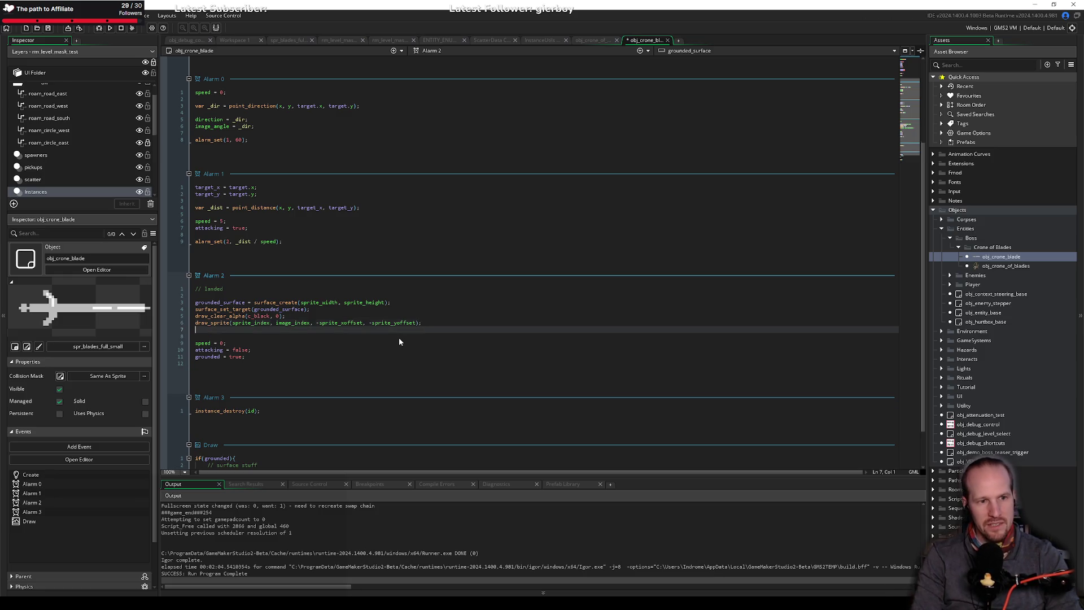
{"action": "type", "text": "surface_set"}
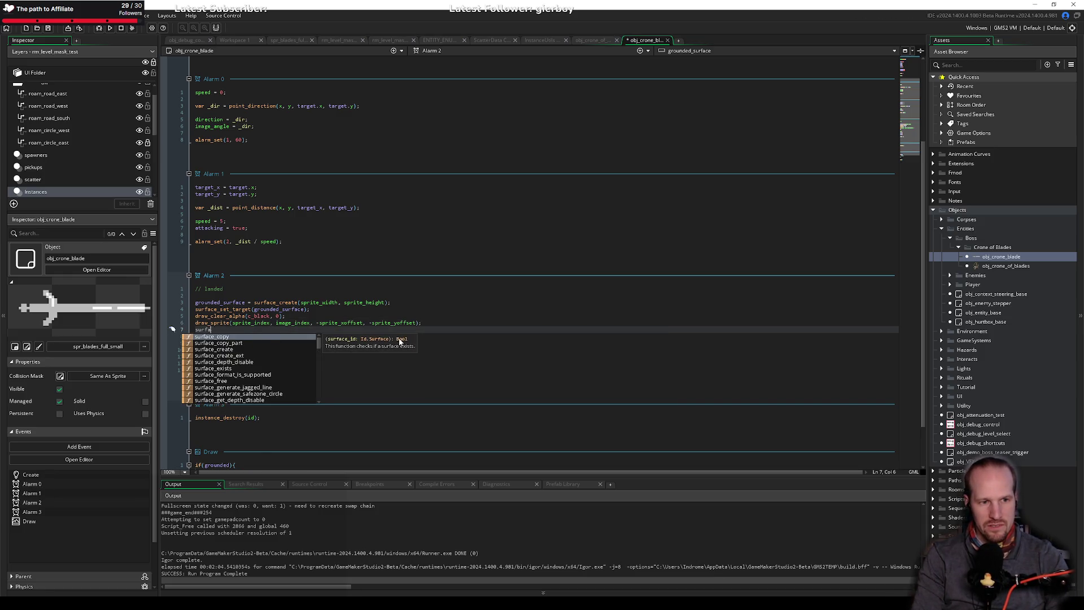
{"action": "key", "text": "BackSpace"}
{"action": "key", "text": "BackSpace"}
{"action": "key", "text": "BackSpace"}
{"action": "type", "text": "reset"}
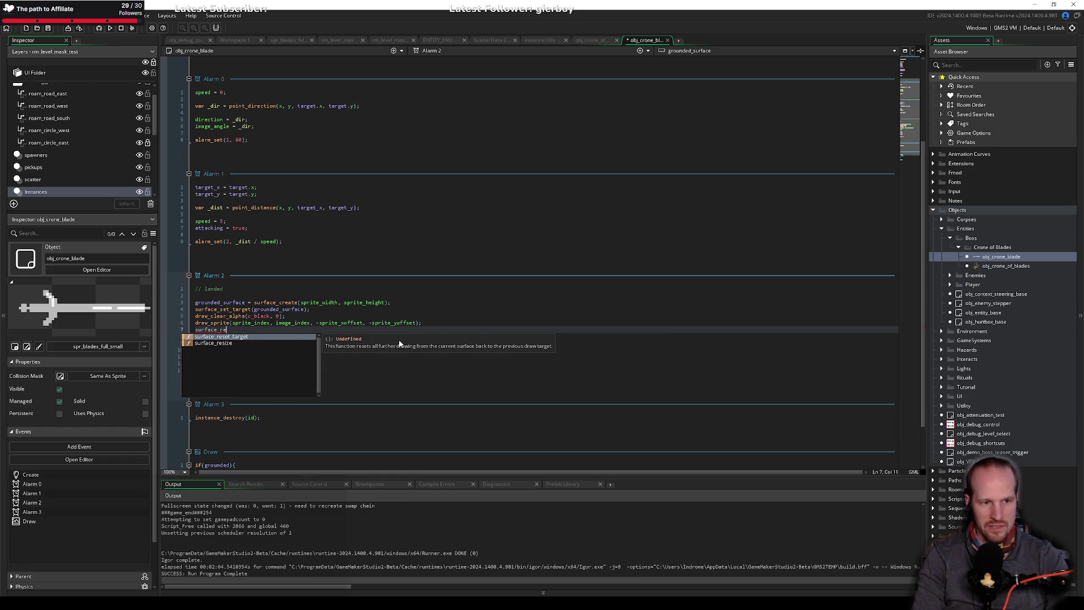
{"action": "key", "text": "Return"}
{"action": "type", "text": ";"}
{"action": "key", "text": "ctrl+s"}
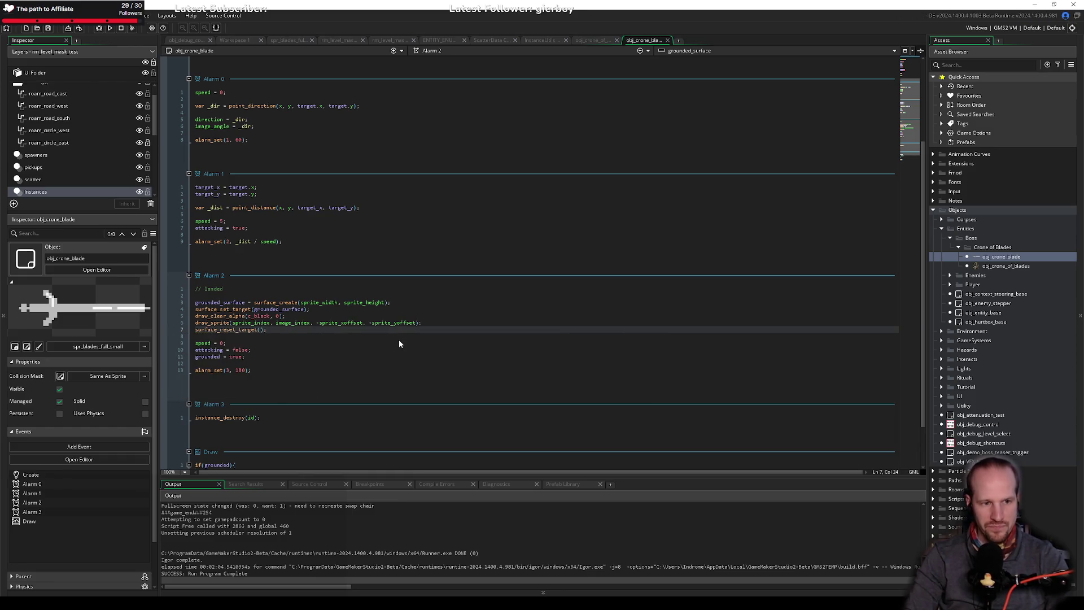
Delete the surface stuff placeholder comment from the Draw event.
{"action": "left_click", "coordinate": [447, 323]}
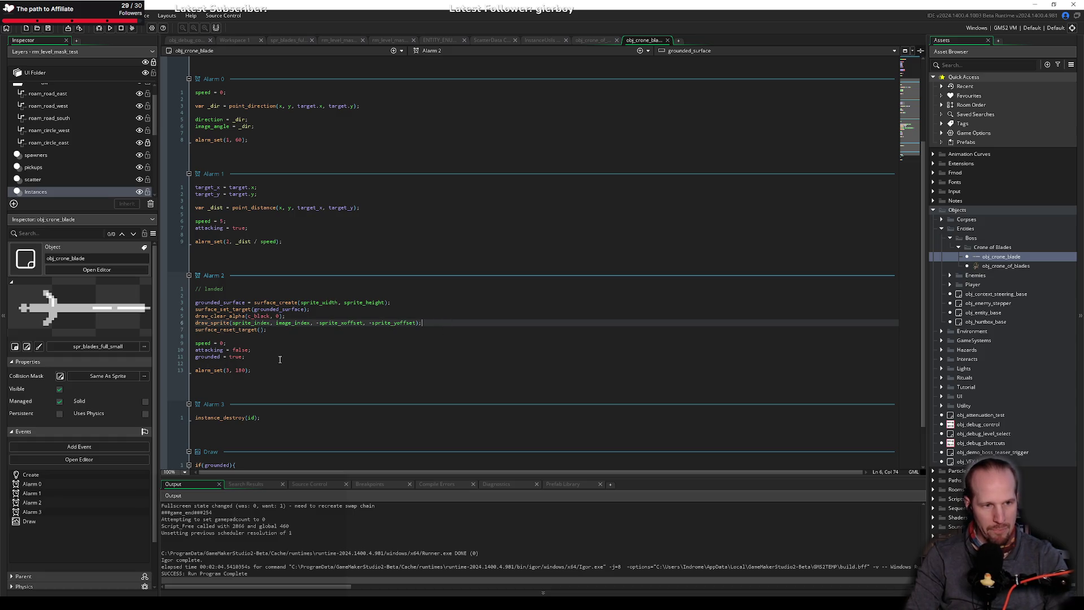
{"action": "scroll", "coordinate": [313, 372], "scroll_direction": "down", "scroll_amount": 3}
{"action": "left_click", "coordinate": [263, 417]}
{"action": "key", "text": "shift+Home"}
{"action": "key", "text": "BackSpace"}
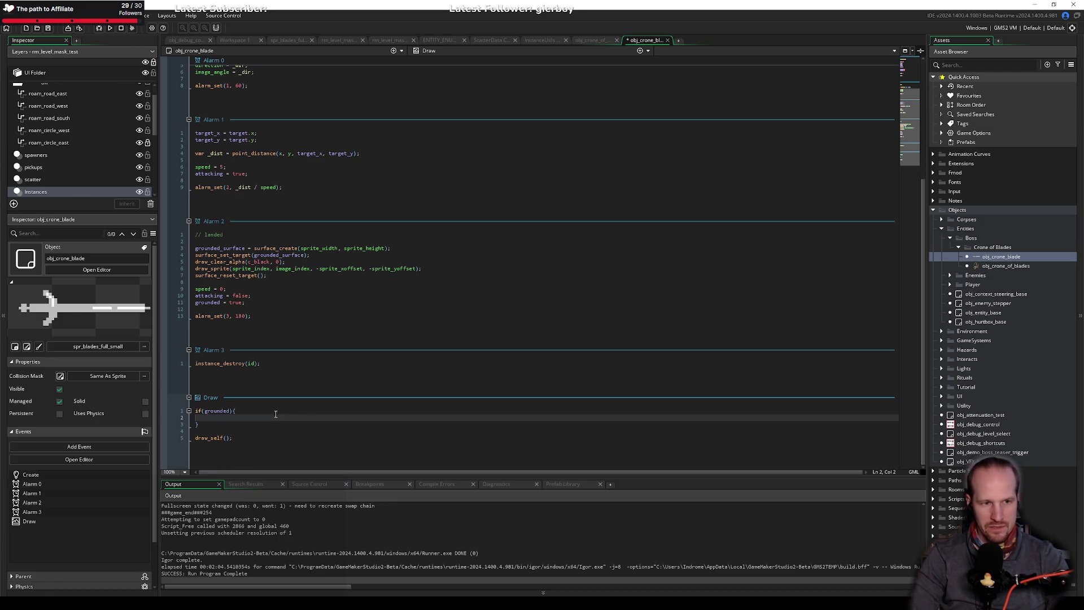
Start a new line after draw_sprite, trying and then discarding a draw_set call.
{"action": "left_click", "coordinate": [451, 270]}
{"action": "key", "text": "Return"}
{"action": "type", "text": "g"}
{"action": "key", "text": "BackSpace"}
{"action": "type", "text": "draw_set"}
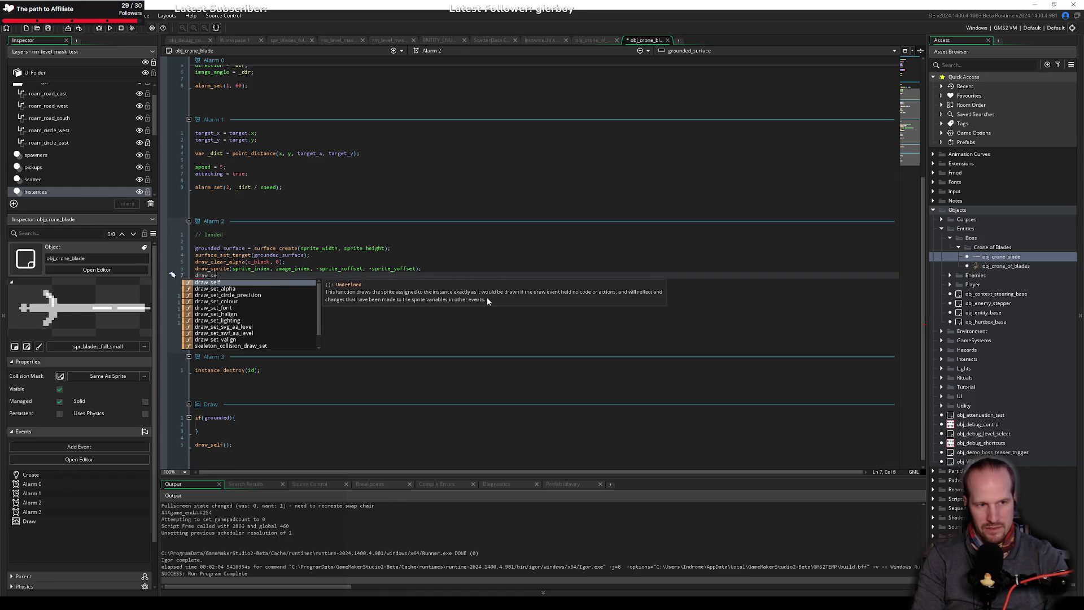
{"action": "key", "text": "Down"}
{"action": "key", "text": "Down"}
{"action": "key", "text": "Down"}
{"action": "key", "text": "Up"}
{"action": "key", "text": "Up"}
{"action": "key", "text": "Down"}
{"action": "key", "text": "Escape"}
{"action": "key", "text": "Home"}
{"action": "key", "text": "shift+End"}
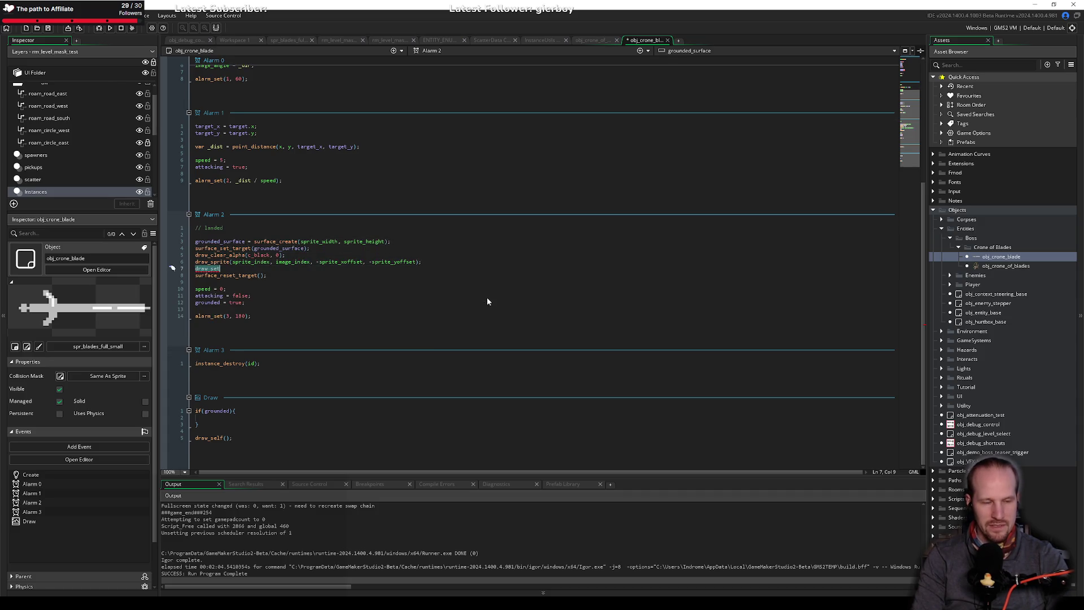
Enter gpu_set_blendmode(bm_subtract); via autocomplete and begin a new line.
{"action": "type", "text": "gpu_"}
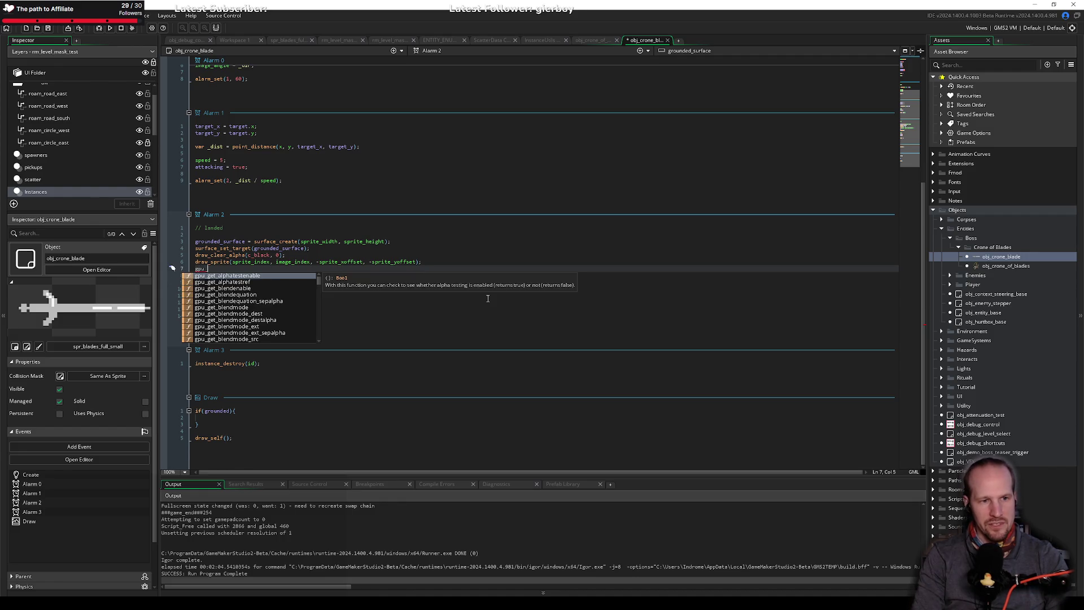
{"action": "key", "text": "Down"}
{"action": "key", "text": "Down"}
{"action": "key", "text": "Down"}
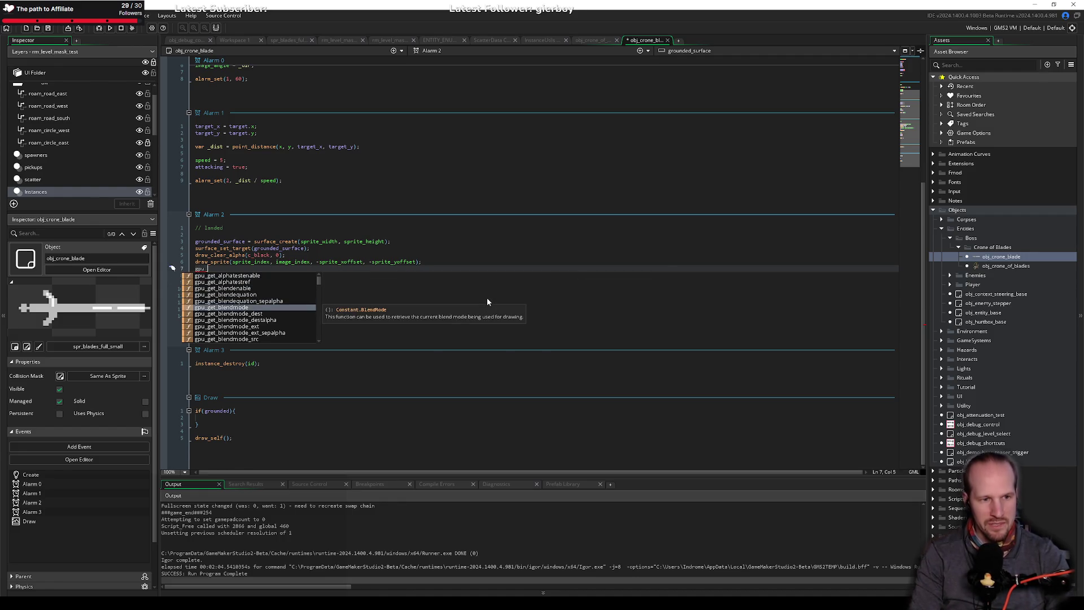
{"action": "key", "text": "Down"}
{"action": "key", "text": "Down"}
{"action": "key", "text": "Down"}
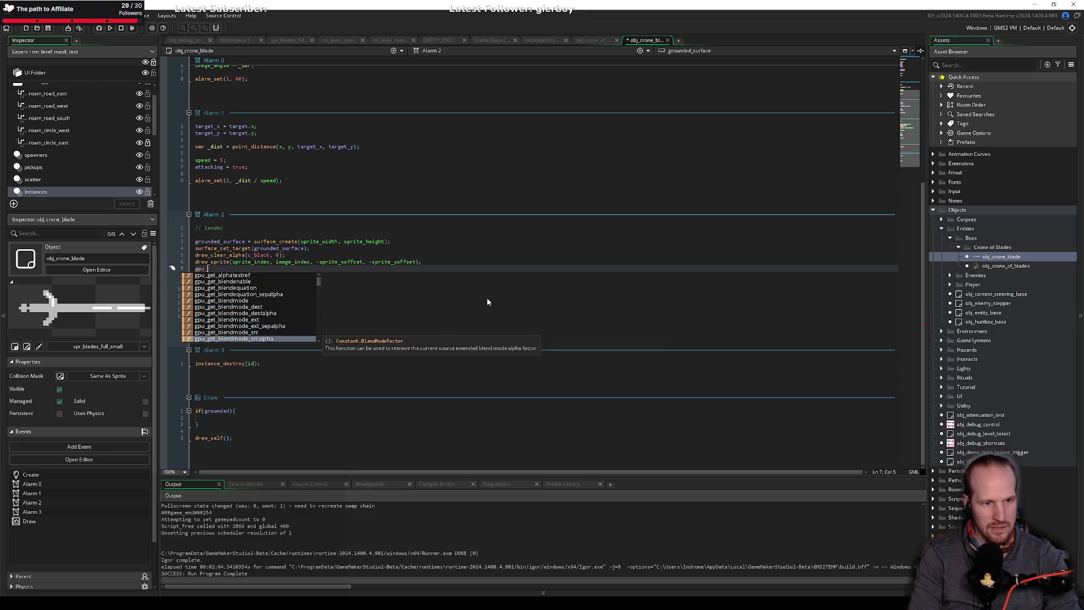
{"action": "key", "text": "Down"}
{"action": "key", "text": "Down"}
{"action": "type", "text": "set"}
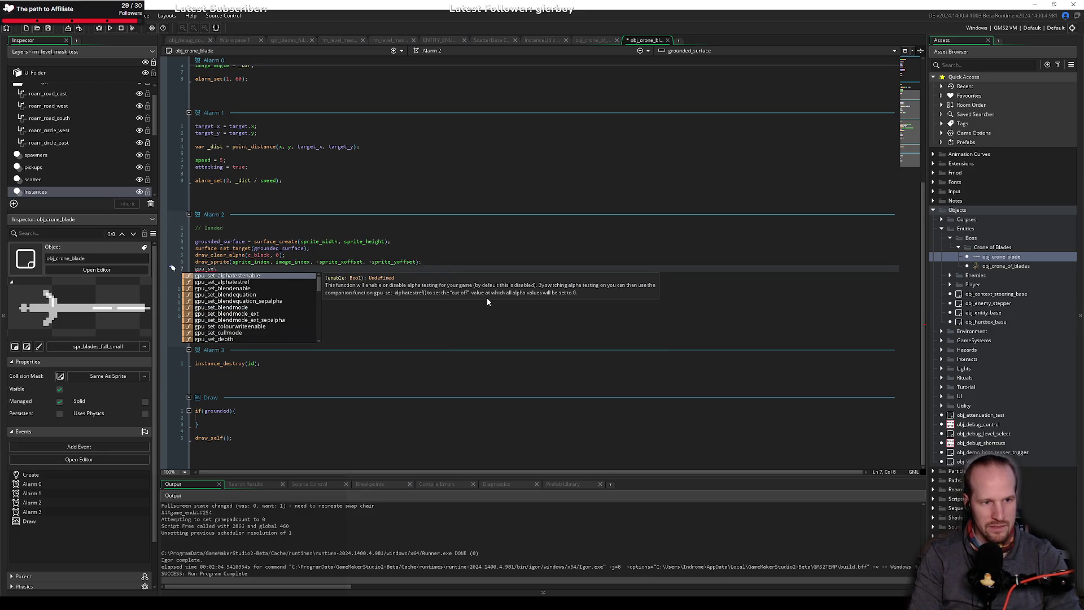
{"action": "key", "text": "Down"}
{"action": "key", "text": "Down"}
{"action": "key", "text": "Down"}
{"action": "key", "text": "Down"}
{"action": "key", "text": "Down"}
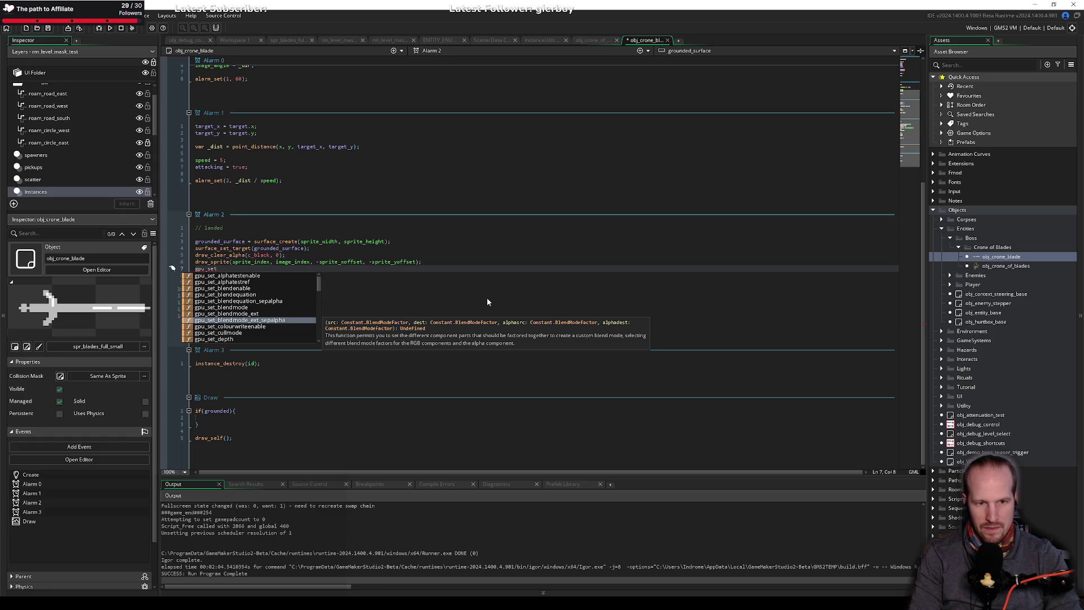
{"action": "key", "text": "Up"}
{"action": "key", "text": "Up"}
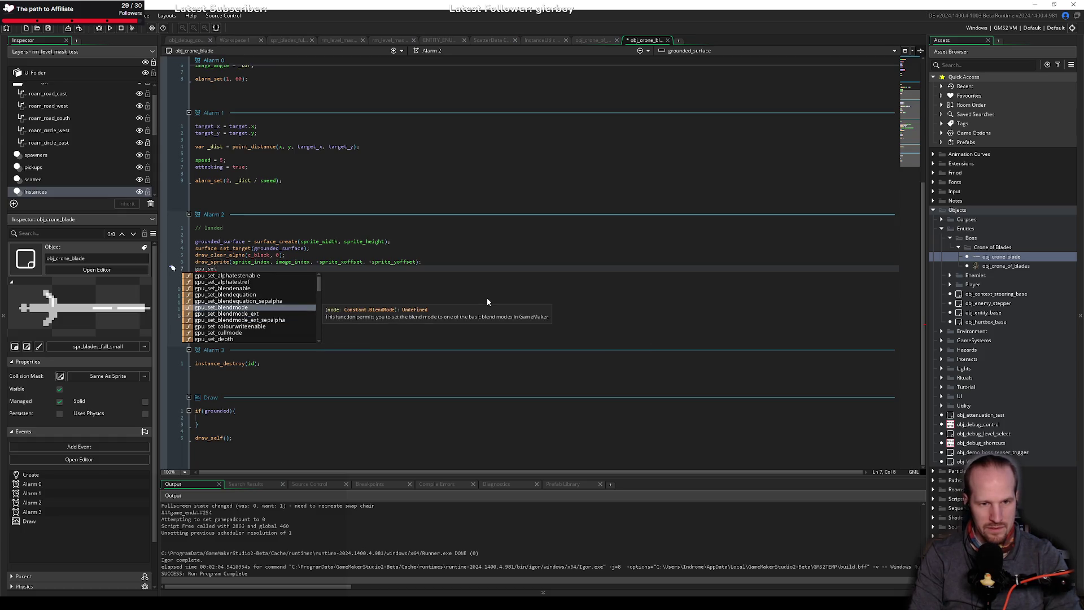
{"action": "key", "text": "Return"}
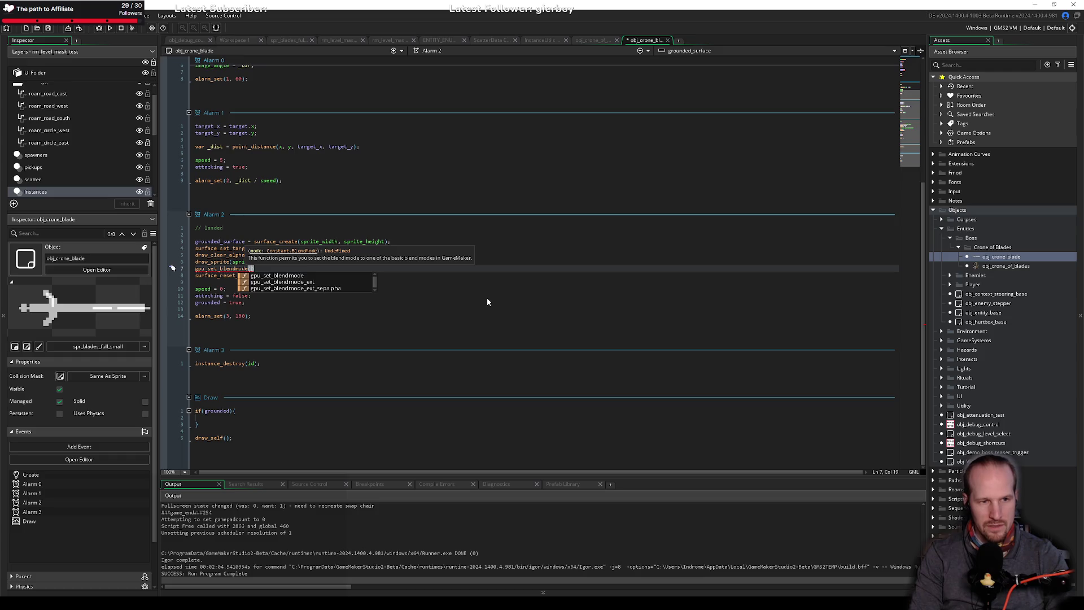
{"action": "type", "text": "bm"}
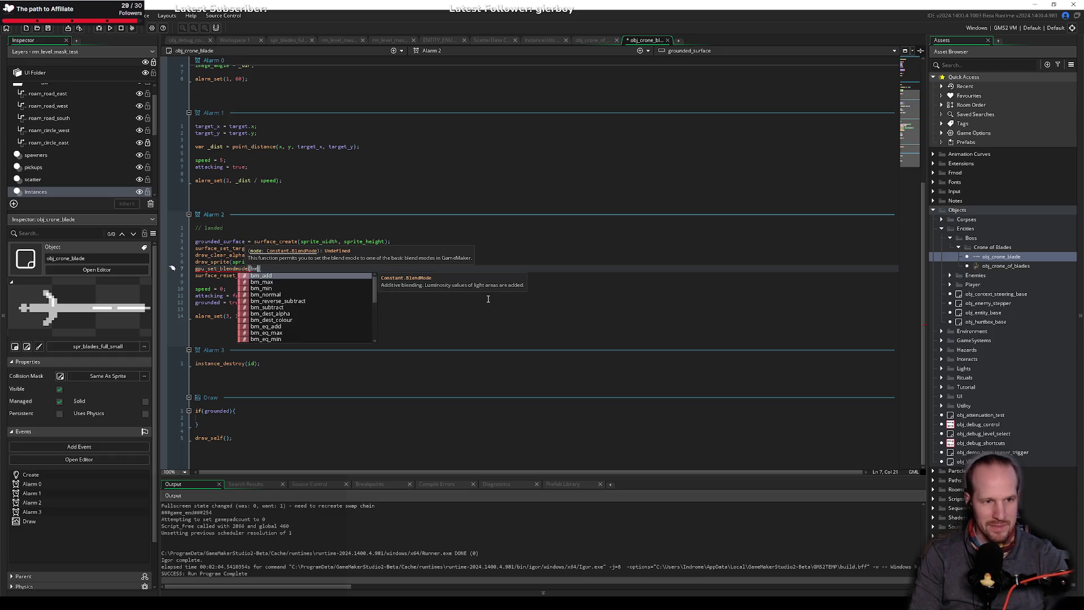
{"action": "key", "text": "Down"}
{"action": "key", "text": "Down"}
{"action": "key", "text": "Down"}
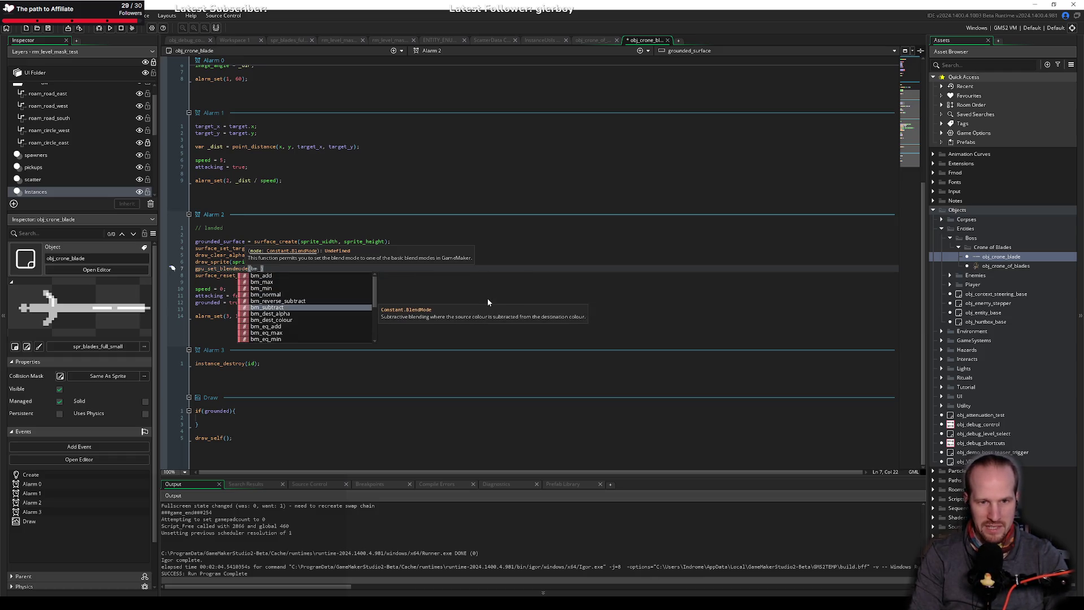
{"action": "key", "text": "Return"}
{"action": "type", "text": ");"}
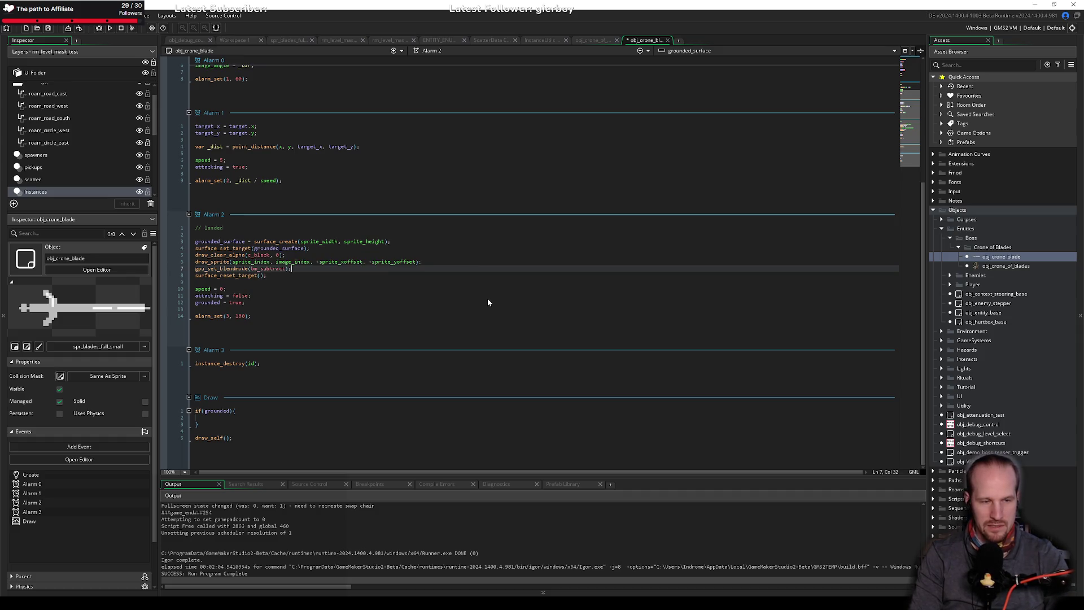
{"action": "key", "text": "Return"}
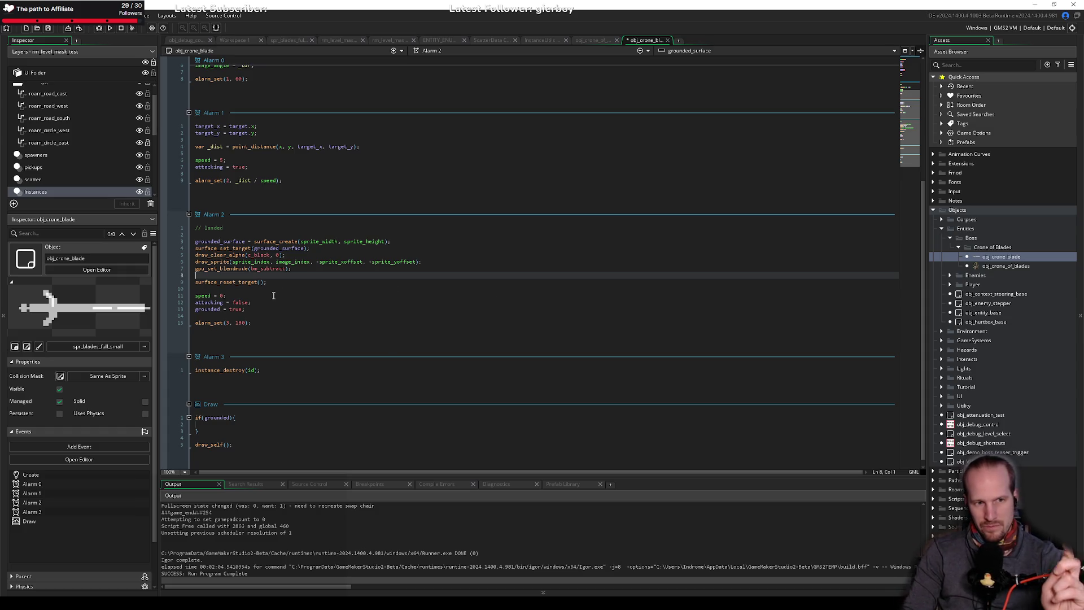
{"action": "scroll", "coordinate": [396, 283], "scroll_direction": "up", "scroll_amount": 8}
Begin a cutoff_x = random_range( line below grounded_surface in the Create event.
{"action": "left_click", "coordinate": [316, 135]}
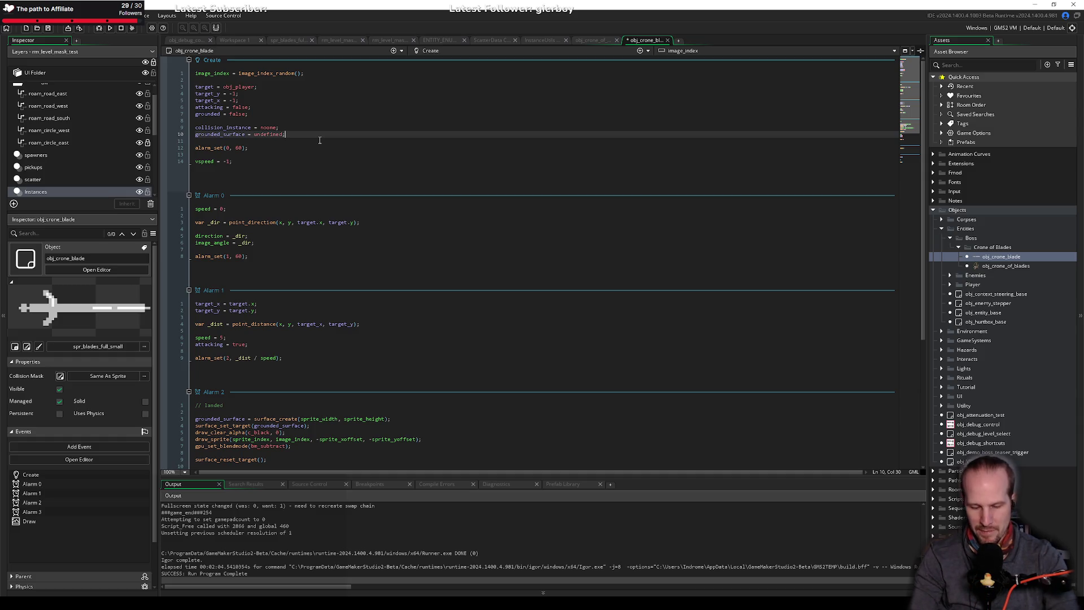
{"action": "key", "text": "Return"}
{"action": "key", "text": "Return"}
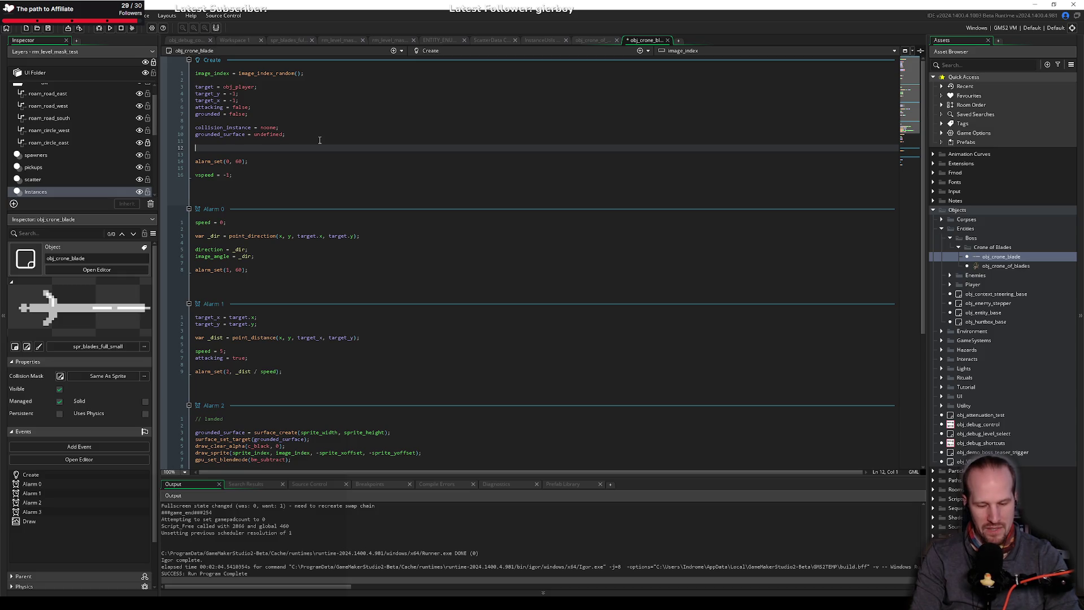
{"action": "type", "text": "cuttof"}
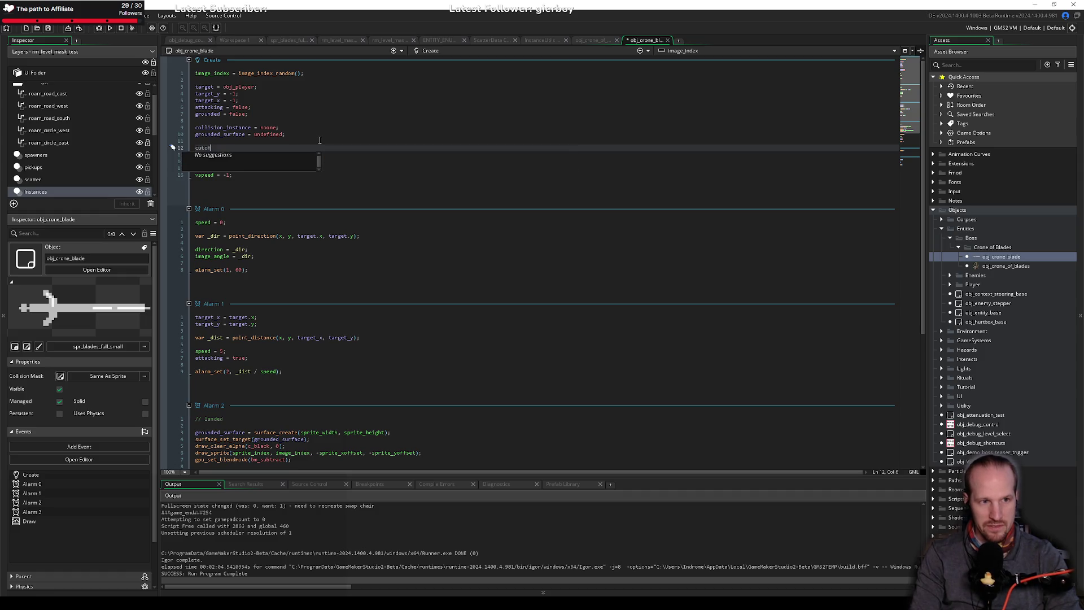
{"action": "type", "text": "x = random"}
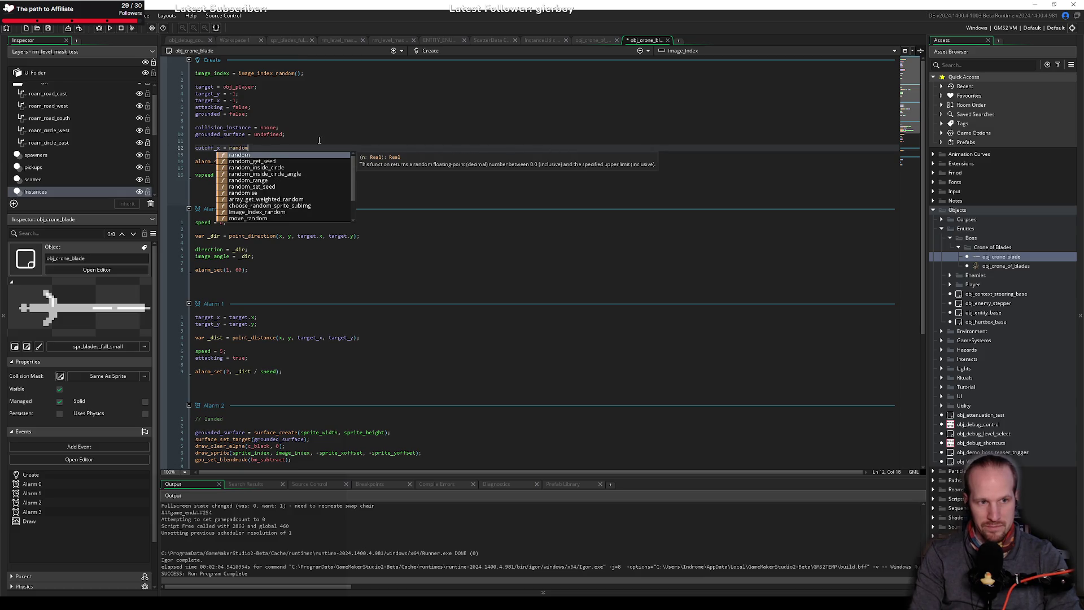
{"action": "type", "text": "_ra"}
{"action": "type", "text": "("}
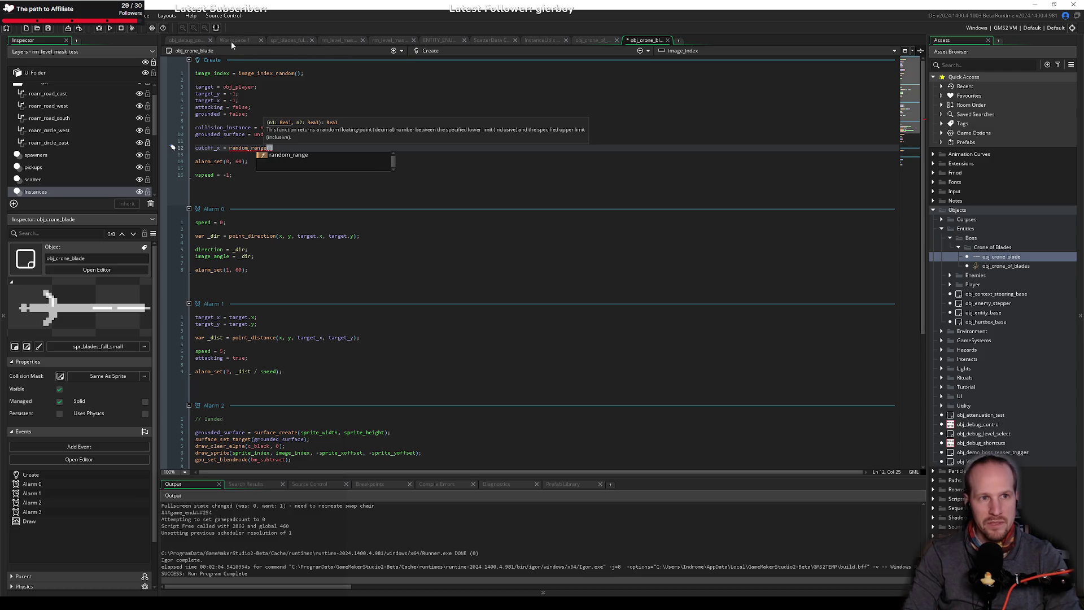
{"action": "left_click", "coordinate": [288, 40]}
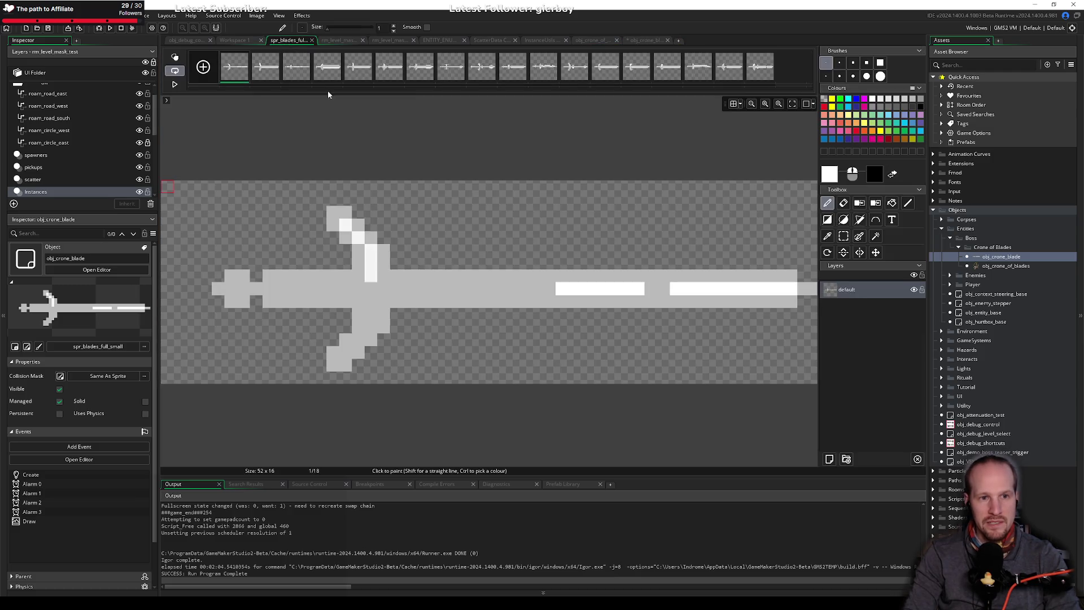
Measure the blade tip on frame 5 of the blade sprite with rectangle selections, then clear them.
{"action": "left_click", "coordinate": [357, 68]}
{"action": "left_click", "coordinate": [844, 236]}
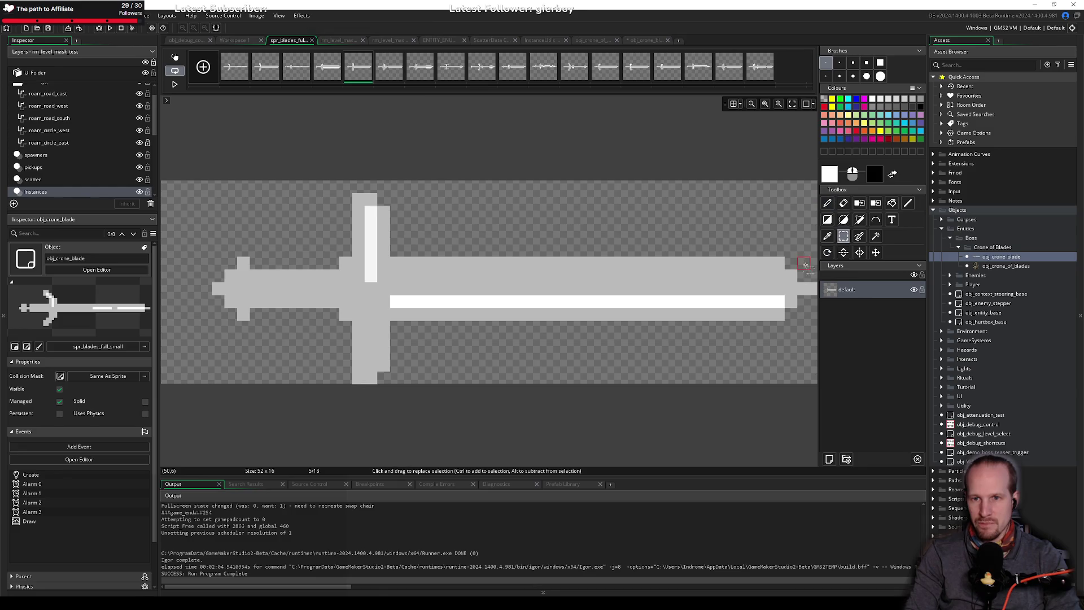
{"action": "scroll", "coordinate": [806, 248], "scroll_direction": "right", "scroll_amount": 3}
{"action": "left_click_drag", "start_coordinate": [751, 192], "coordinate": [595, 375]}
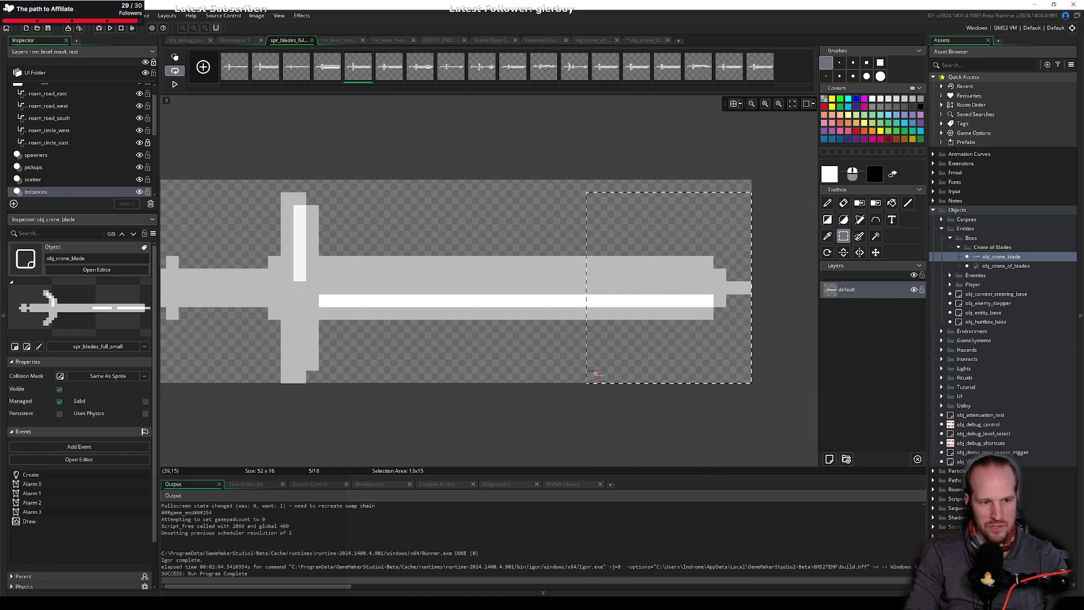
{"action": "mouse_move", "coordinate": [590, 371]}
{"action": "left_mouse_down"}
{"action": "mouse_move", "coordinate": [539, 373]}
{"action": "mouse_move", "coordinate": [590, 375]}
{"action": "mouse_move", "coordinate": [608, 362]}
{"action": "left_mouse_up"}
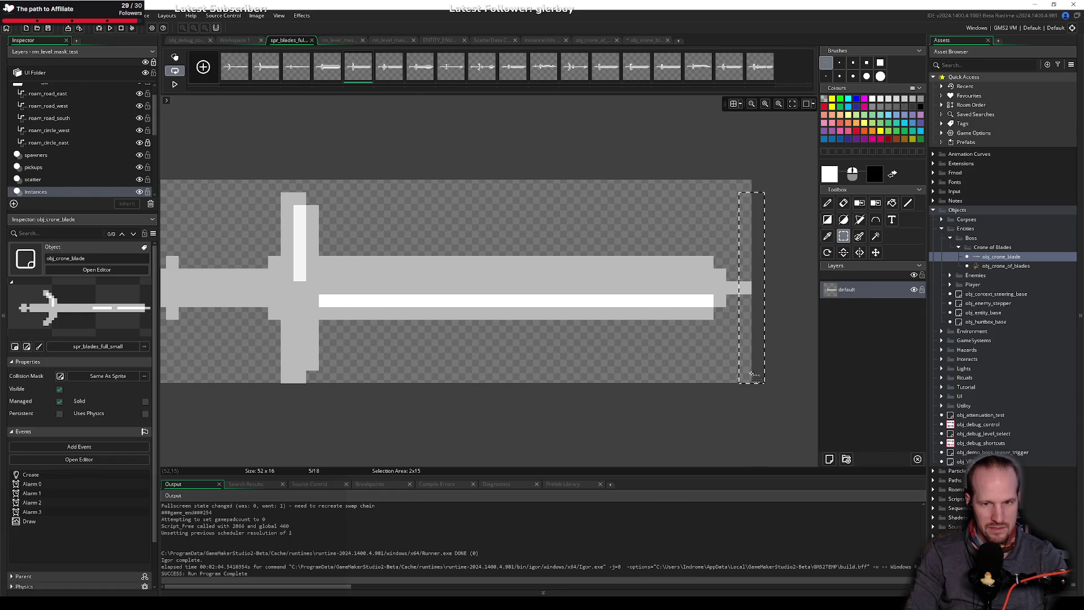
{"action": "mouse_move", "coordinate": [537, 170]}
{"action": "left_mouse_down"}
{"action": "mouse_move", "coordinate": [542, 203]}
{"action": "mouse_move", "coordinate": [537, 184]}
{"action": "mouse_move", "coordinate": [751, 313]}
{"action": "mouse_move", "coordinate": [750, 380]}
{"action": "left_mouse_up"}
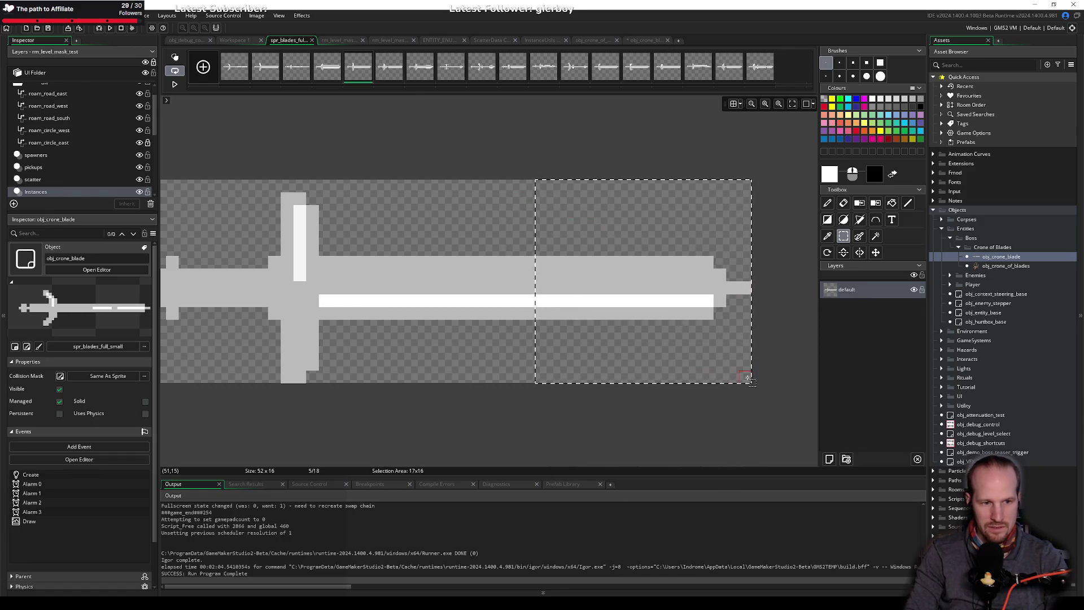
{"action": "left_click", "coordinate": [749, 380]}
{"action": "mouse_move", "coordinate": [749, 381]}
{"action": "left_mouse_down"}
{"action": "mouse_move", "coordinate": [626, 243]}
{"action": "mouse_move", "coordinate": [630, 192]}
{"action": "mouse_move", "coordinate": [652, 181]}
{"action": "mouse_move", "coordinate": [523, 188]}
{"action": "left_mouse_up"}
{"action": "left_click", "coordinate": [460, 218]}
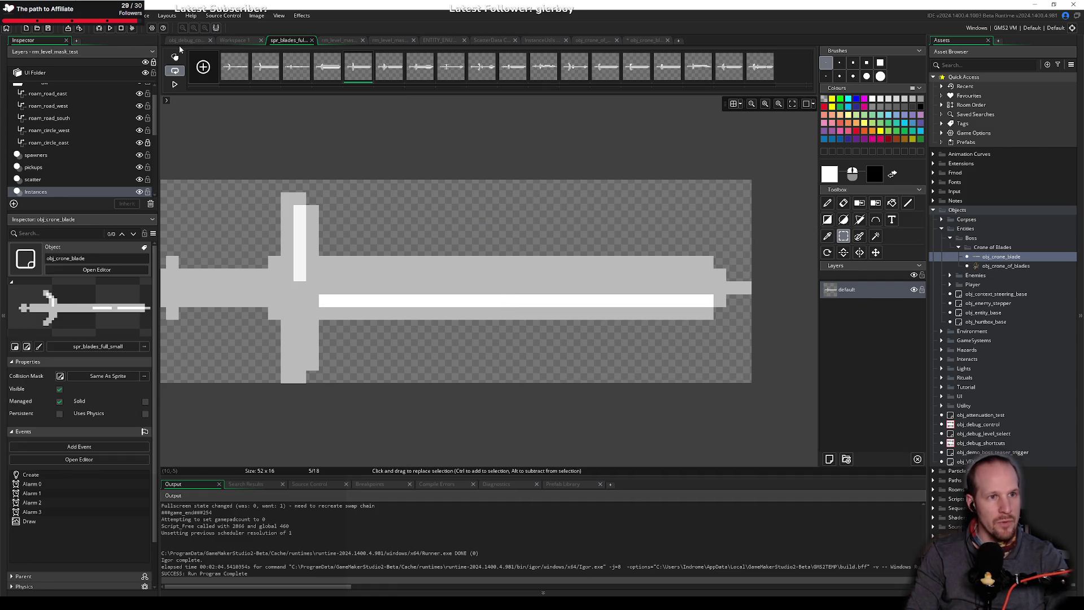
{"action": "left_click", "coordinate": [236, 40]}
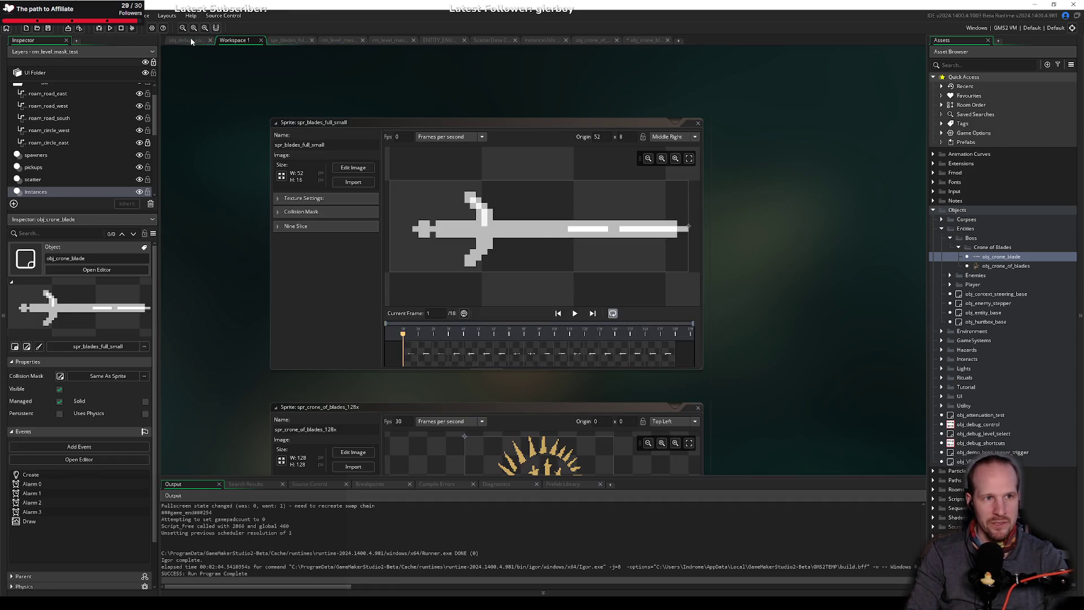
{"action": "left_click", "coordinate": [190, 40]}
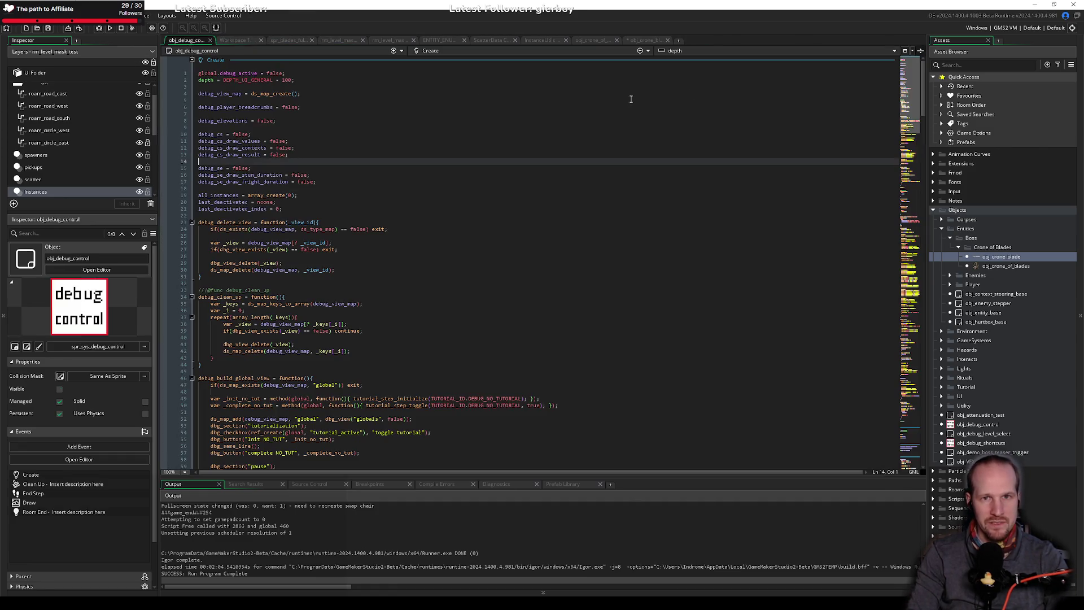
Finish the Create line as cutoff_x = random_range(12, 18); and save.
{"action": "left_click", "coordinate": [640, 41]}
{"action": "type", "text": "12"}
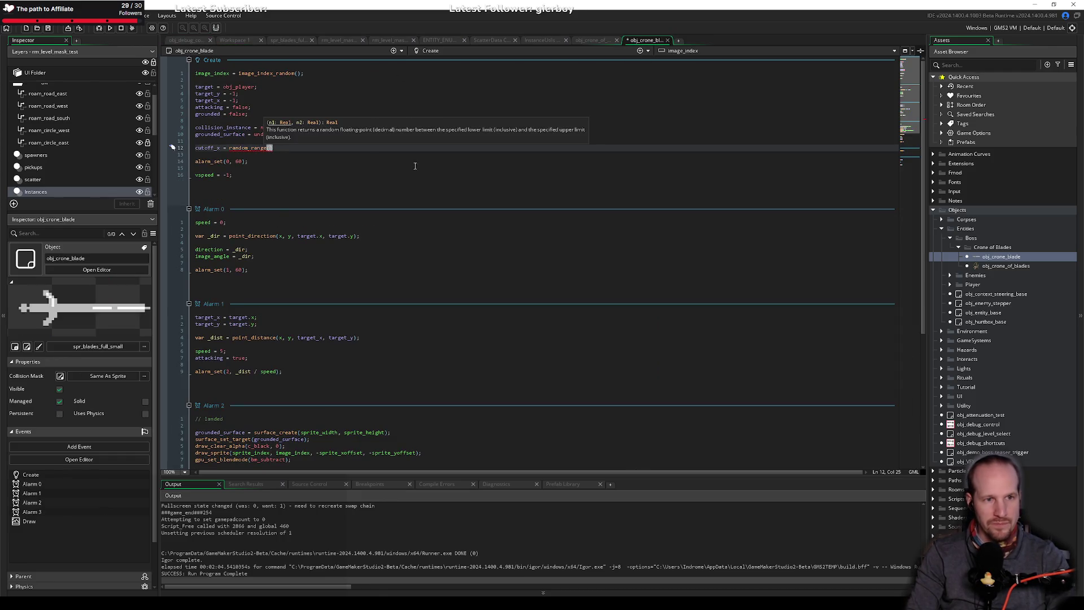
{"action": "type", "text": ", 18"}
{"action": "key", "text": "Home"}
{"action": "key", "text": "End"}
{"action": "type", "text": ";"}
{"action": "key", "text": "ctrl+s"}
{"action": "scroll", "coordinate": [400, 162], "scroll_direction": "down", "scroll_amount": 6}
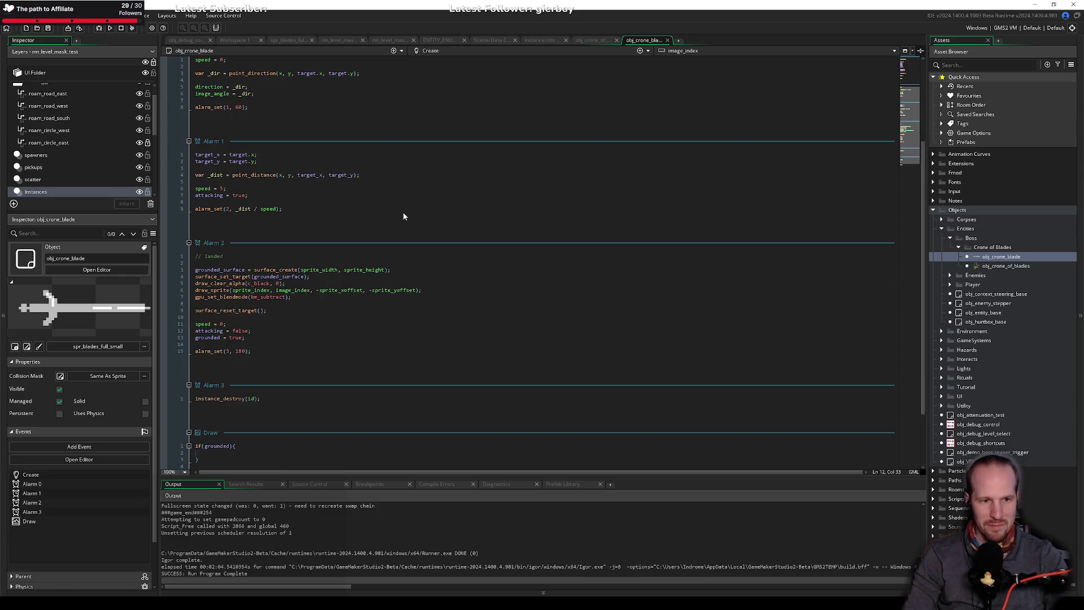
{"action": "left_click", "coordinate": [221, 416]}
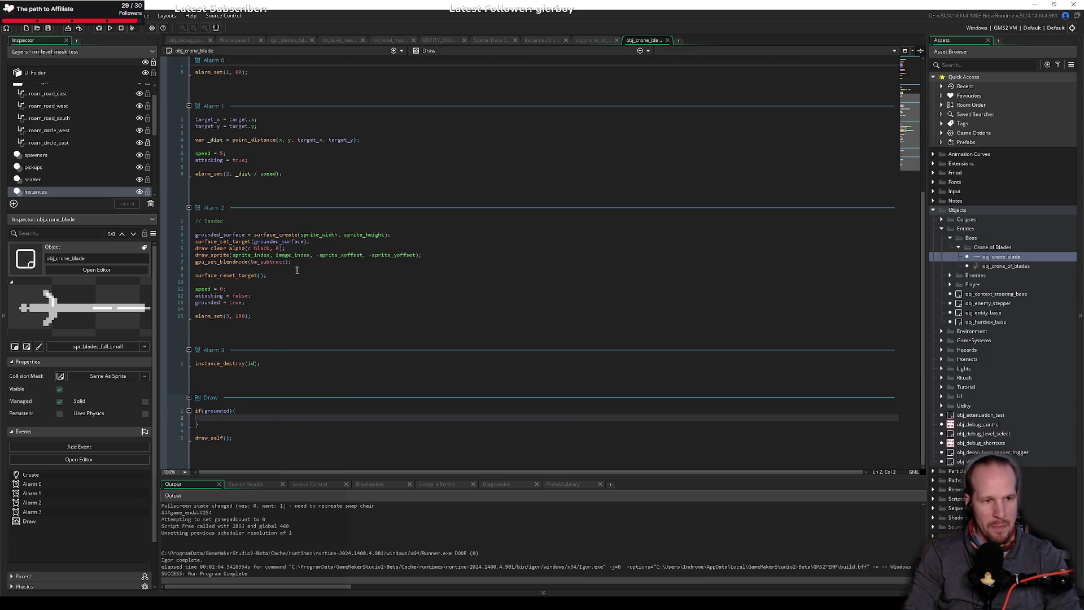
Write draw_rectangle(sprite_width - cutoff_x, 0, sprite_width, sprite_height, false); on Alarm 2's line 8.
{"action": "left_click", "coordinate": [279, 267]}
{"action": "type", "text": "draw"}
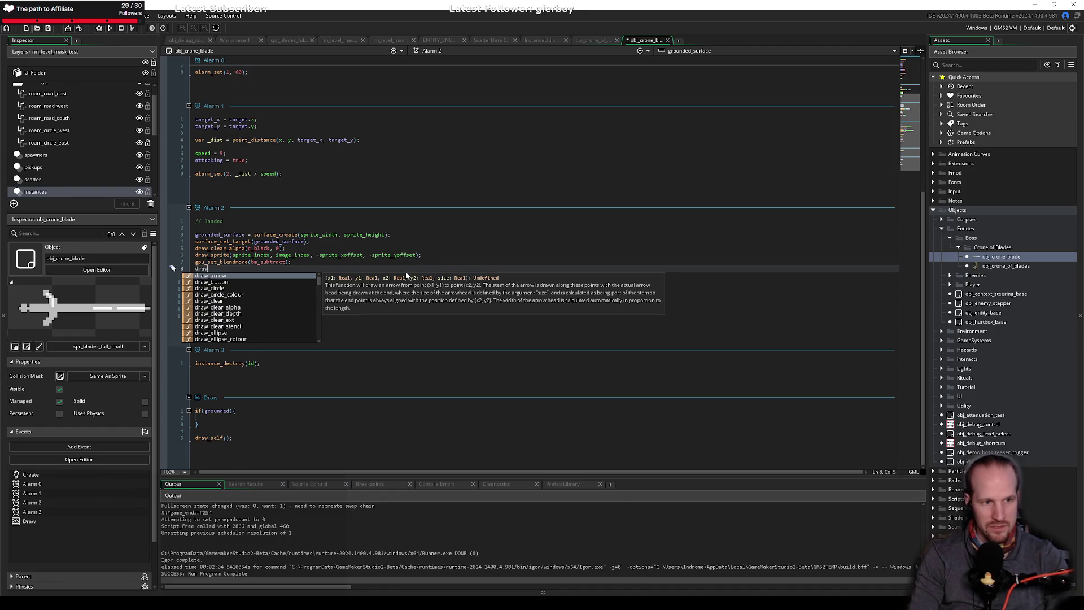
{"action": "type", "text": "_re"}
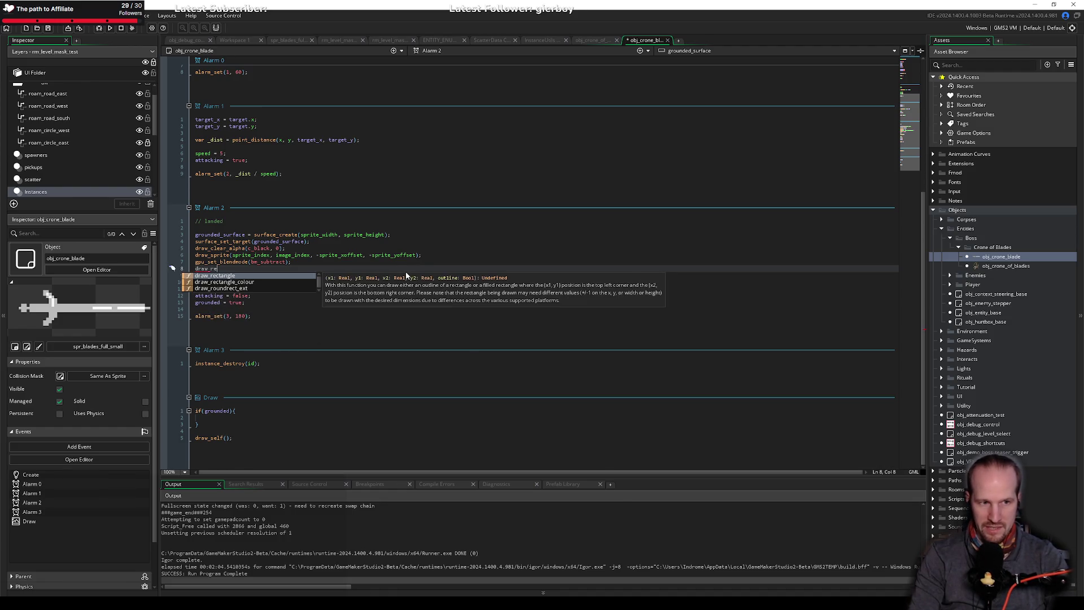
{"action": "key", "text": "Return"}
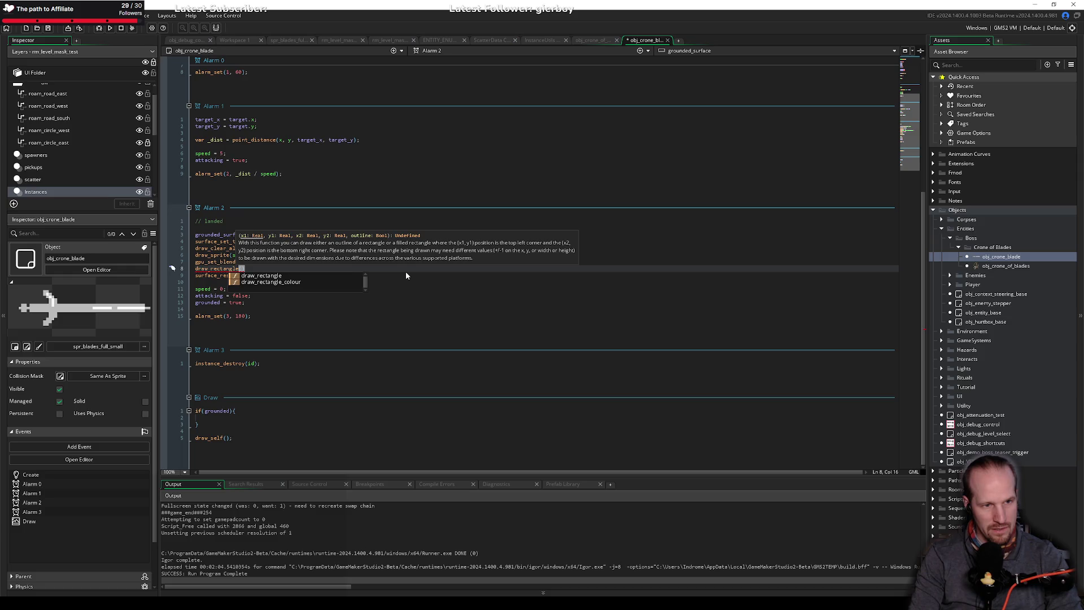
{"action": "left_click", "coordinate": [450, 167]}
{"action": "left_click", "coordinate": [240, 269]}
{"action": "type", "text": "sprite_"}
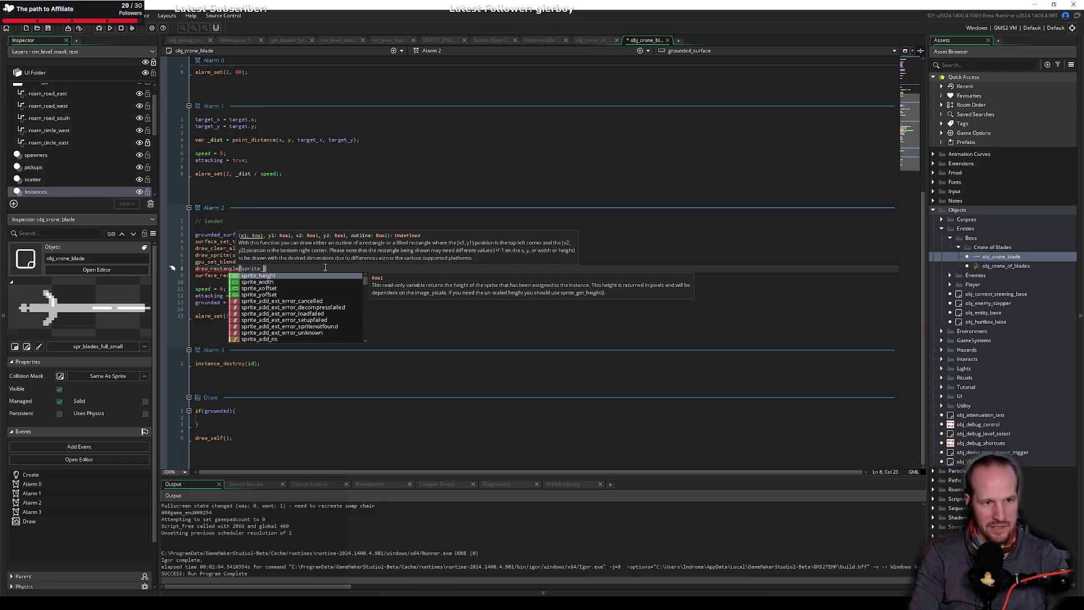
{"action": "type", "text": "width - "}
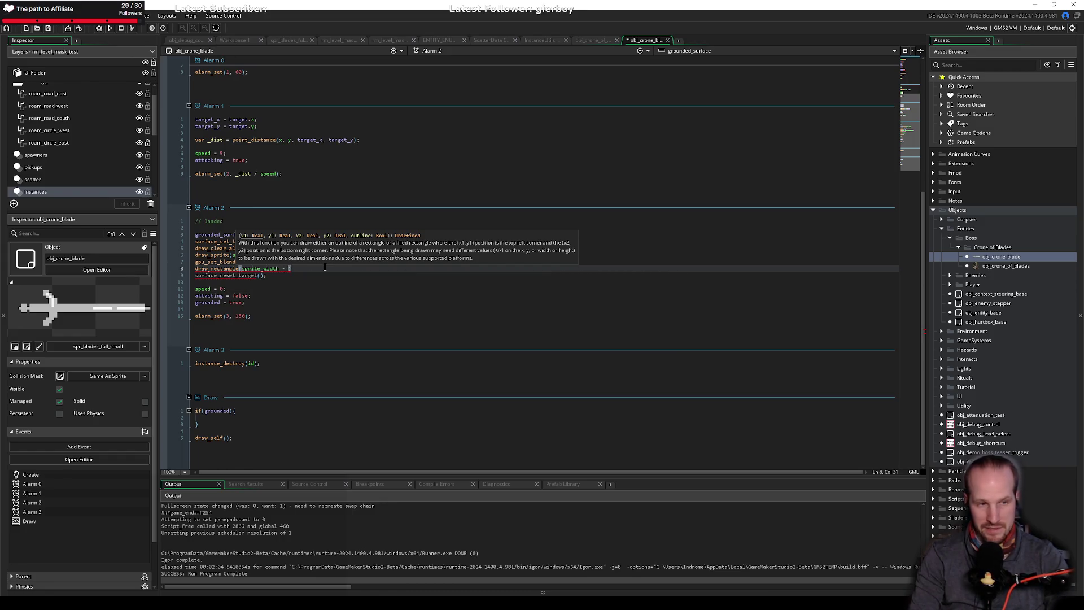
{"action": "type", "text": "cutoff_x"}
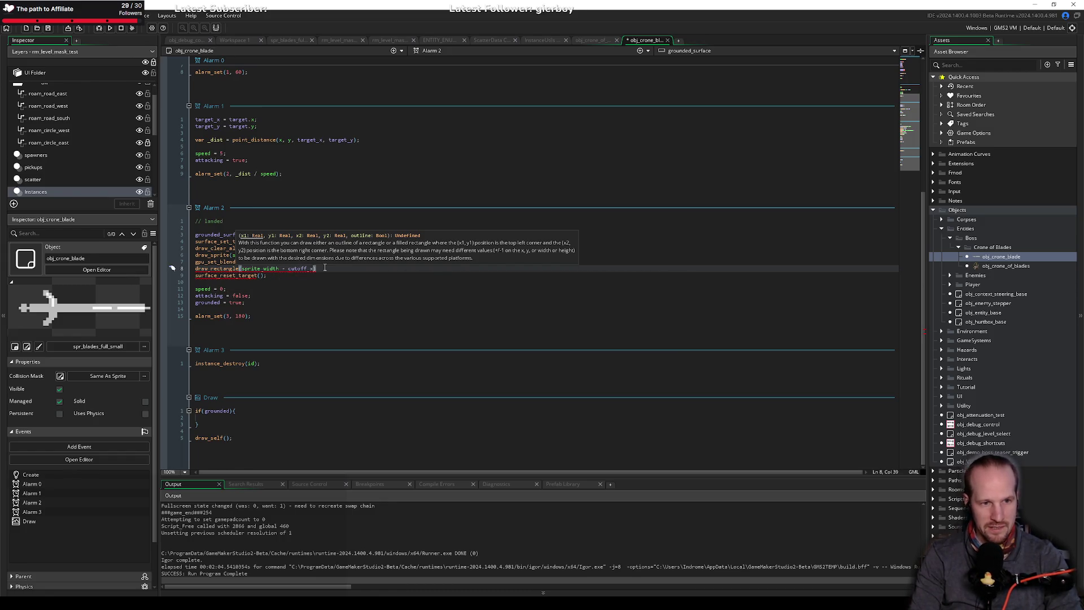
{"action": "type", "text": ", "}
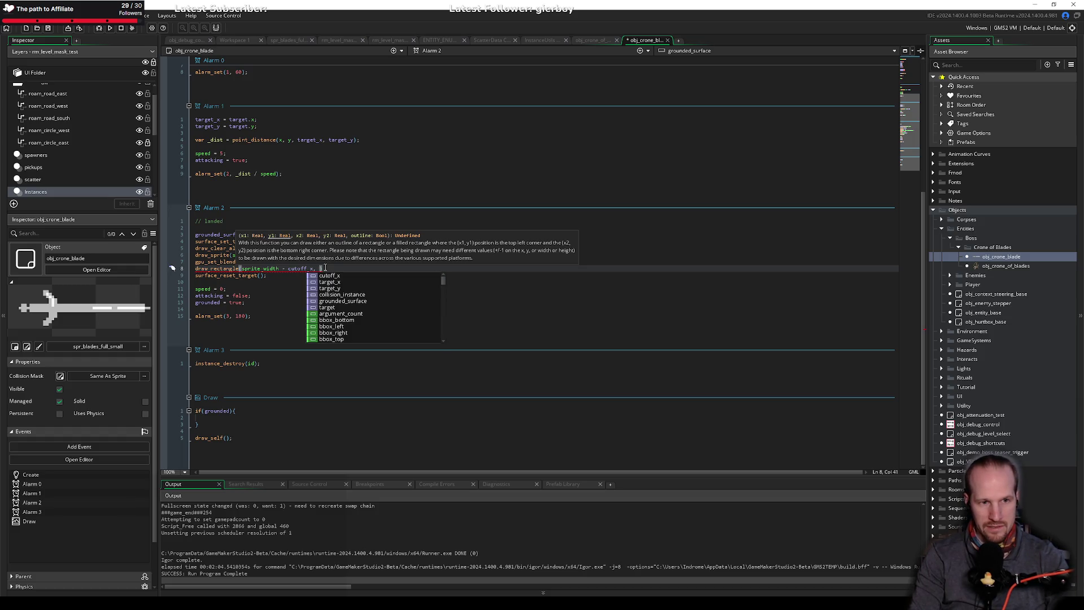
{"action": "type", "text": "0"}
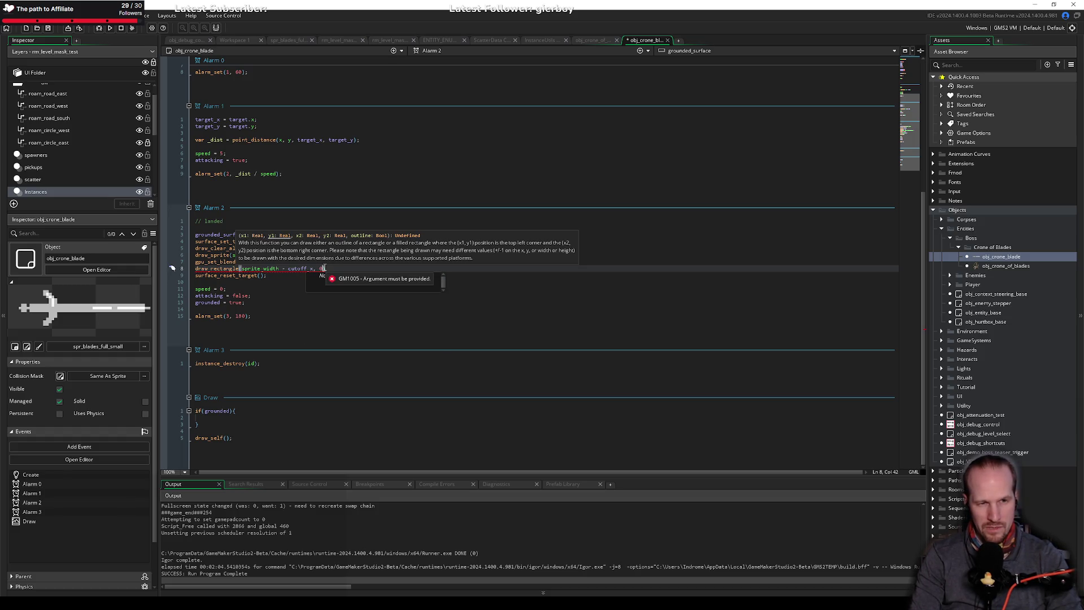
{"action": "type", "text": ", "}
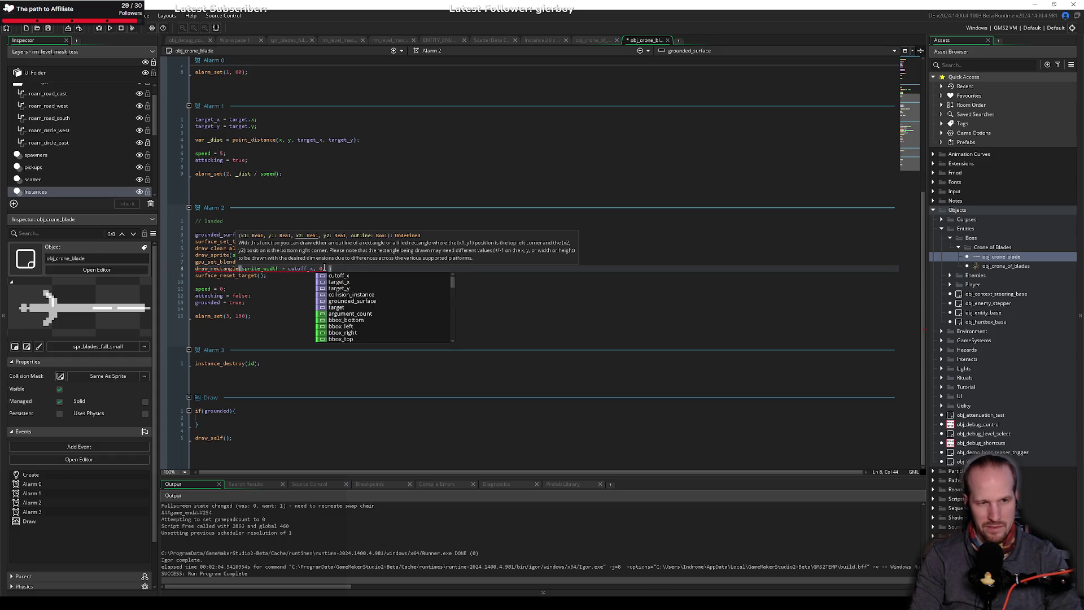
{"action": "type", "text": "sprite_width,"}
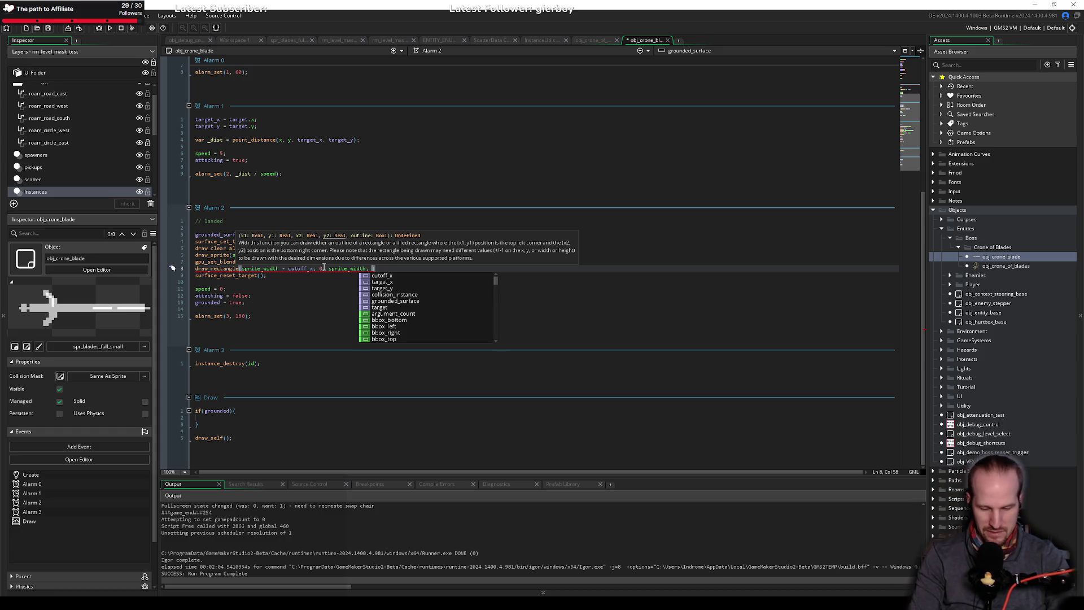
{"action": "type", "text": "sprite_he"}
{"action": "key", "text": "Return"}
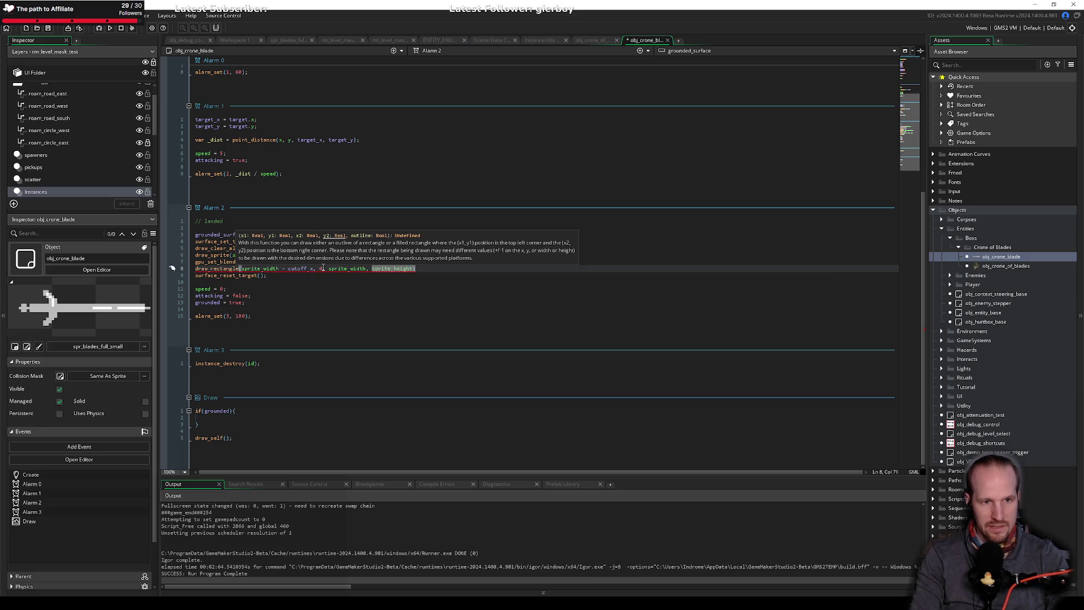
{"action": "type", "text": ", false);"}
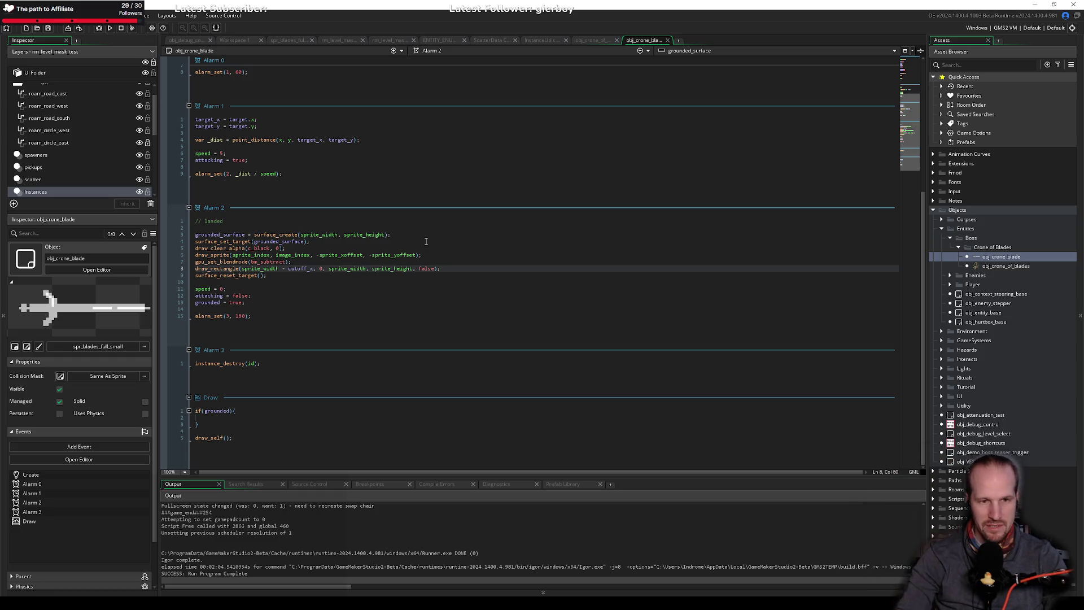
{"action": "left_click", "coordinate": [344, 289]}
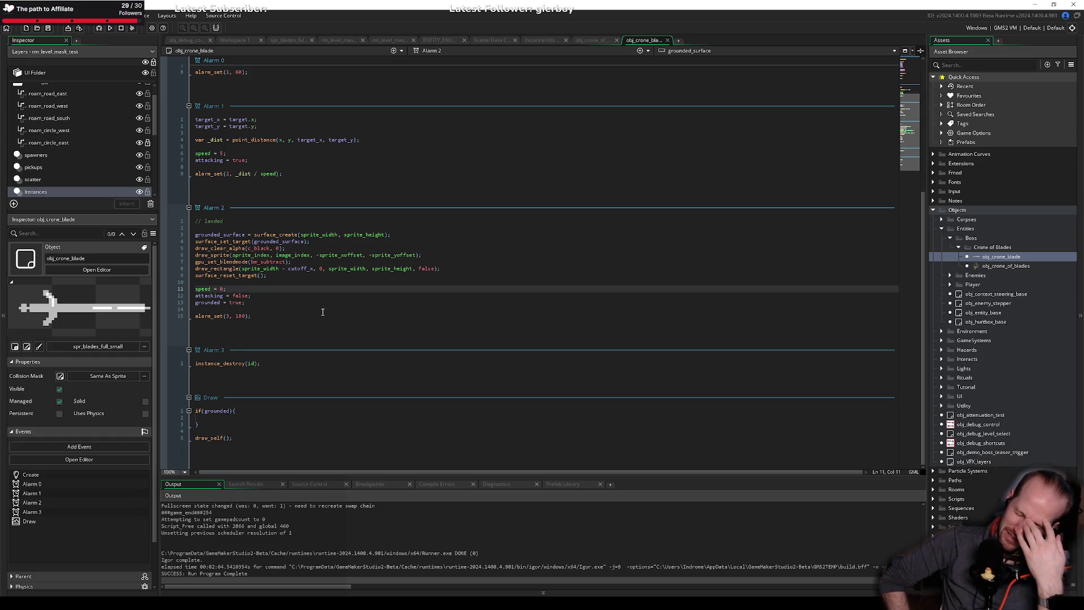
Delete the draw_rectangle line, then restore it with undo.
{"action": "left_click", "coordinate": [467, 266]}
{"action": "key", "text": "shift+Home"}
{"action": "key", "text": "BackSpace"}
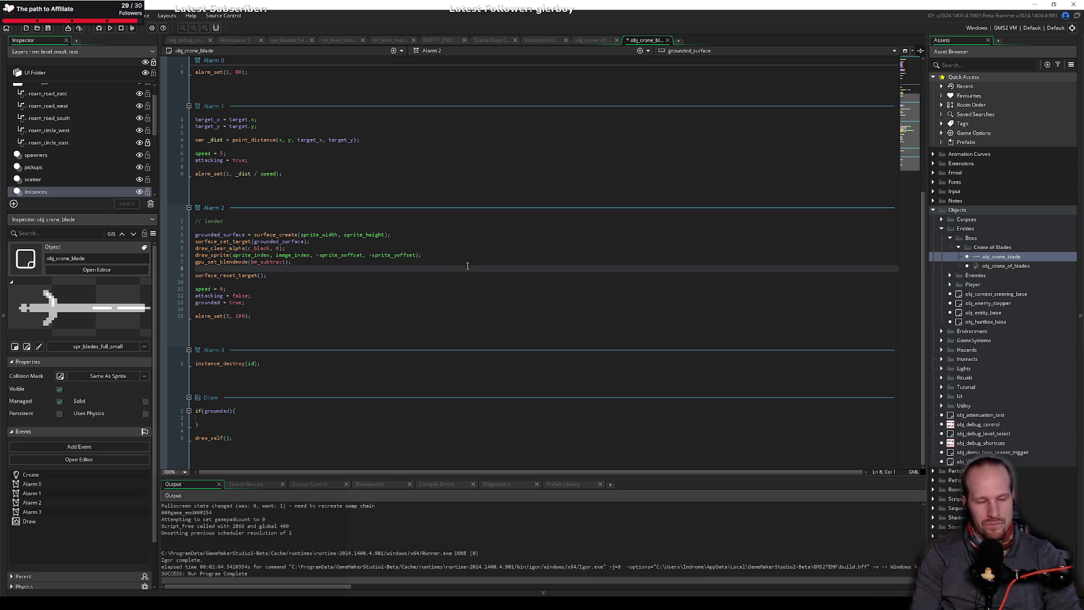
{"action": "type", "text": "draw"}
{"action": "key", "text": "ctrl+z"}
{"action": "key", "text": "ctrl+z"}
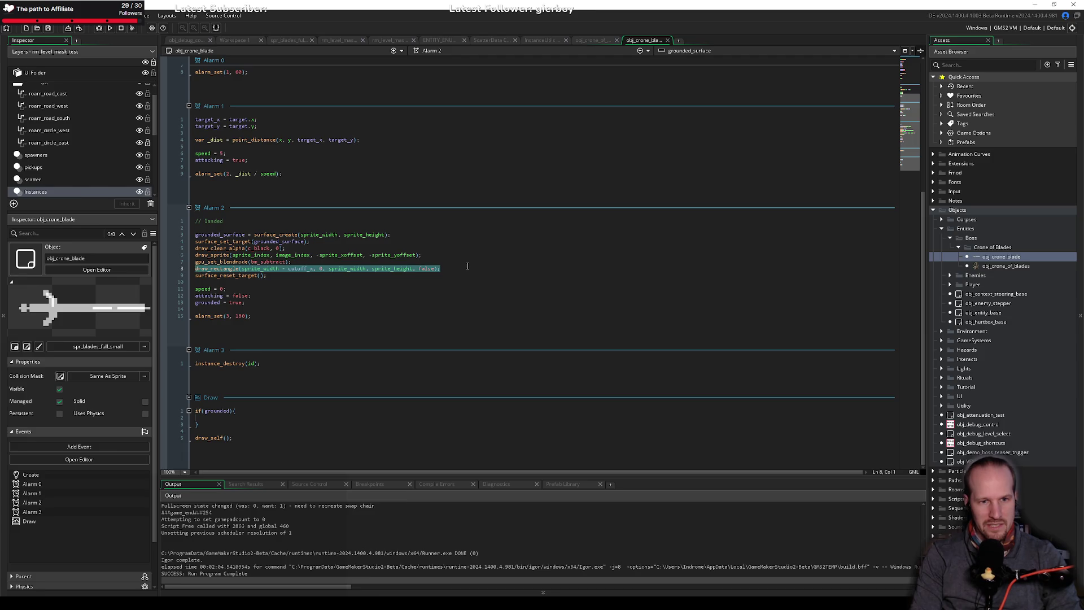
Try renaming the call to draw_rectangle_ex, revert, then clear the whole rectangle line.
{"action": "key", "text": "End"}
{"action": "key", "text": "ctrl+Left"}
{"action": "key", "text": "ctrl+Left"}
{"action": "key", "text": "ctrl+Left"}
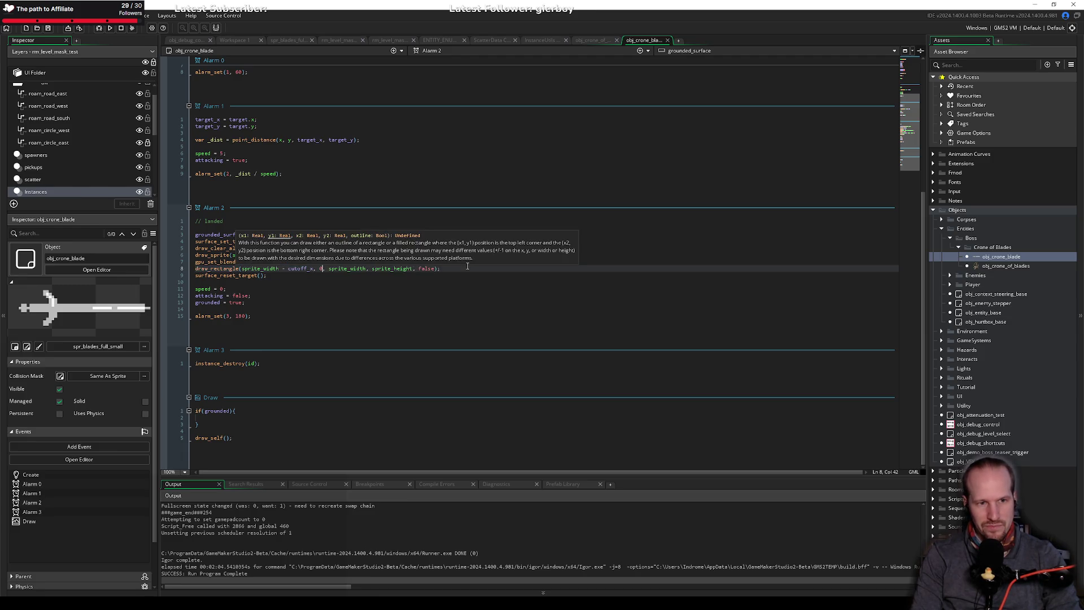
{"action": "key", "text": "ctrl+Left"}
{"action": "key", "text": "ctrl+Left"}
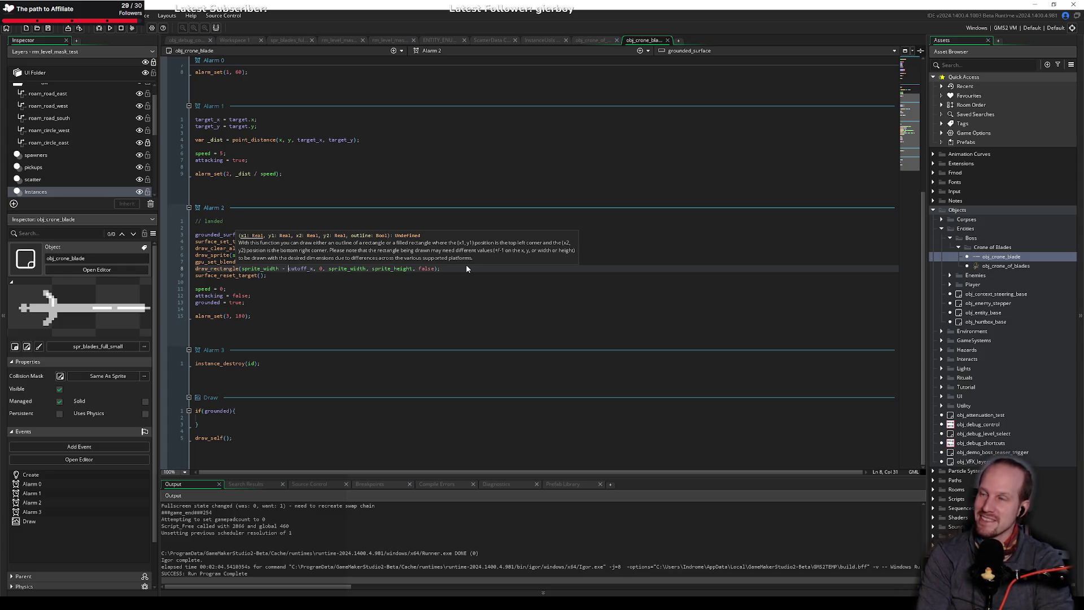
{"action": "key", "text": "ctrl+Left"}
{"action": "key", "text": "ctrl+Left"}
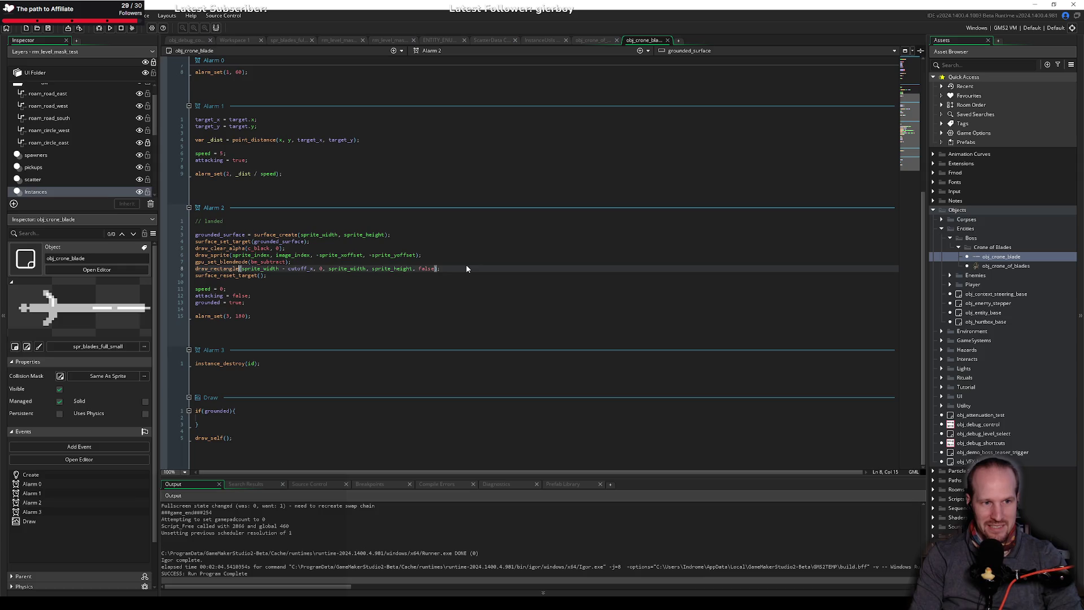
{"action": "key", "text": "Left"}
{"action": "type", "text": "_ex"}
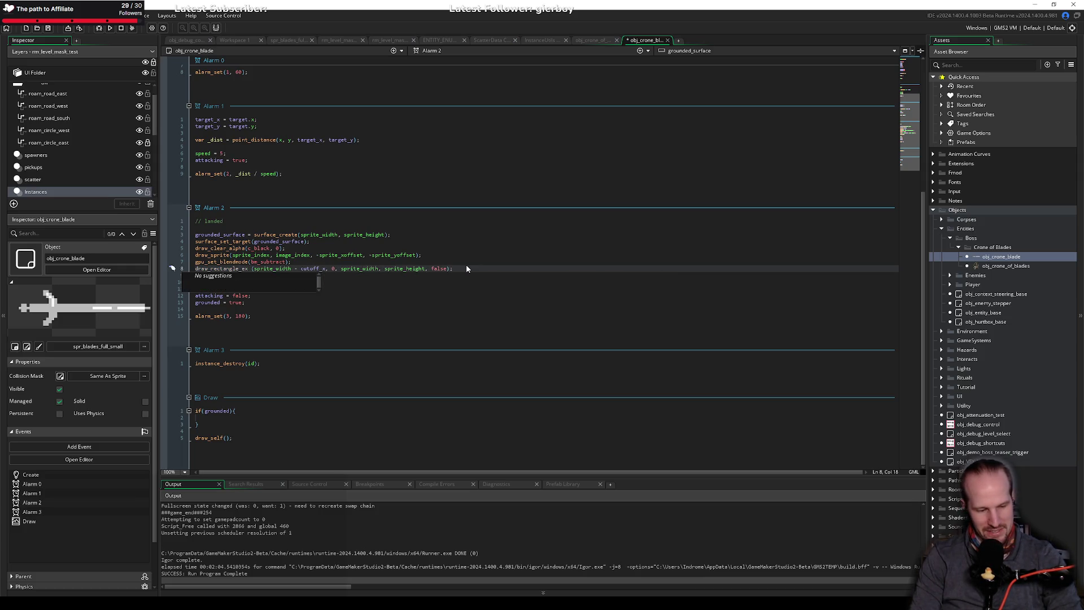
{"action": "key", "text": "BackSpace"}
{"action": "key", "text": "BackSpace"}
{"action": "key", "text": "BackSpace"}
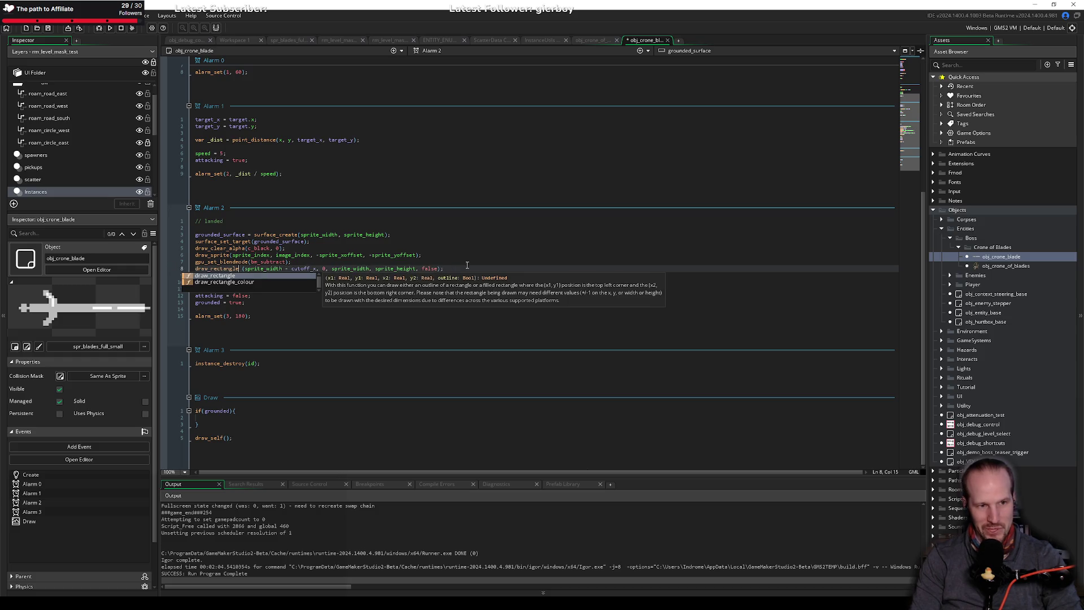
{"action": "key", "text": "ctrl+BackSpace"}
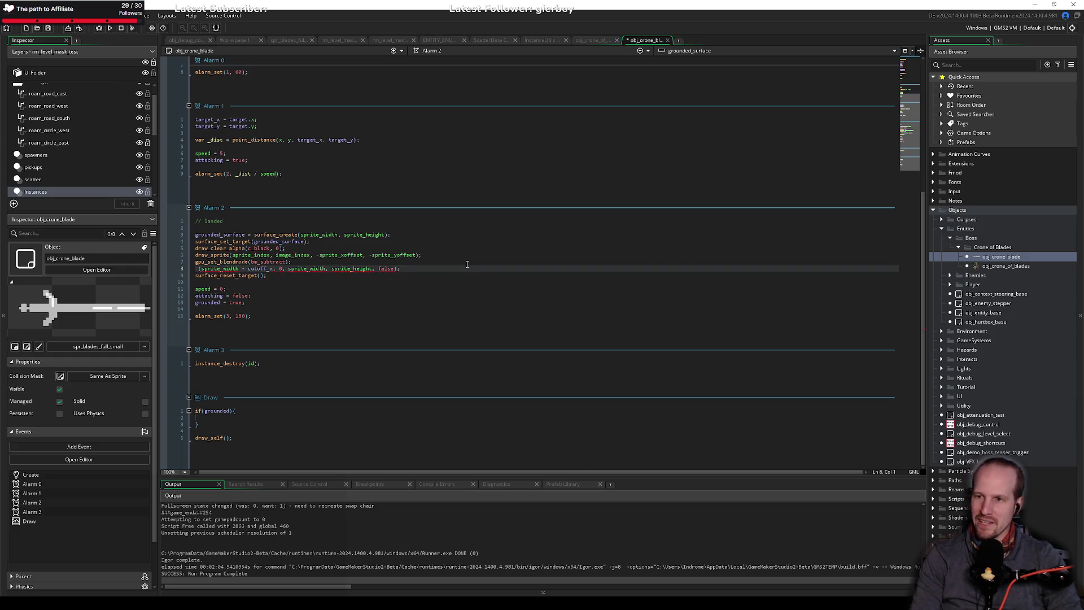
{"action": "key", "text": "shift+End"}
{"action": "key", "text": "BackSpace"}
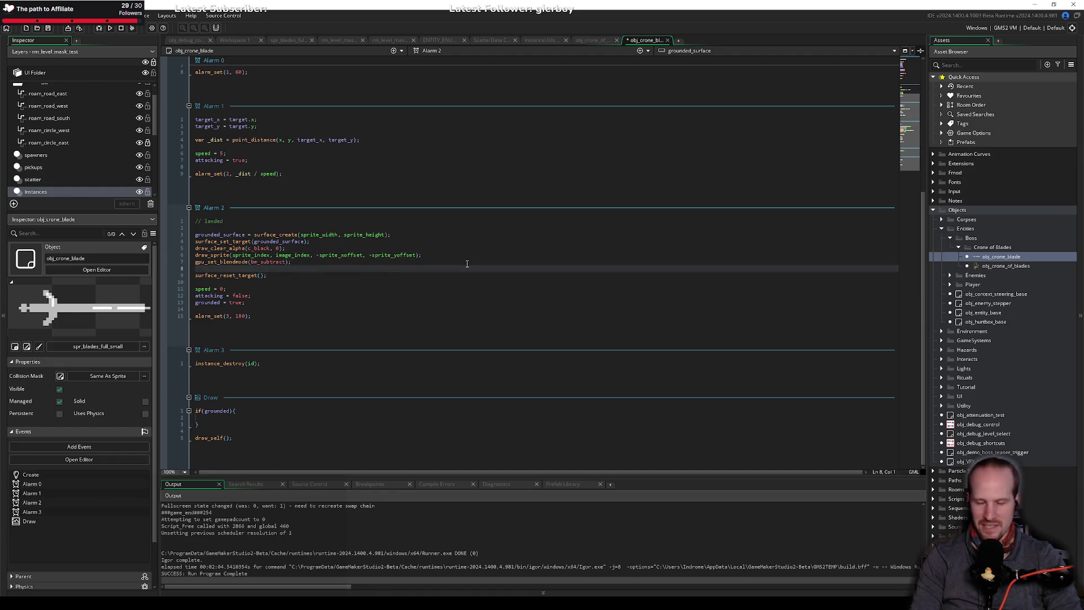
Insert a draw_line_dir_len call on the empty line after browsing draw function suggestions.
{"action": "type", "text": "draw_"}
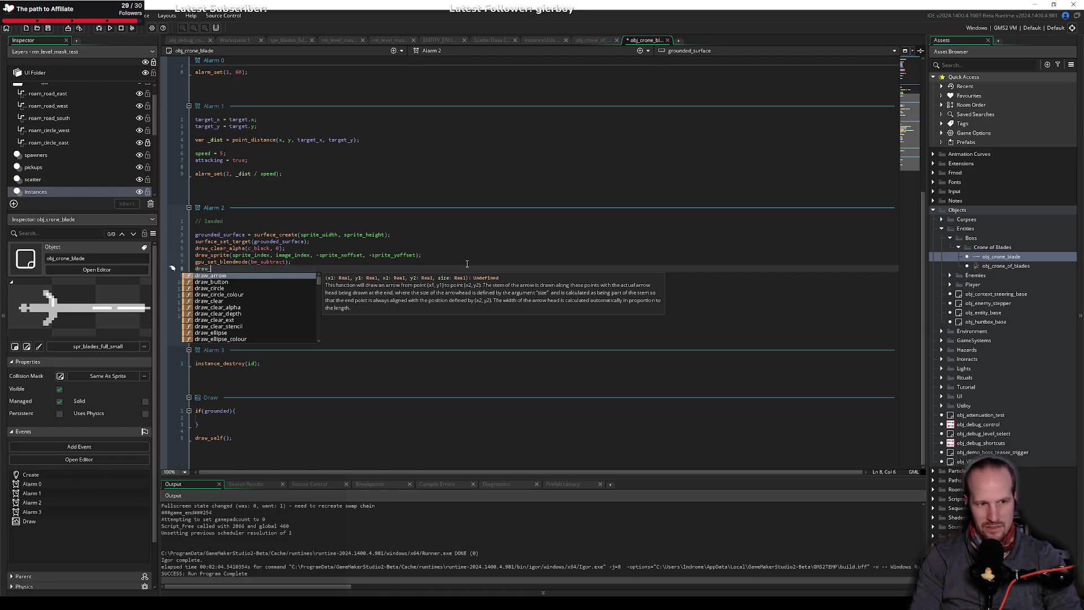
{"action": "key", "text": "Down"}
{"action": "key", "text": "Down"}
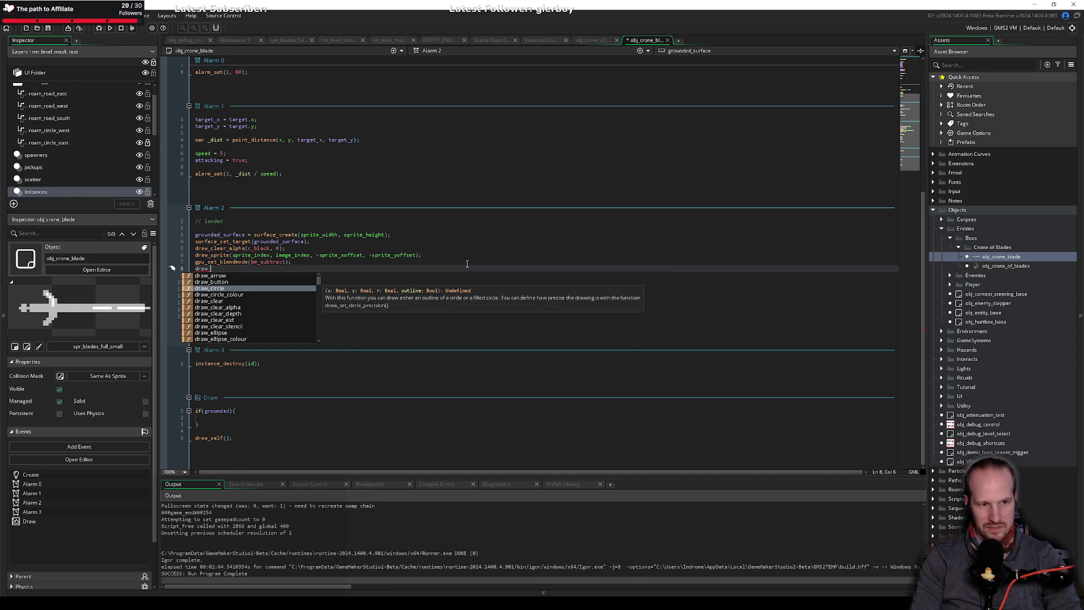
{"action": "key", "text": "Down"}
{"action": "key", "text": "Down"}
{"action": "key", "text": "Down"}
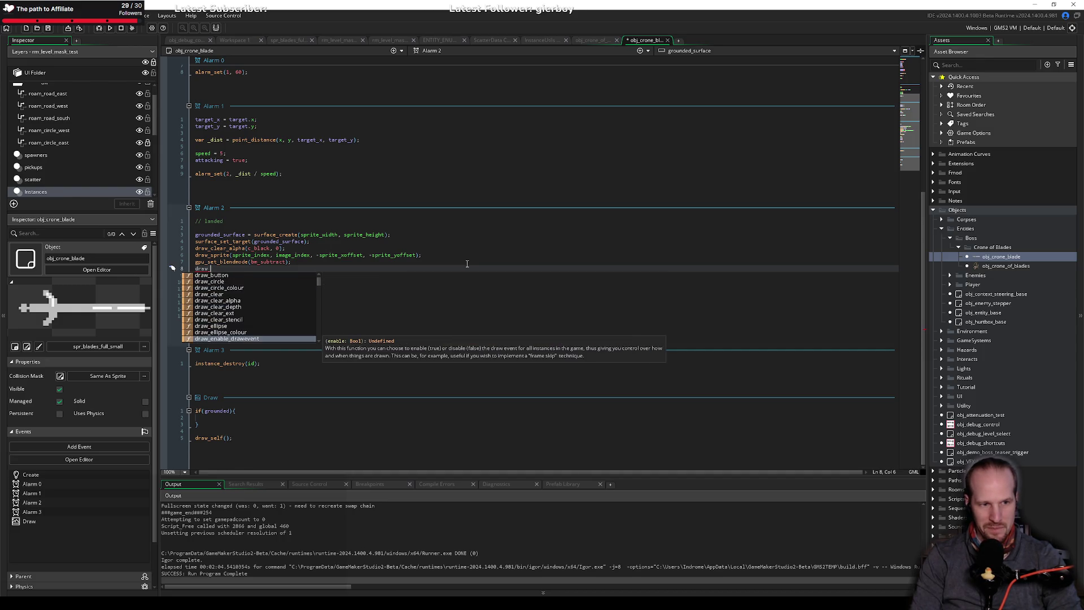
{"action": "key", "text": "Down"}
{"action": "key", "text": "Down"}
{"action": "key", "text": "Down"}
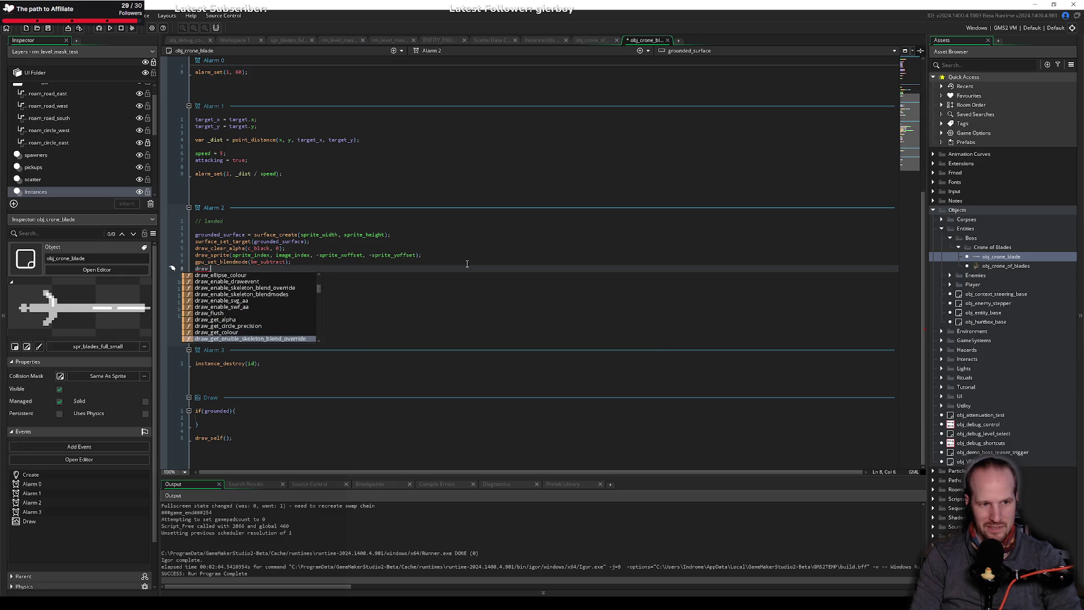
{"action": "type", "text": "re"}
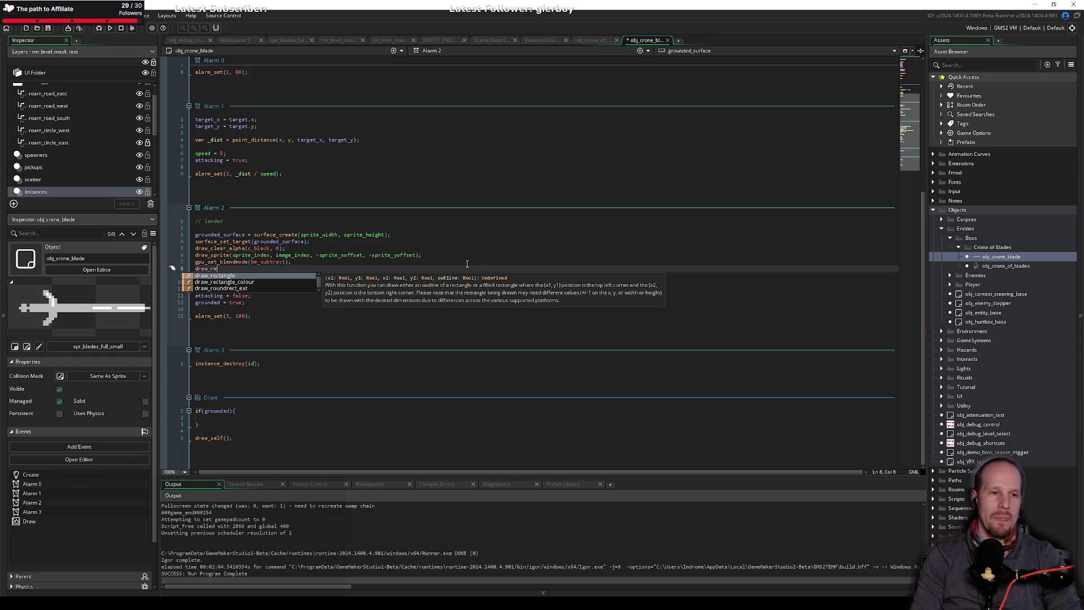
{"action": "key", "text": "BackSpace"}
{"action": "key", "text": "BackSpace"}
{"action": "key", "text": "BackSpace"}
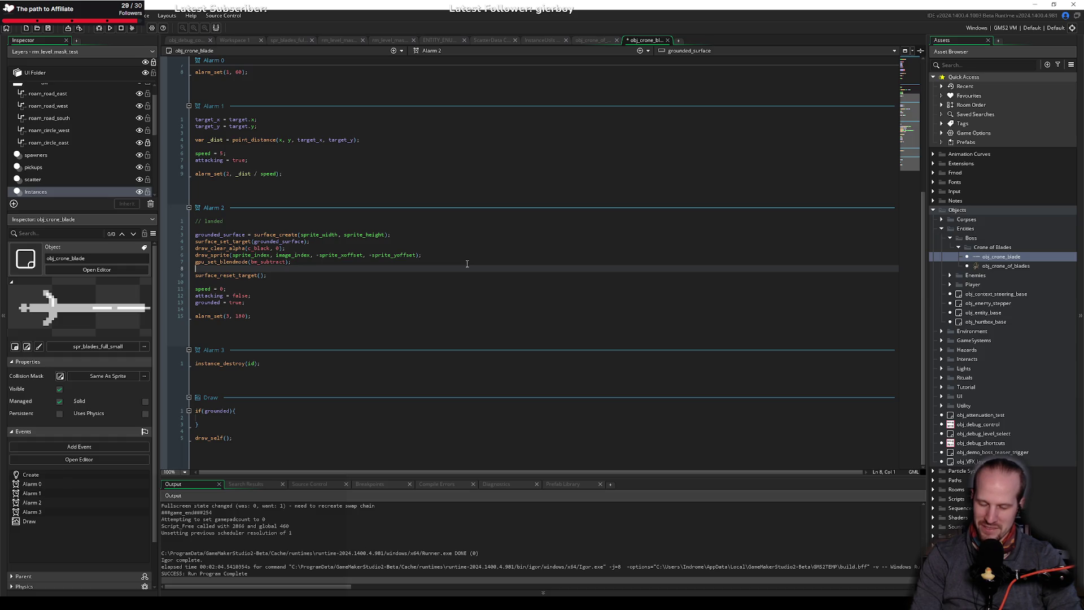
{"action": "type", "text": "draw"}
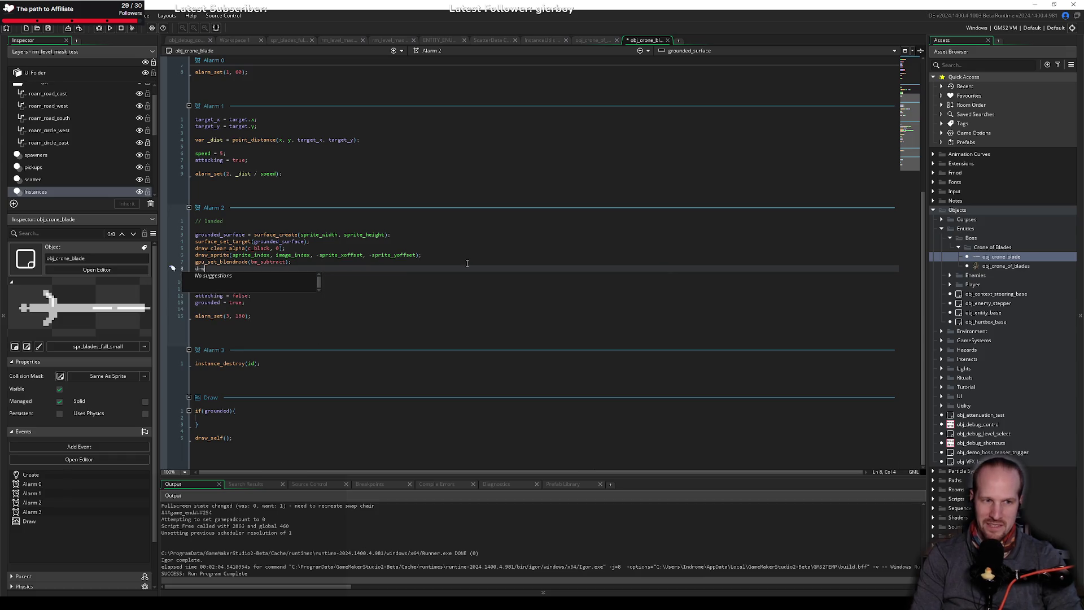
{"action": "type", "text": "_line"}
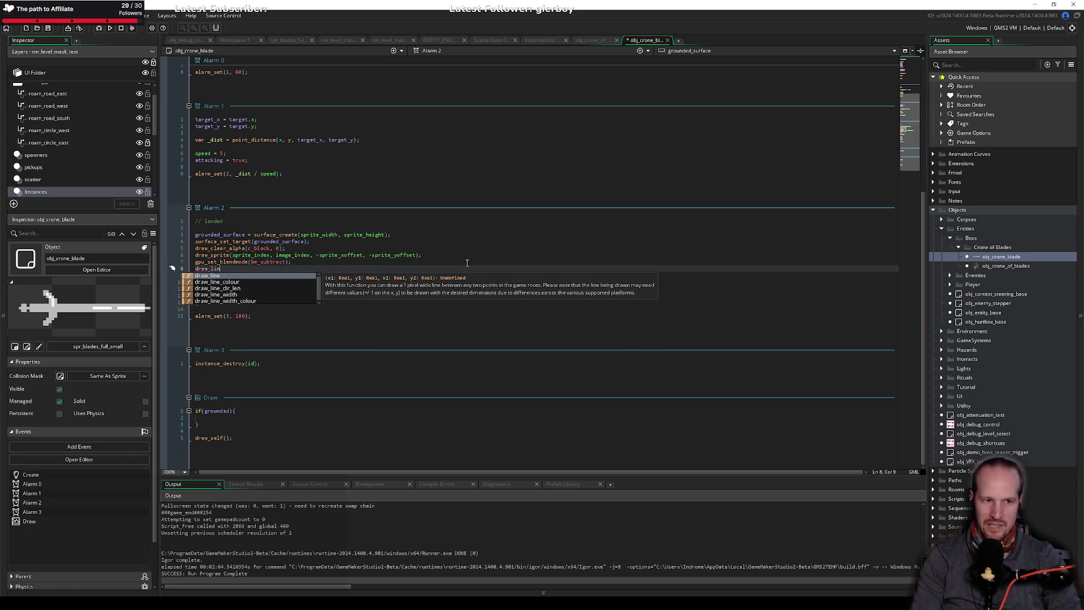
{"action": "key", "text": "Down"}
{"action": "key", "text": "Down"}
{"action": "key", "text": "Down"}
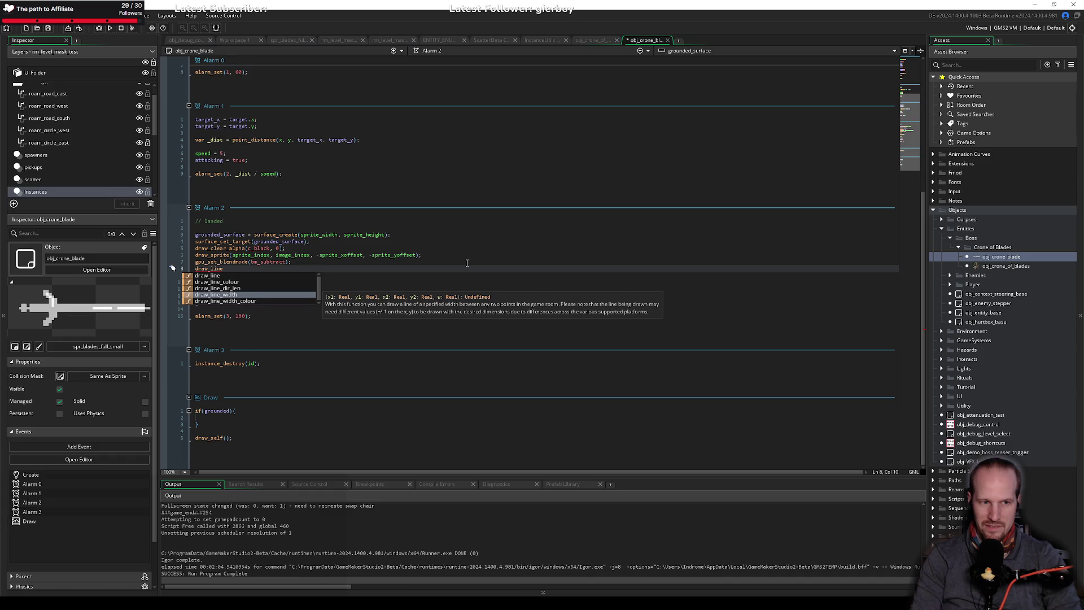
{"action": "key", "text": "Up"}
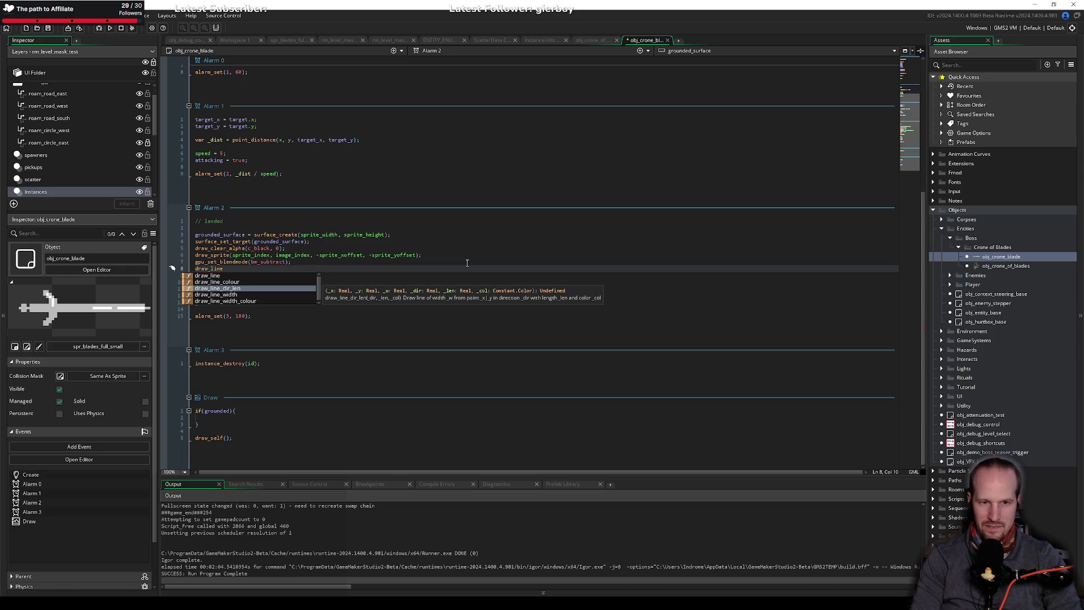
{"action": "key", "text": "Return"}
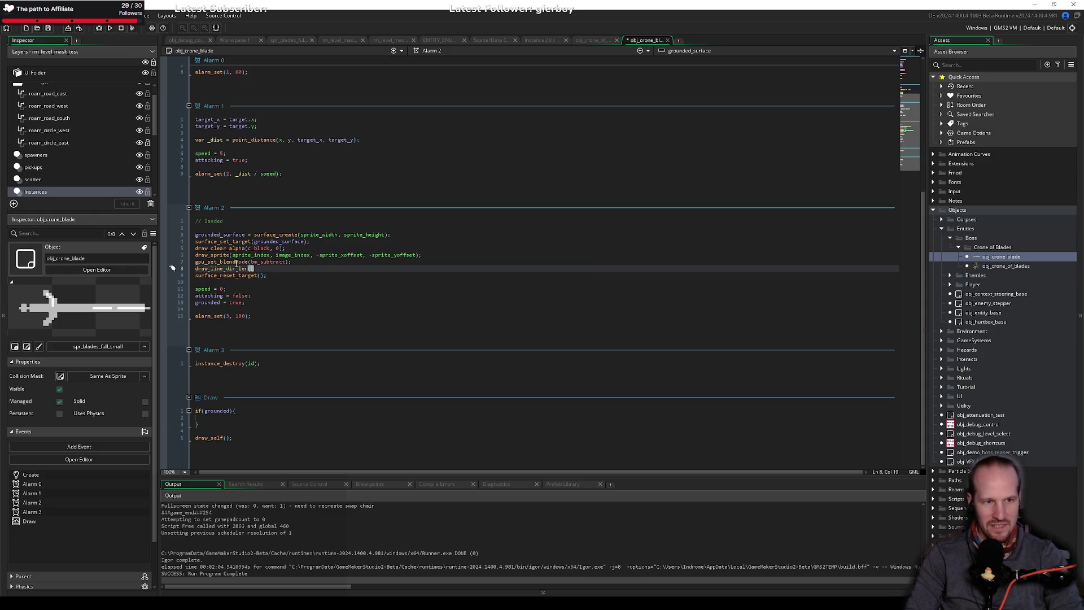
Inspect draw_line_dir_len's definition in the DrawLine script, then return to obj_crone_blade.
{"action": "middle_click", "coordinate": [245, 269]}
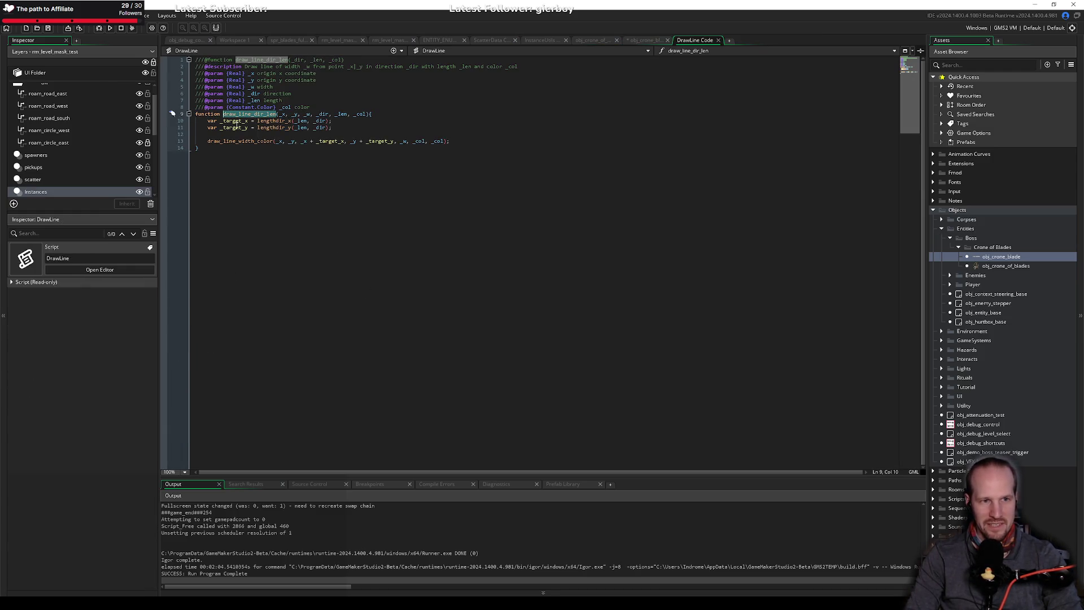
{"action": "key", "text": "Down"}
{"action": "key", "text": "Down"}
{"action": "key", "text": "Down"}
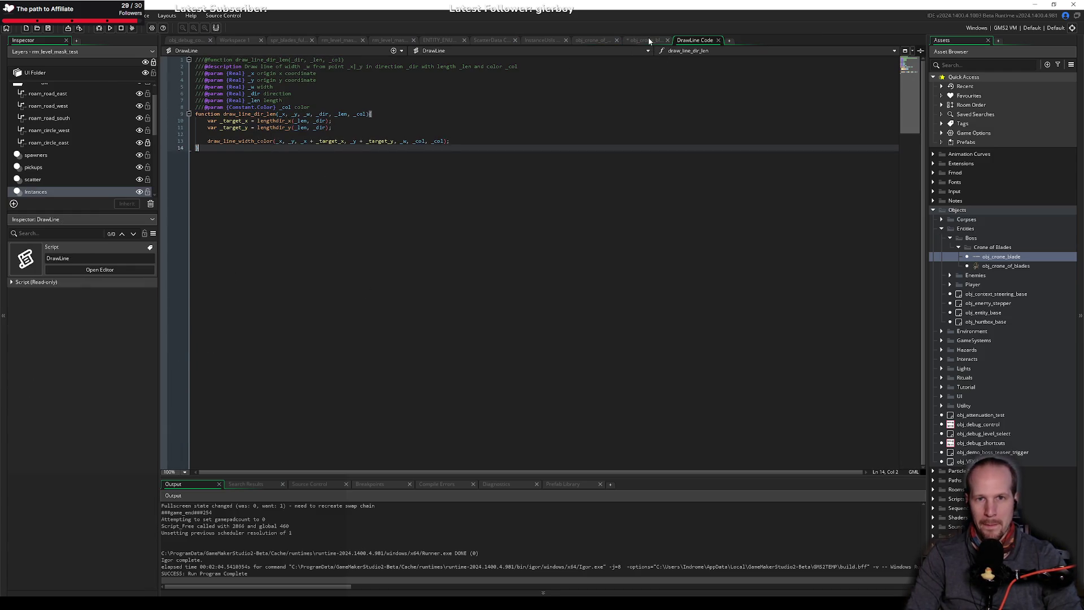
{"action": "left_click", "coordinate": [647, 40]}
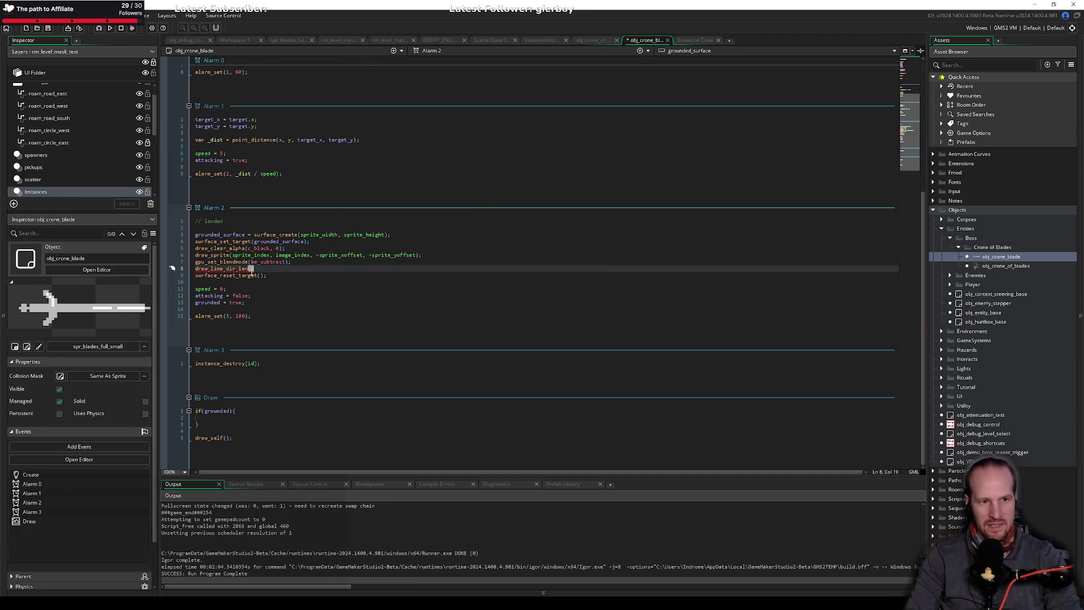
Give draw_line_dir_len its first arguments: sprite_width, sprite_height.
{"action": "type", "text": "("}
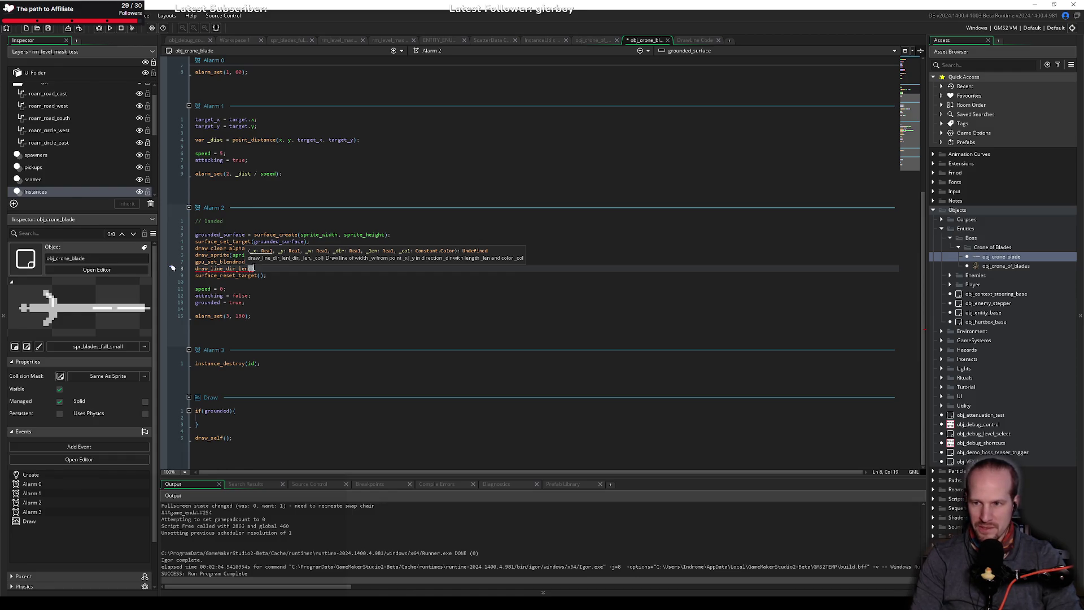
{"action": "key", "text": "Escape"}
{"action": "left_click", "coordinate": [253, 269]}
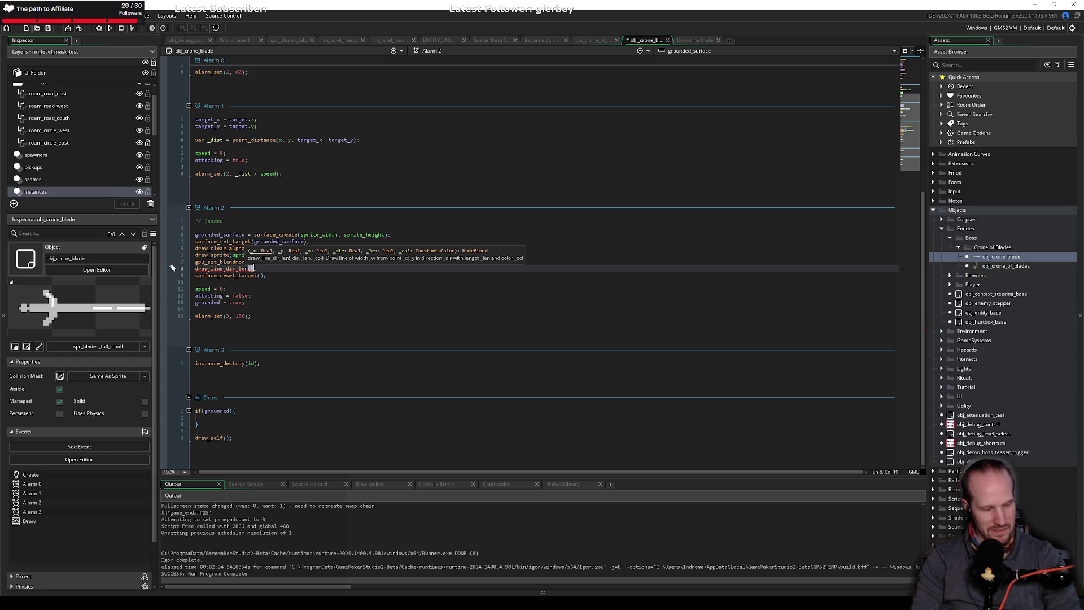
{"action": "type", "text": "sprite_width"}
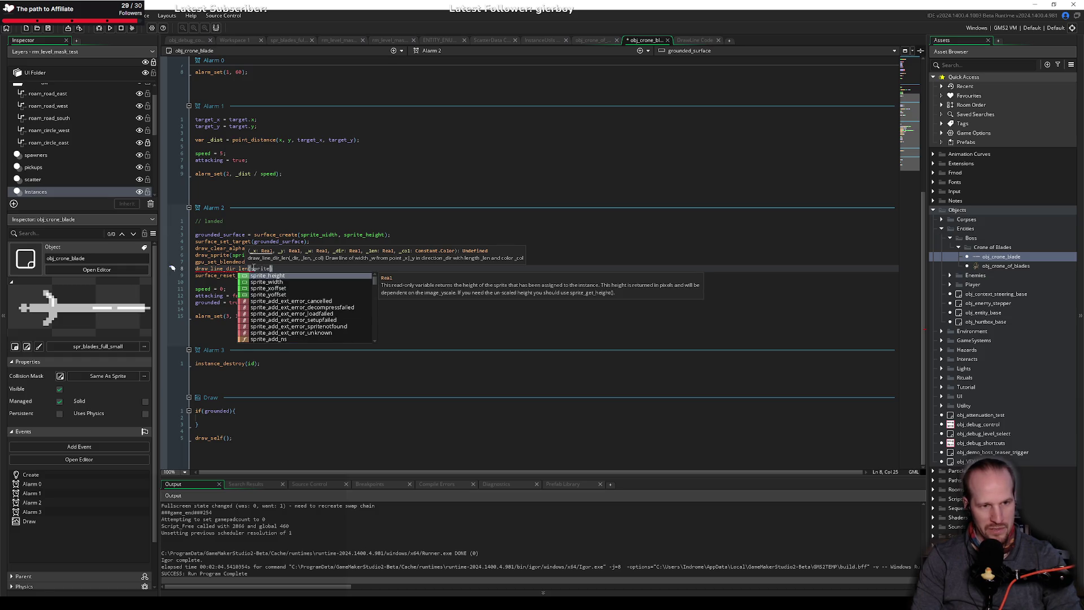
{"action": "type", "text": ", "}
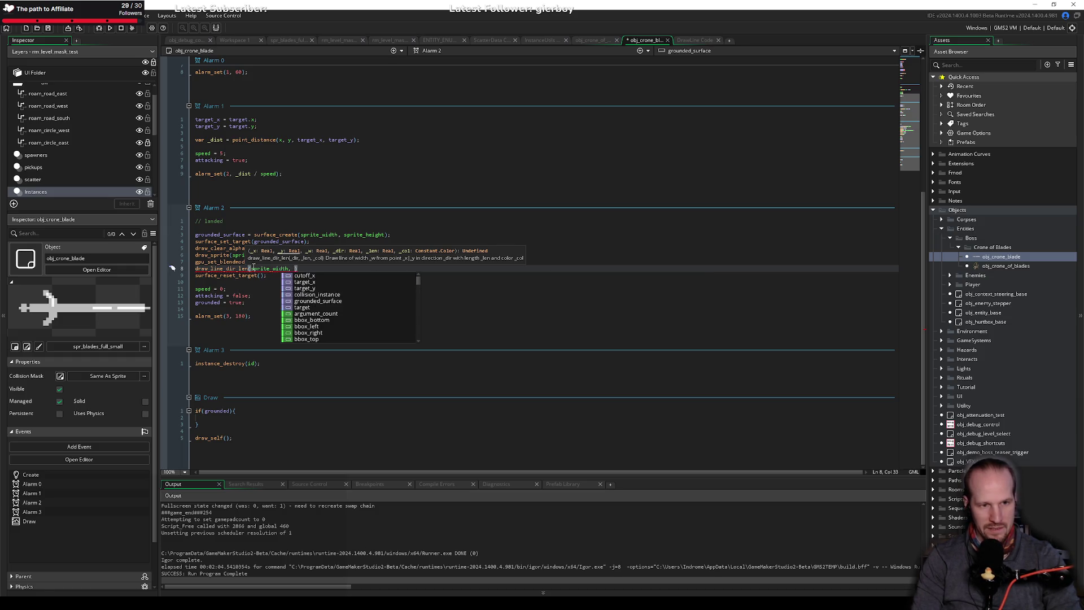
{"action": "type", "text": "sprite_heig"}
{"action": "key", "text": "Return"}
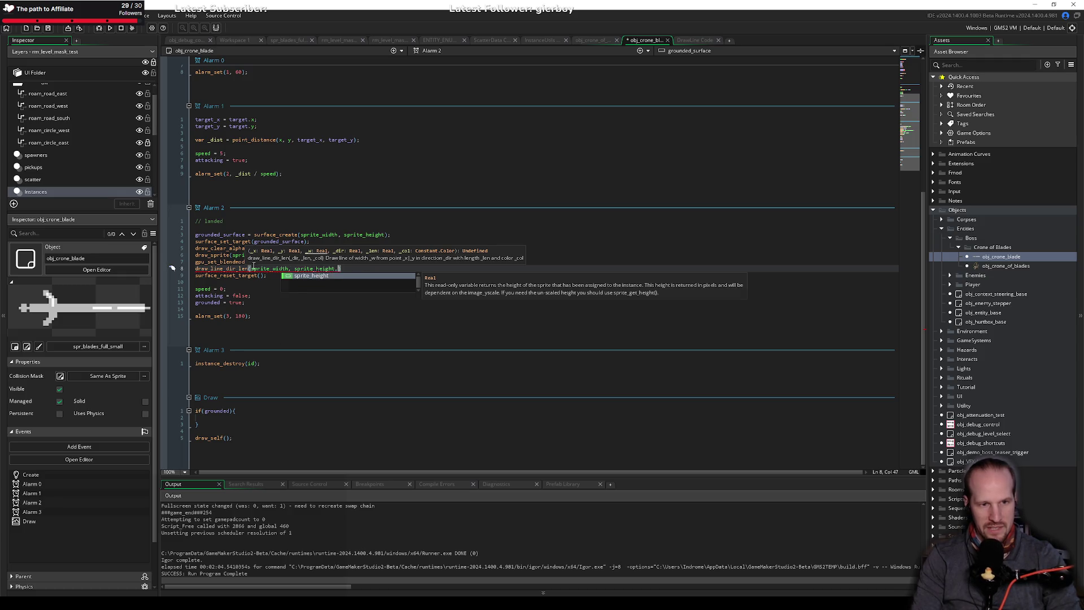
{"action": "type", "text": ","}
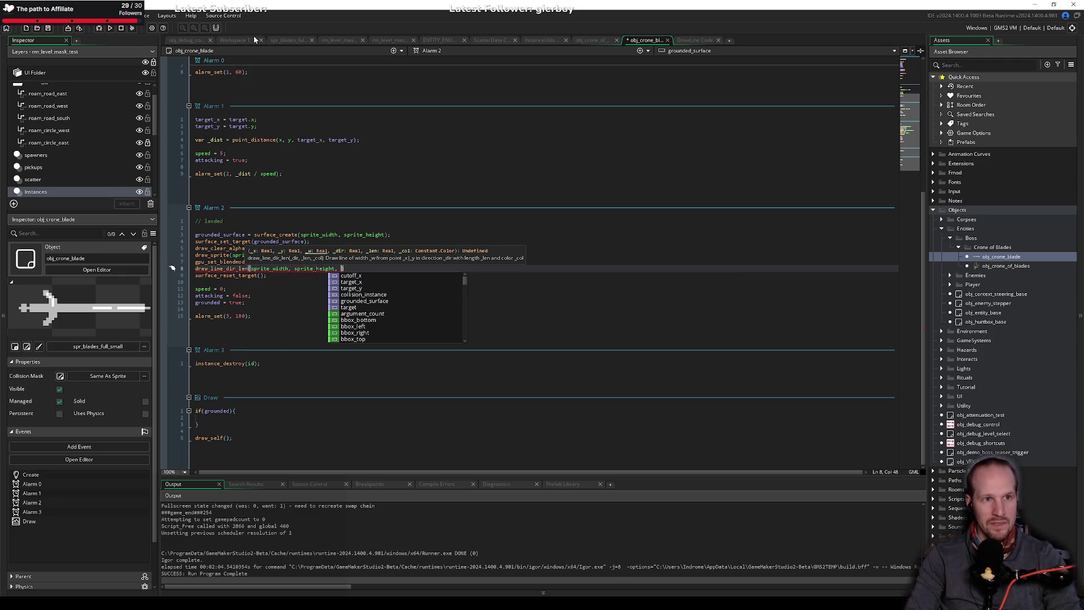
Mark the bottom corner of spr_blades_full with red pixels.
{"action": "left_click", "coordinate": [277, 39]}
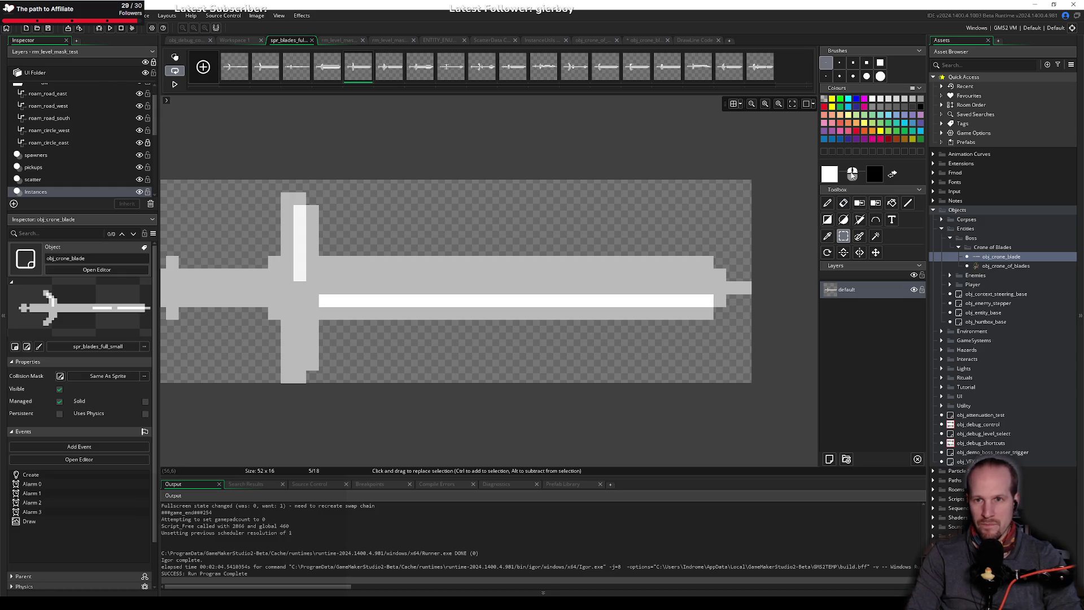
{"action": "left_click", "coordinate": [824, 107]}
{"action": "left_click", "coordinate": [827, 203]}
{"action": "left_click", "coordinate": [745, 376]}
{"action": "left_click", "coordinate": [541, 376]}
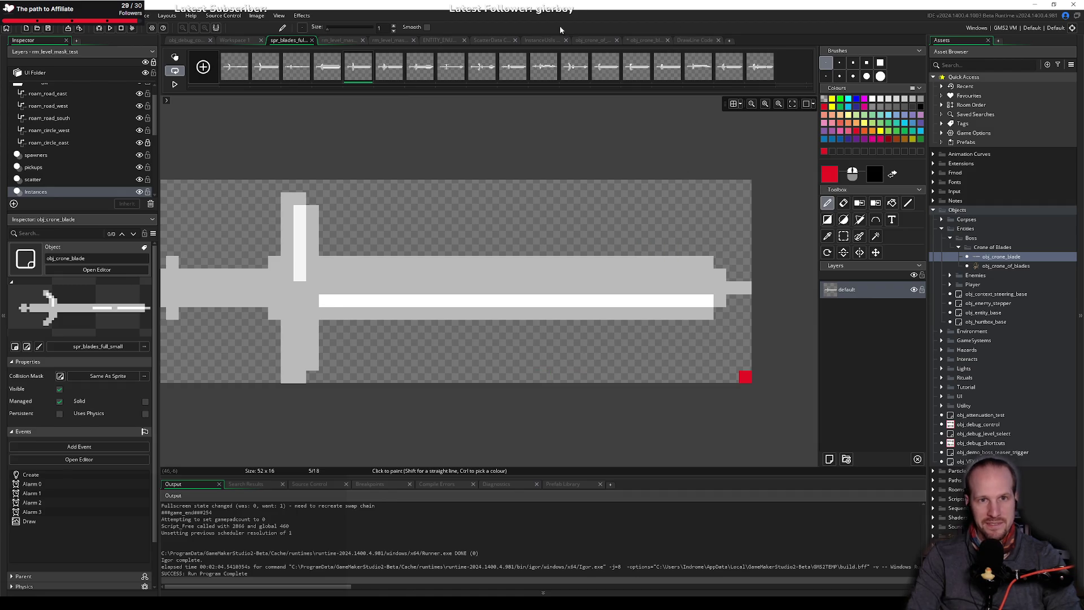
{"action": "left_click", "coordinate": [671, 39]}
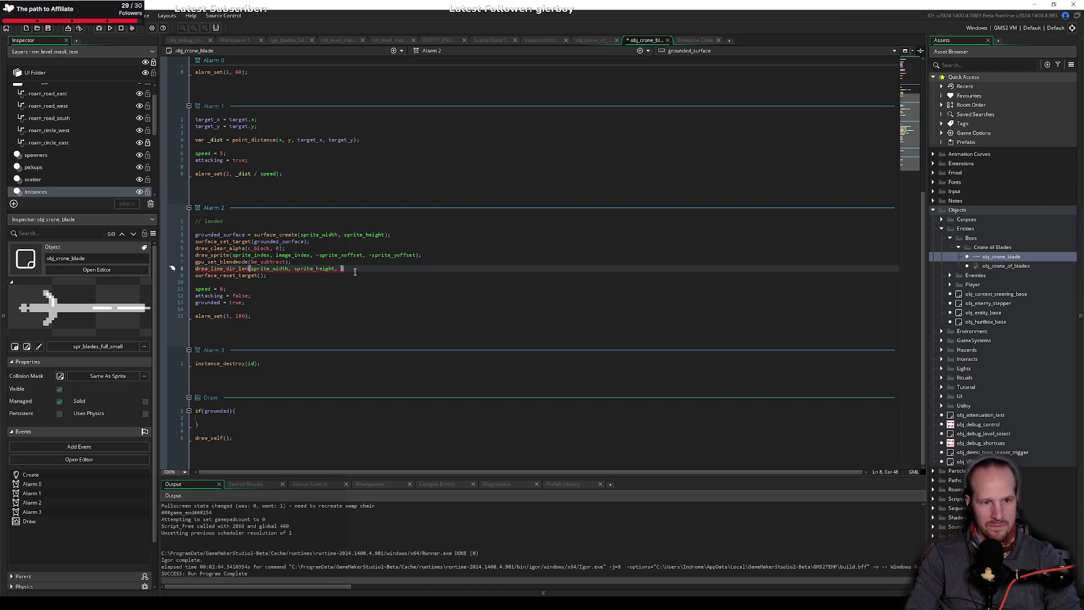
Pass cutoff_x * 2 as the length argument of the draw_line_dir_len call.
{"action": "key", "text": "BackSpace"}
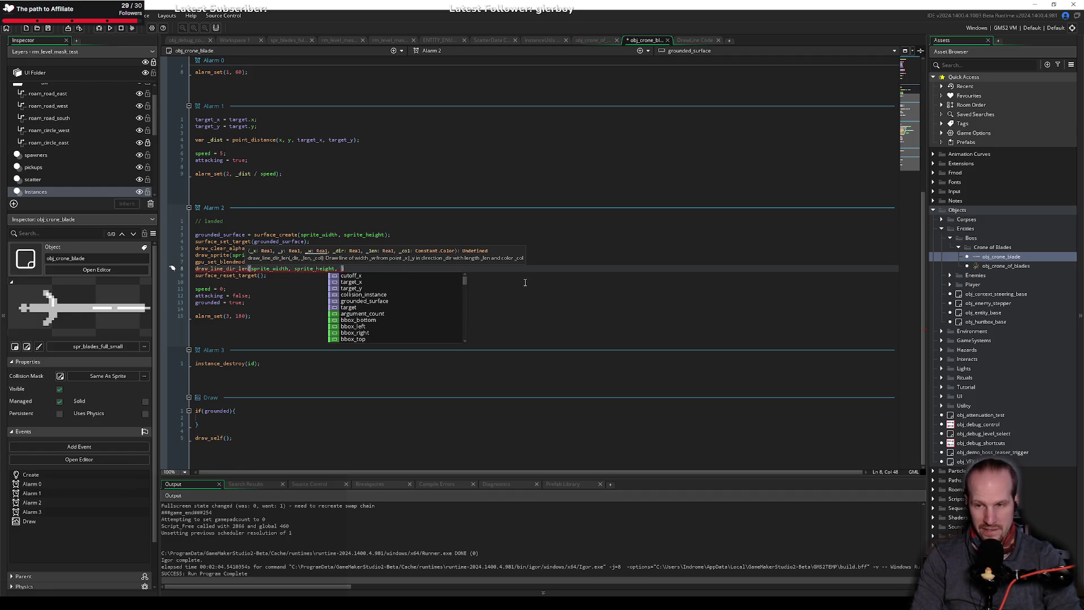
{"action": "type", "text": "cu"}
{"action": "key", "text": "Return"}
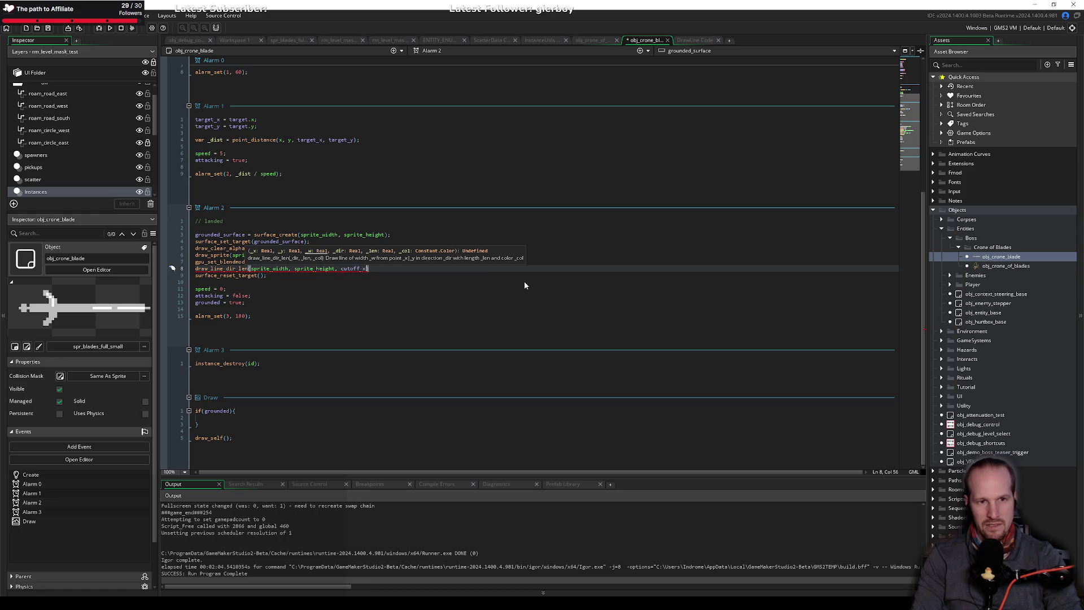
{"action": "type", "text": " * 2"}
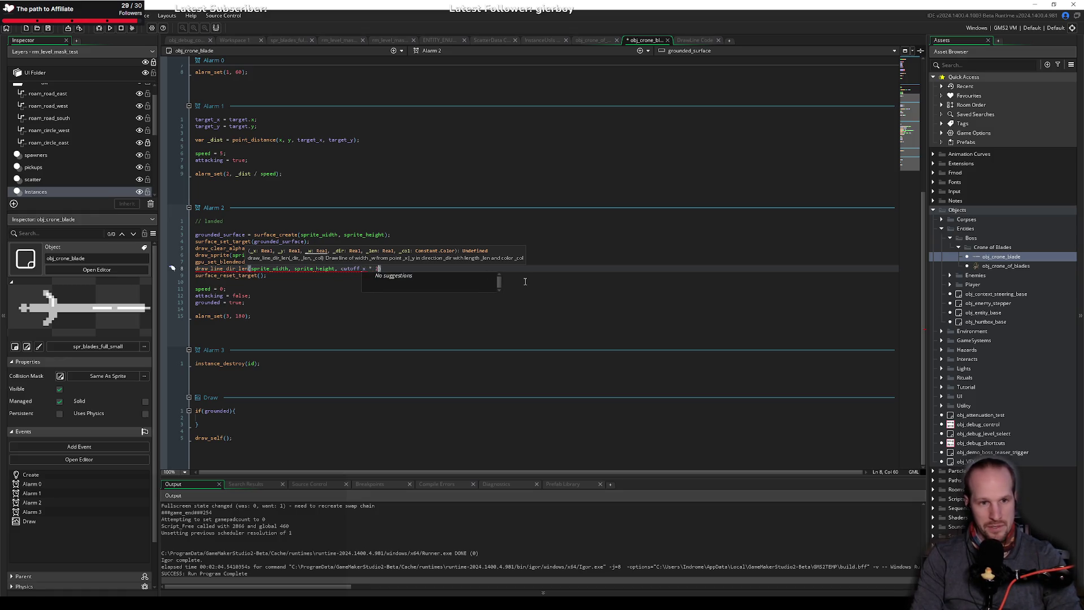
{"action": "type", "text": ","}
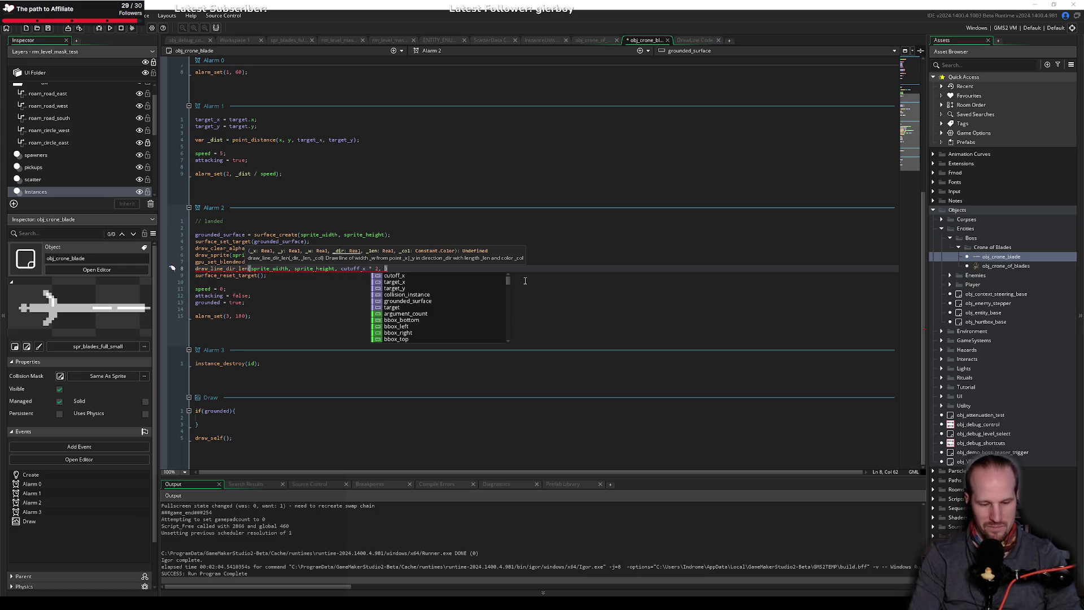
Launch Paint from the Windows start search.
{"action": "key", "text": "super"}
{"action": "type", "text": "paint"}
{"action": "key", "text": "Return"}
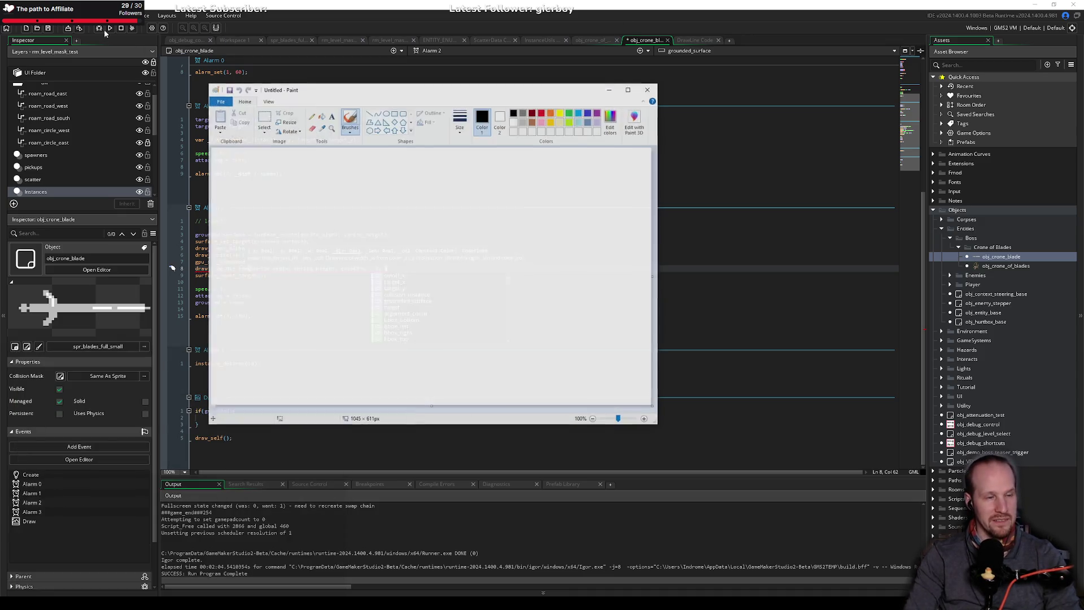
Fill the canvas black and sketch a white vertical line with a right-angle arc labelled 90.
{"action": "left_click", "coordinate": [322, 116]}
{"action": "left_click", "coordinate": [414, 211]}
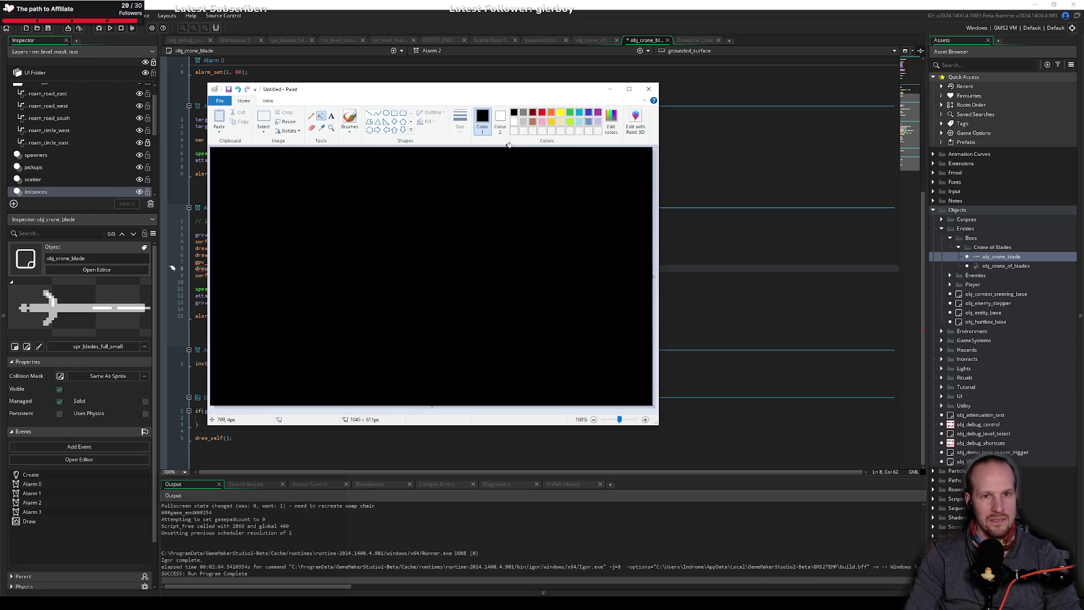
{"action": "left_click", "coordinate": [369, 113]}
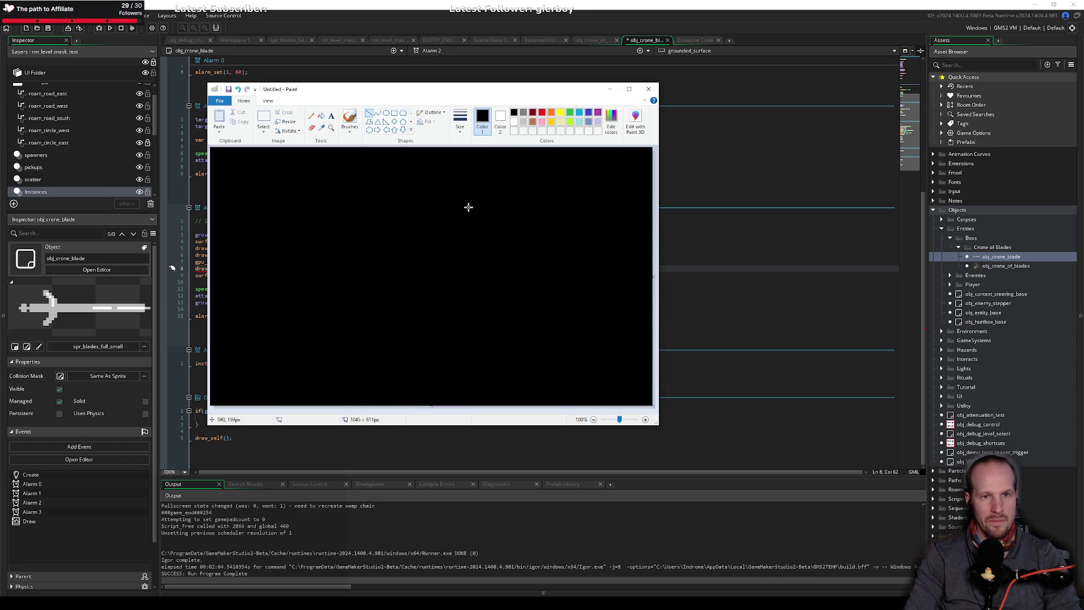
{"action": "left_click", "coordinate": [514, 122]}
{"action": "mouse_move", "coordinate": [384, 182]}
{"action": "left_mouse_down"}
{"action": "mouse_move", "coordinate": [374, 249]}
{"action": "mouse_move", "coordinate": [426, 250]}
{"action": "left_mouse_up"}
{"action": "left_click", "coordinate": [524, 122]}
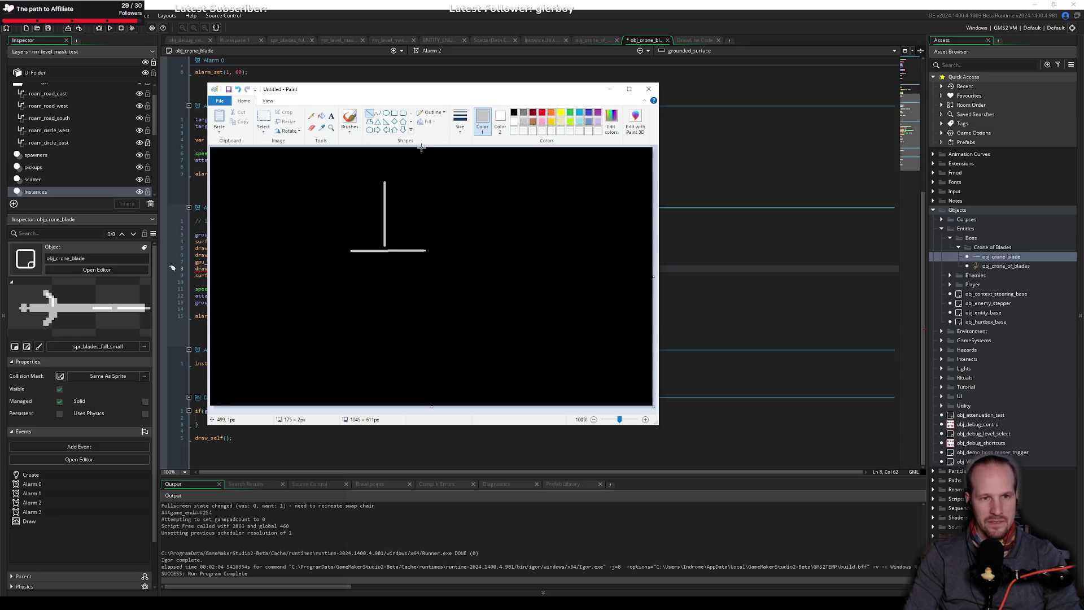
{"action": "left_click", "coordinate": [311, 115]}
{"action": "mouse_move", "coordinate": [390, 227]}
{"action": "left_mouse_down"}
{"action": "mouse_move", "coordinate": [411, 249]}
{"action": "mouse_move", "coordinate": [394, 244]}
{"action": "left_mouse_up"}
{"action": "left_click_drag", "start_coordinate": [402, 236], "coordinate": [402, 236]}
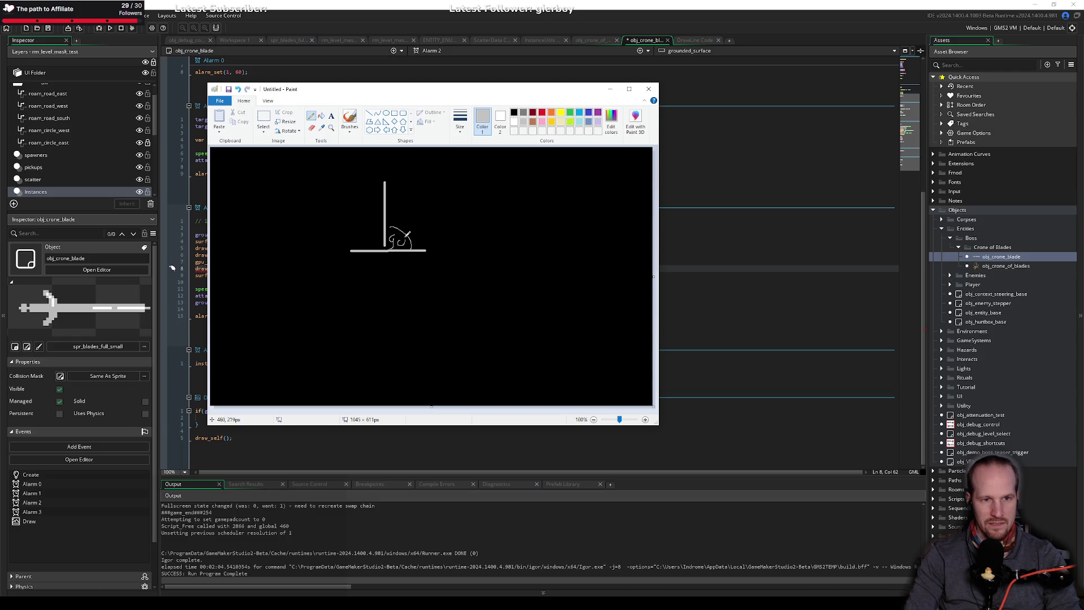
Sketch a diagonal line with its angle arc and label the angle 45.
{"action": "left_click", "coordinate": [369, 114]}
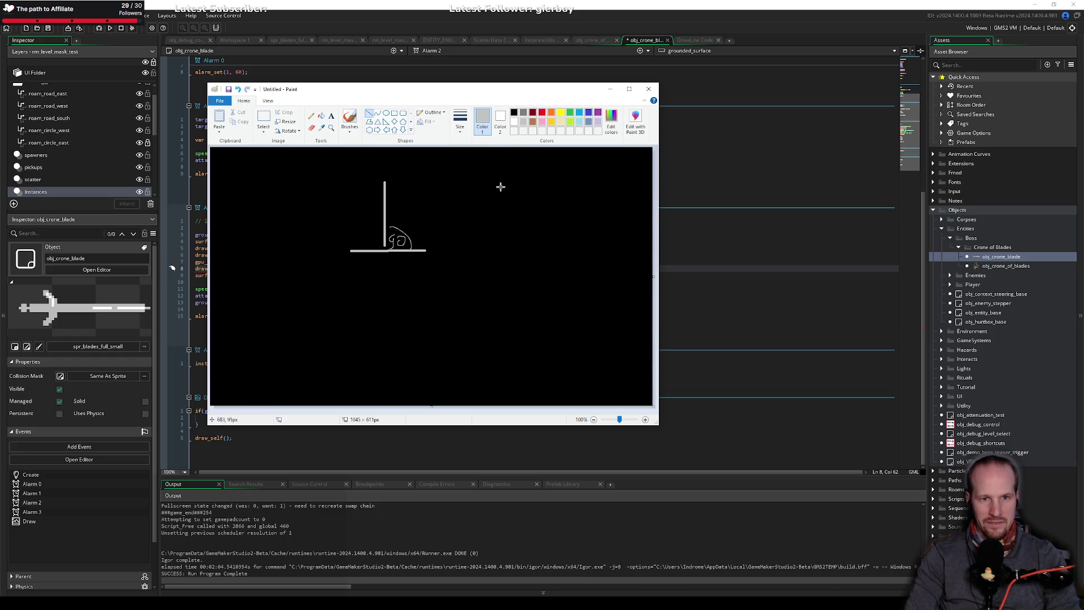
{"action": "mouse_move", "coordinate": [555, 183]}
{"action": "left_mouse_down"}
{"action": "mouse_move", "coordinate": [511, 245]}
{"action": "mouse_move", "coordinate": [487, 237]}
{"action": "mouse_move", "coordinate": [501, 231]}
{"action": "mouse_move", "coordinate": [482, 248]}
{"action": "mouse_move", "coordinate": [555, 249]}
{"action": "left_mouse_up"}
{"action": "left_click", "coordinate": [311, 115]}
{"action": "left_click_drag", "start_coordinate": [519, 221], "coordinate": [532, 243]}
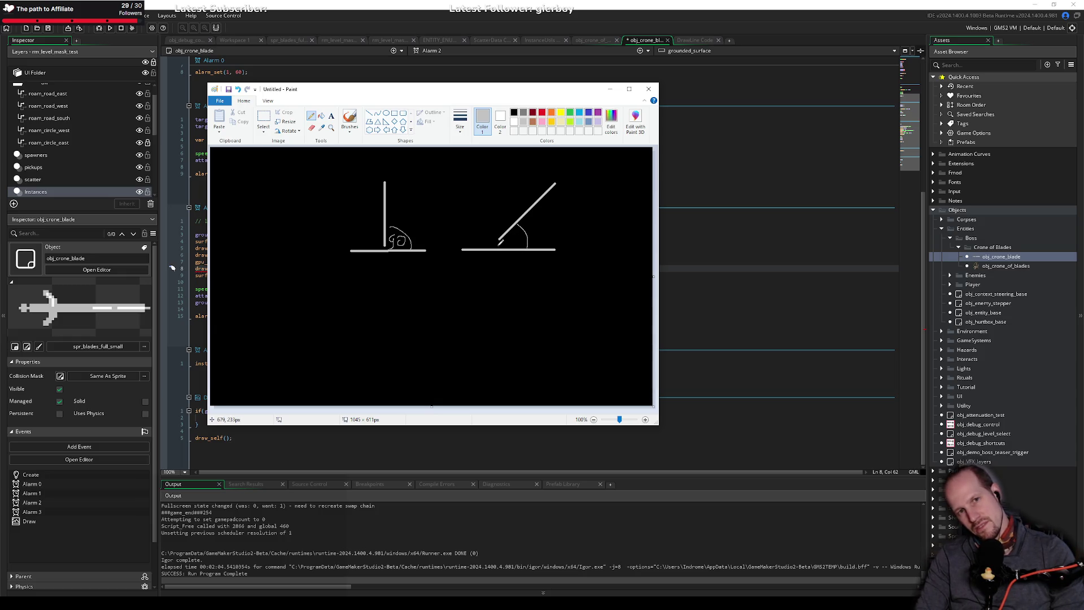
{"action": "key", "text": "ctrl+z"}
{"action": "mouse_move", "coordinate": [503, 222]}
{"action": "left_mouse_down"}
{"action": "mouse_move", "coordinate": [483, 225]}
{"action": "mouse_move", "coordinate": [476, 247]}
{"action": "left_mouse_up"}
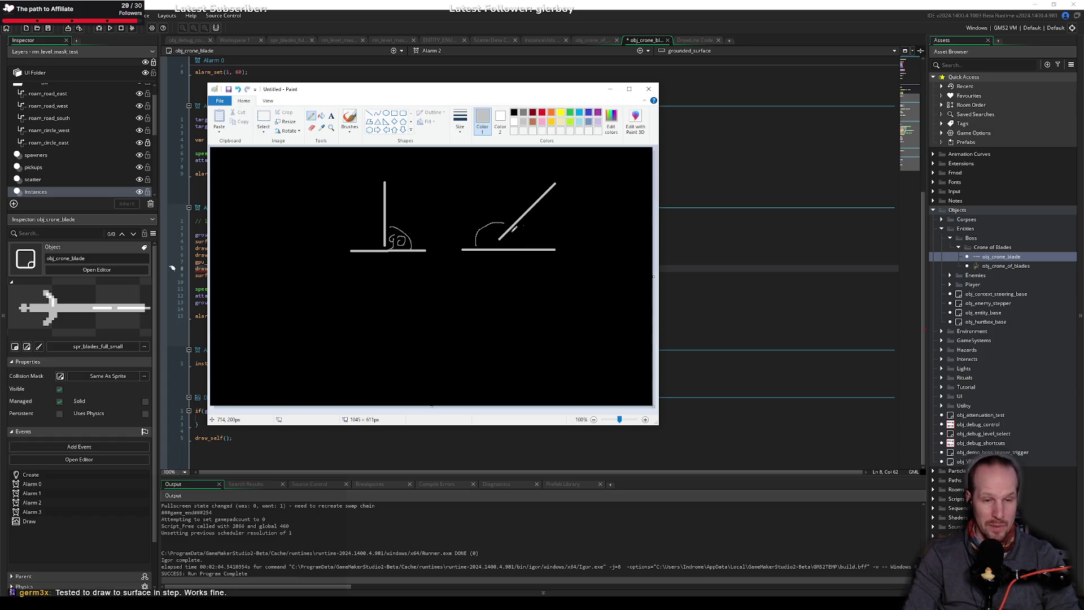
{"action": "mouse_move", "coordinate": [489, 228]}
{"action": "left_mouse_down"}
{"action": "mouse_move", "coordinate": [481, 240]}
{"action": "mouse_move", "coordinate": [495, 233]}
{"action": "left_mouse_up"}
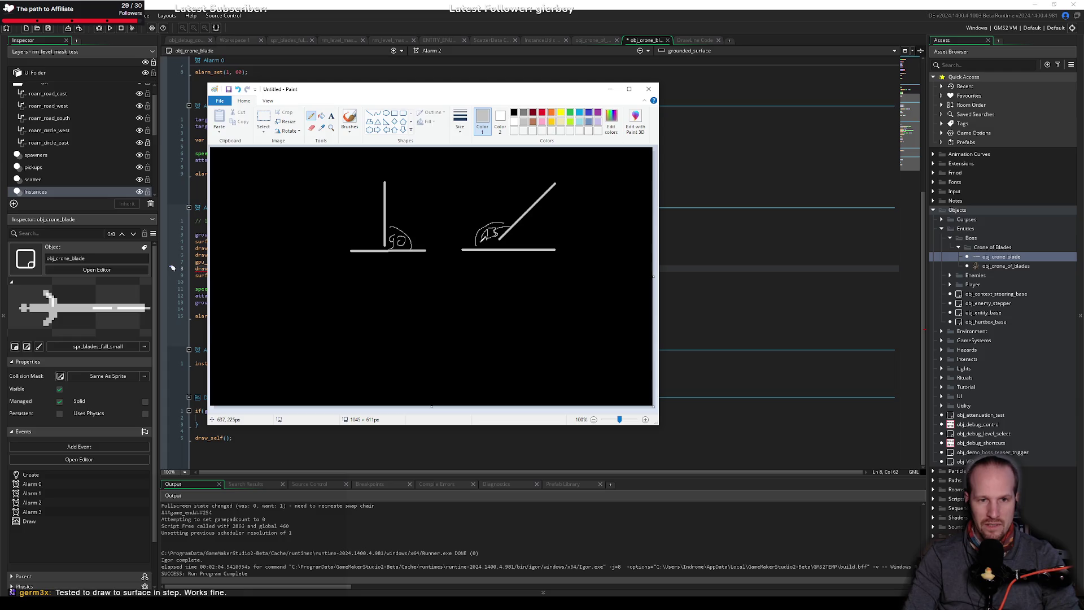
{"action": "key", "text": "alt+Tab"}
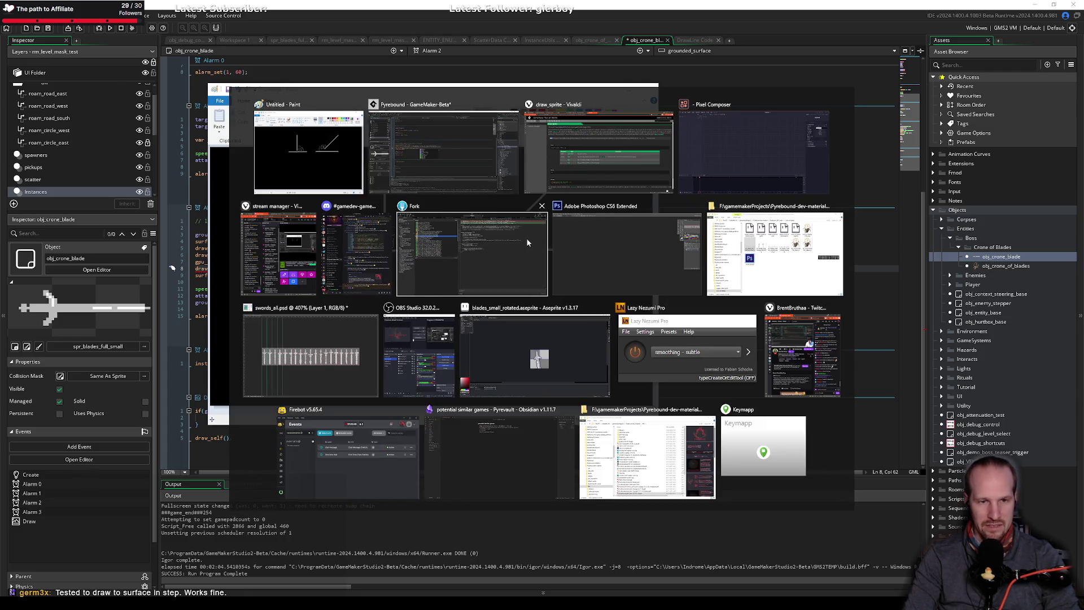
Enter 90 + image_angle as the direction argument of draw_line_dir_len.
{"action": "type", "text": "90 + "}
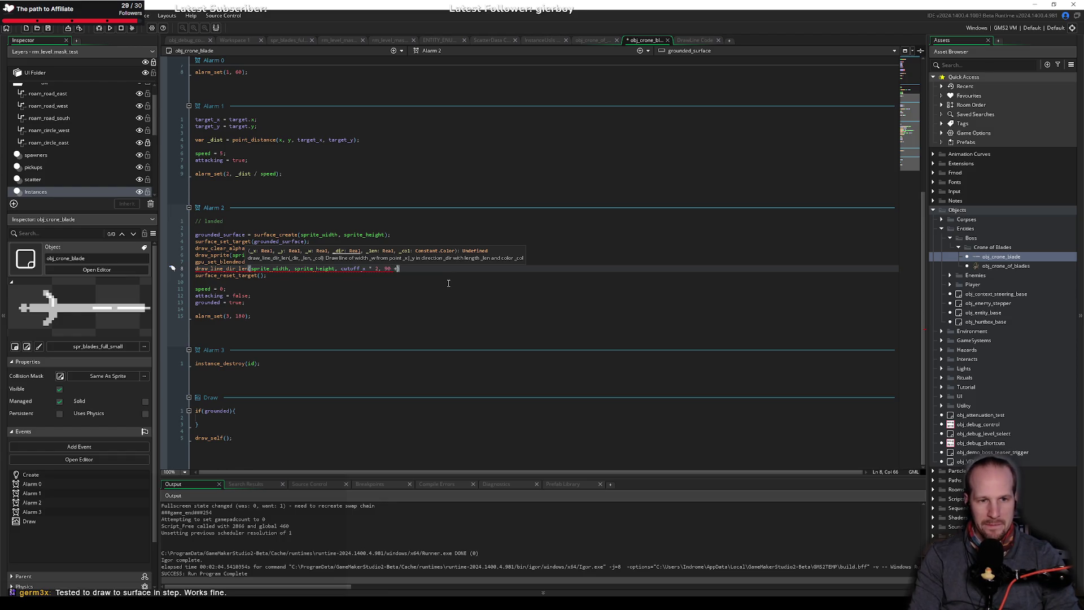
{"action": "type", "text": "image_"}
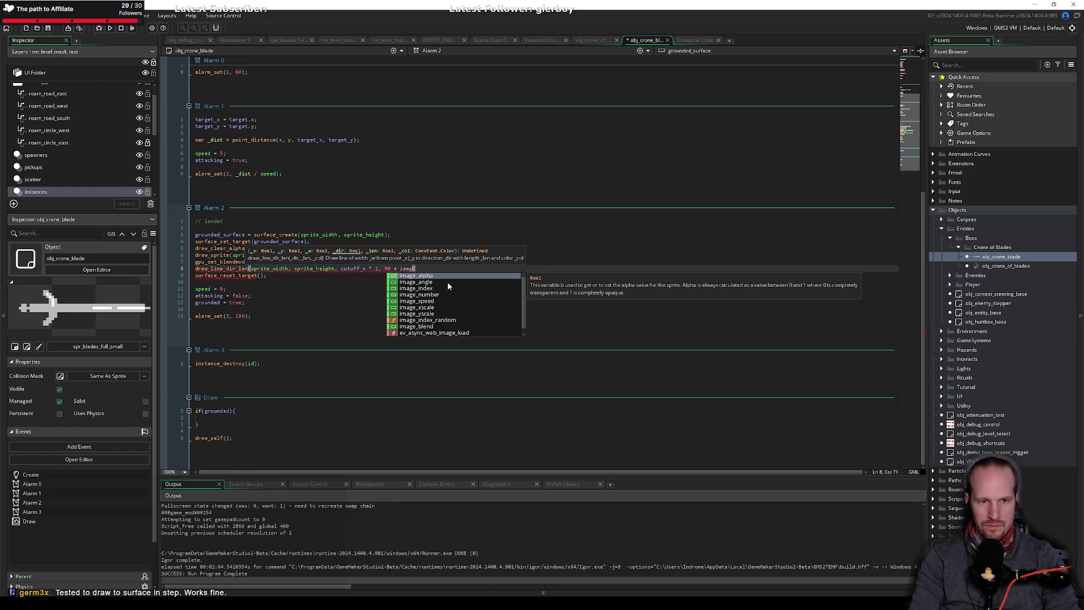
{"action": "type", "text": "angle"}
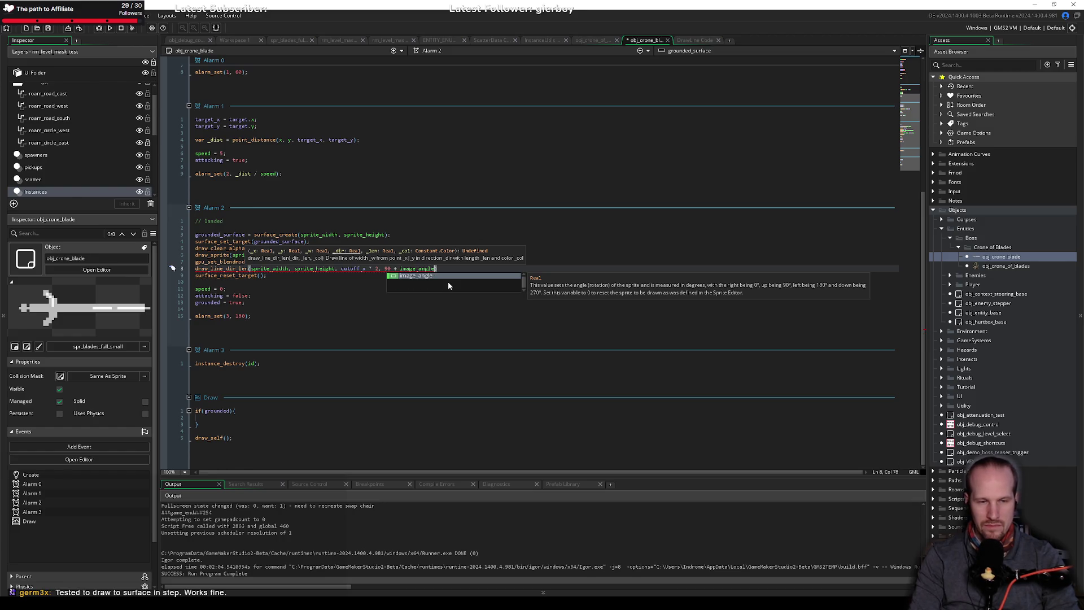